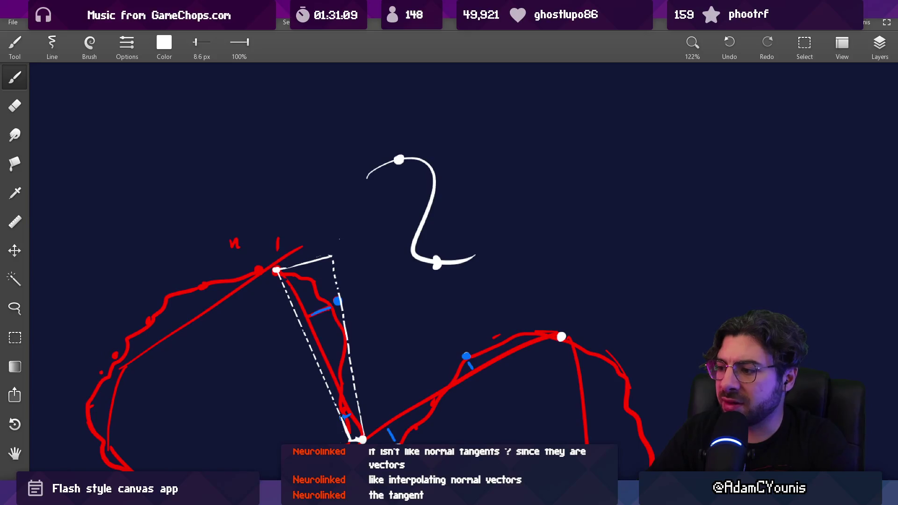
- Switch to Chrome and return to the De Casteljau's algorithm article's Bézier curve section
{"action": "key", "text": "alt+Tab"}
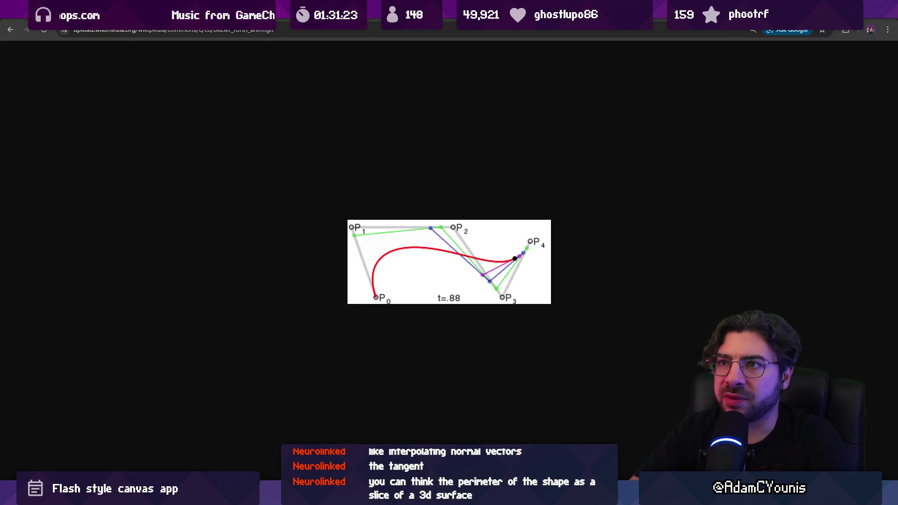
{"action": "key", "text": "alt+Left"}
- Open the third-order Bézier curve animation and snip a region around it
{"action": "key", "text": "Escape"}
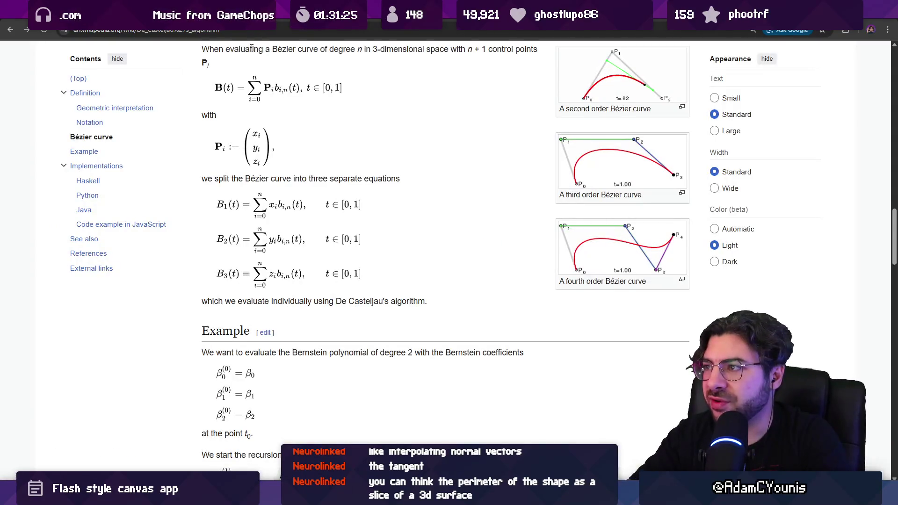
{"action": "scroll", "coordinate": [623, 211], "scroll_direction": "up", "scroll_amount": 2}
{"action": "left_click", "coordinate": [624, 252]}
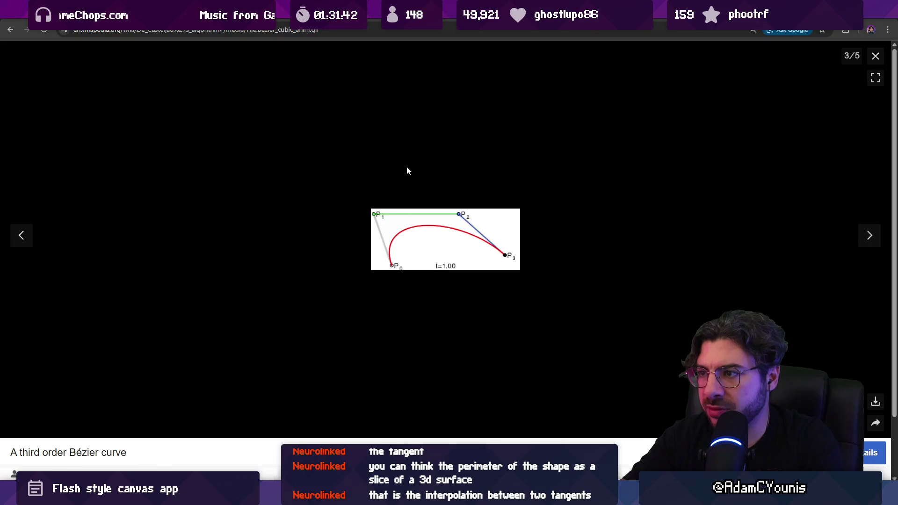
{"action": "key", "text": "super+shift+s"}
{"action": "left_click_drag", "start_coordinate": [353, 190], "coordinate": [547, 290]}
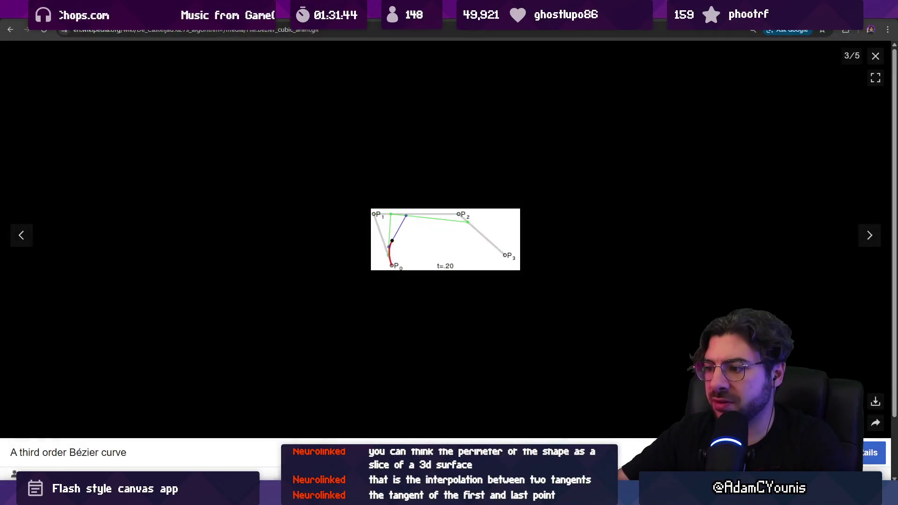
- Paste the captured Bézier image into Infinite Painter and move it to the upper right
{"action": "key", "text": "alt+Tab"}
{"action": "scroll", "coordinate": [527, 388], "scroll_direction": "down", "scroll_amount": 2}
{"action": "key", "text": "ctrl+v"}
{"action": "left_click_drag", "start_coordinate": [666, 233], "coordinate": [671, 212]}
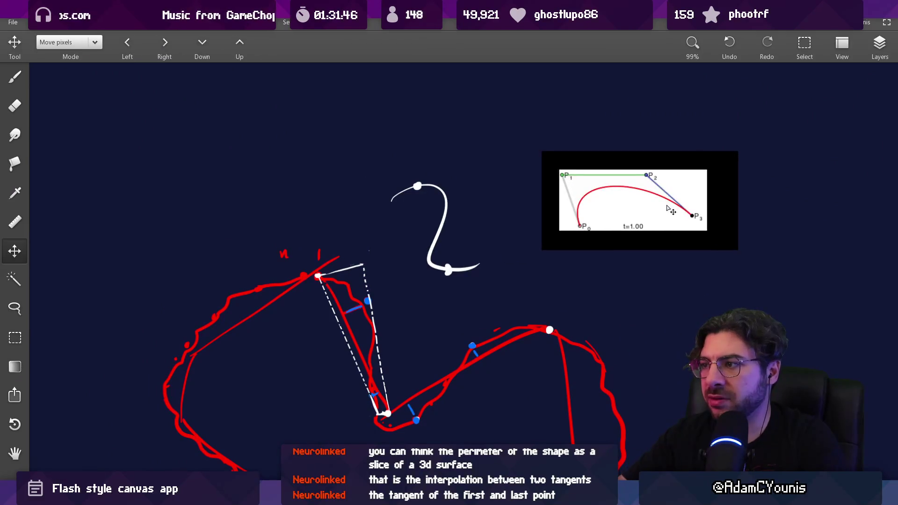
- Zoom in on the pasted diagram and draw a thick red guide line from P1 to P3
{"action": "scroll", "coordinate": [570, 194], "scroll_direction": "up", "scroll_amount": 3}
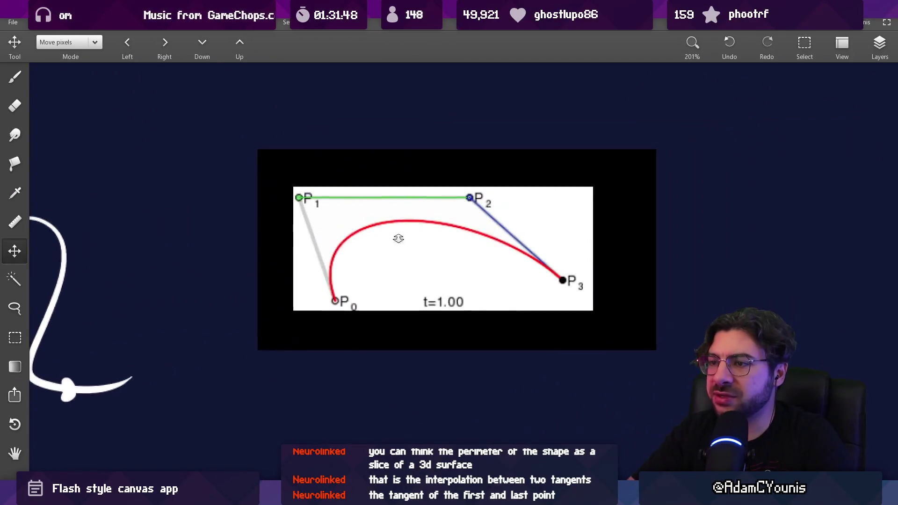
{"action": "scroll", "coordinate": [323, 216], "scroll_direction": "up", "scroll_amount": 2}
{"action": "key", "text": "b"}
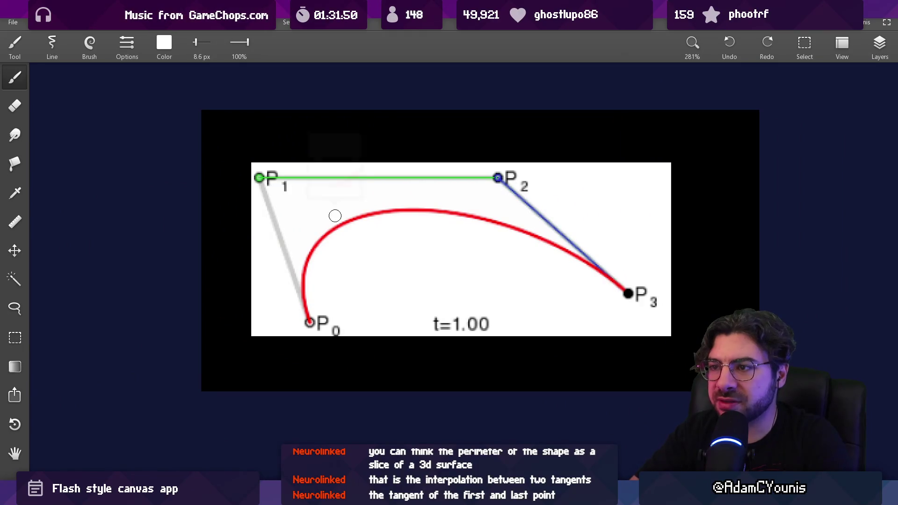
{"action": "left_click", "coordinate": [338, 219], "text": "alt"}
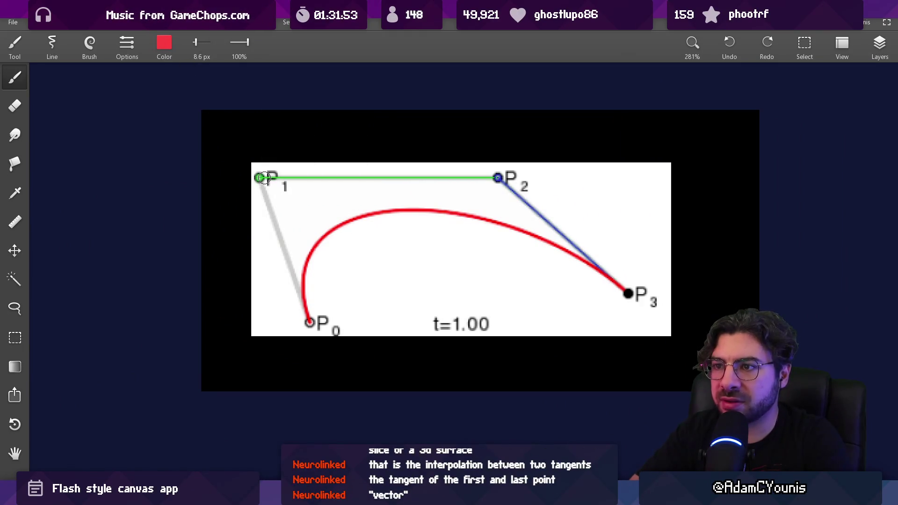
{"action": "left_click_drag", "start_coordinate": [262, 177], "coordinate": [627, 293]}
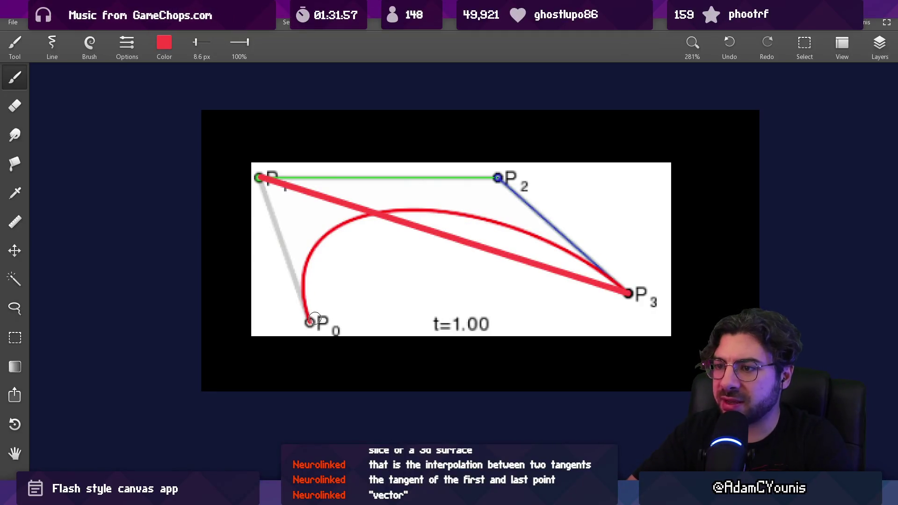
- Add blue guide lines from P2 to P0, undo all guides, then trace a blue stroke from P1
{"action": "left_click", "coordinate": [498, 182], "text": "alt"}
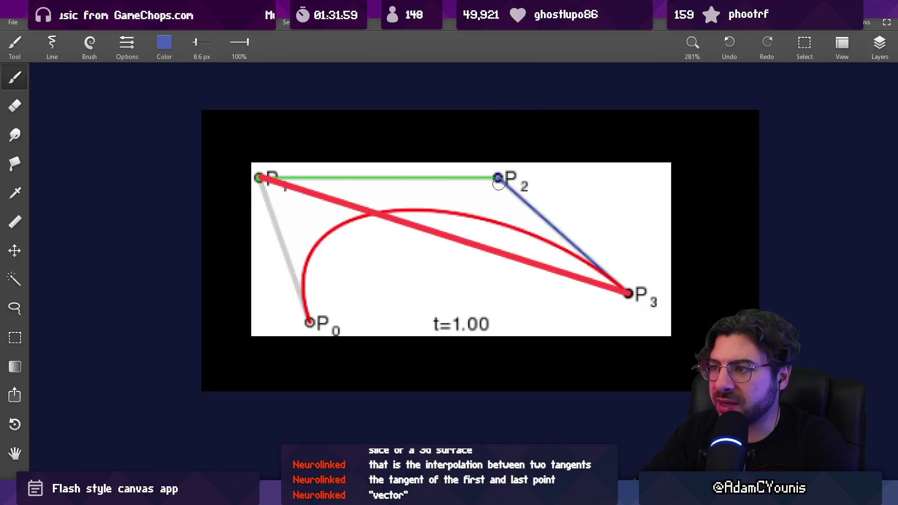
{"action": "left_click_drag", "start_coordinate": [497, 179], "coordinate": [316, 323]}
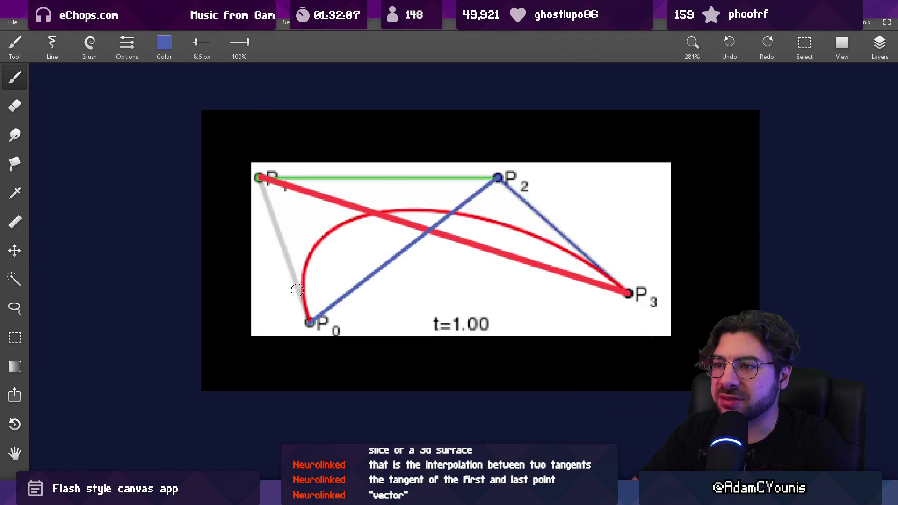
{"action": "mouse_move", "coordinate": [300, 326]}
{"action": "left_mouse_down"}
{"action": "mouse_move", "coordinate": [521, 217]}
{"action": "mouse_move", "coordinate": [585, 290]}
{"action": "left_mouse_up"}
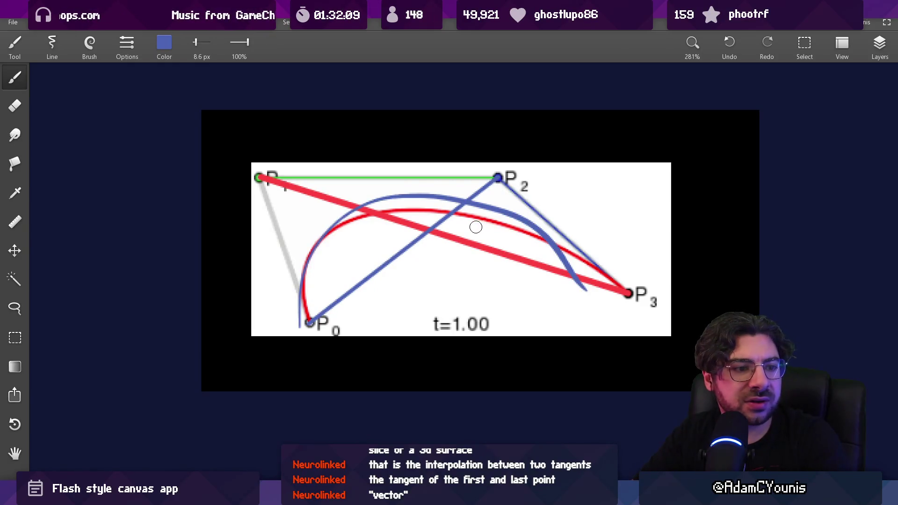
{"action": "key", "text": "ctrl+z"}
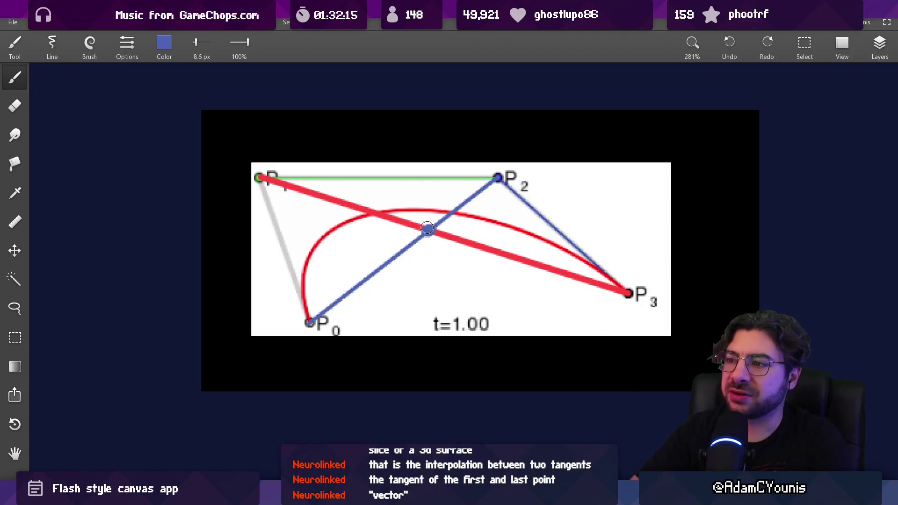
{"action": "key", "text": "ctrl+z"}
{"action": "key", "text": "ctrl+z"}
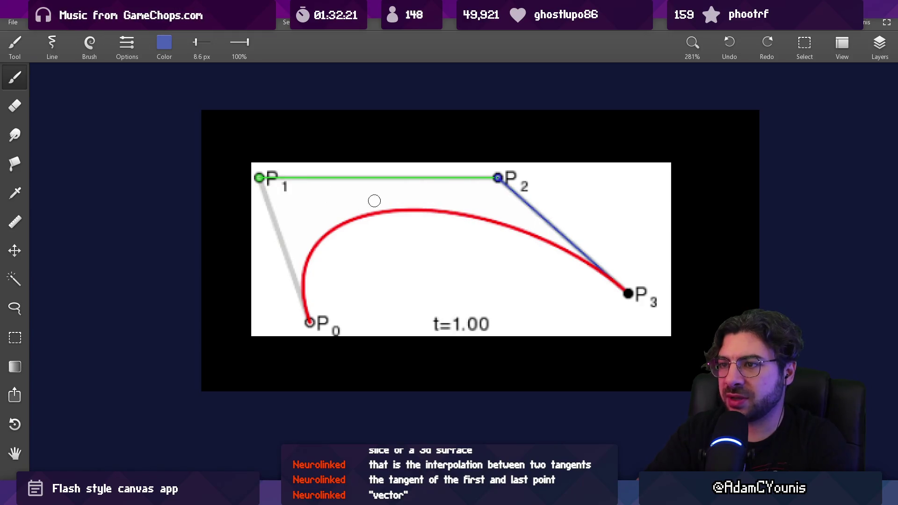
{"action": "left_click_drag", "start_coordinate": [255, 178], "coordinate": [527, 257]}
- Clear the blue traces, thin the brush to 4.7 px, and undo a first attempt at the P label
{"action": "key", "text": "ctrl+z"}
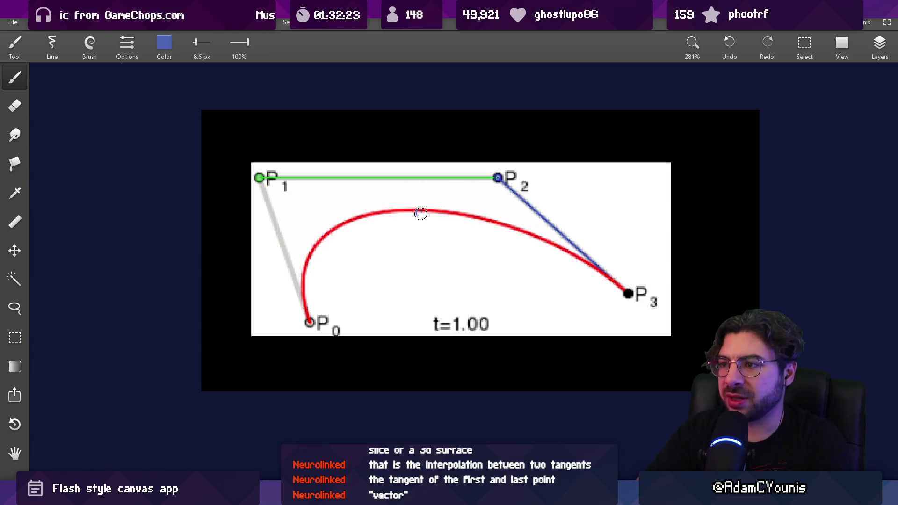
{"action": "mouse_move", "coordinate": [260, 177]}
{"action": "left_mouse_down"}
{"action": "mouse_move", "coordinate": [367, 202]}
{"action": "mouse_move", "coordinate": [622, 290]}
{"action": "left_mouse_up"}
{"action": "key", "text": "ctrl+z"}
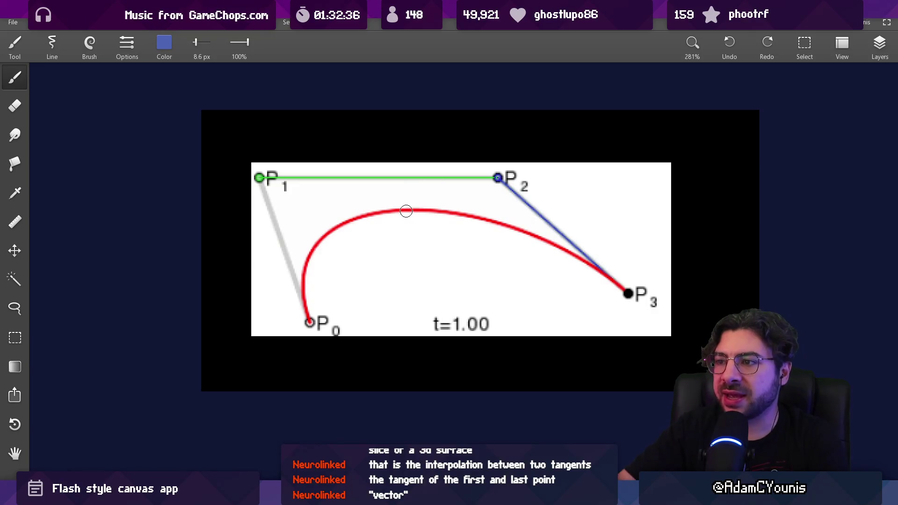
{"action": "key", "text": "["}
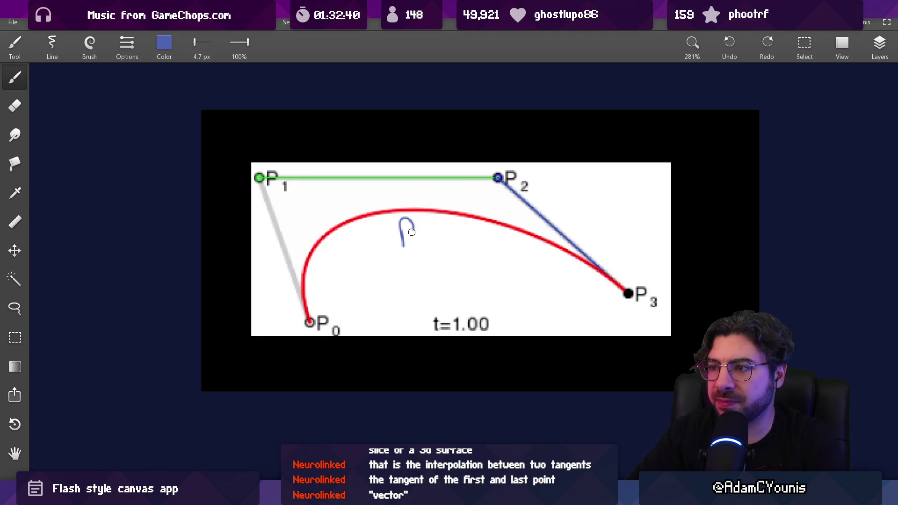
{"action": "key", "text": "ctrl+z"}
{"action": "left_click_drag", "start_coordinate": [401, 228], "coordinate": [406, 246]}
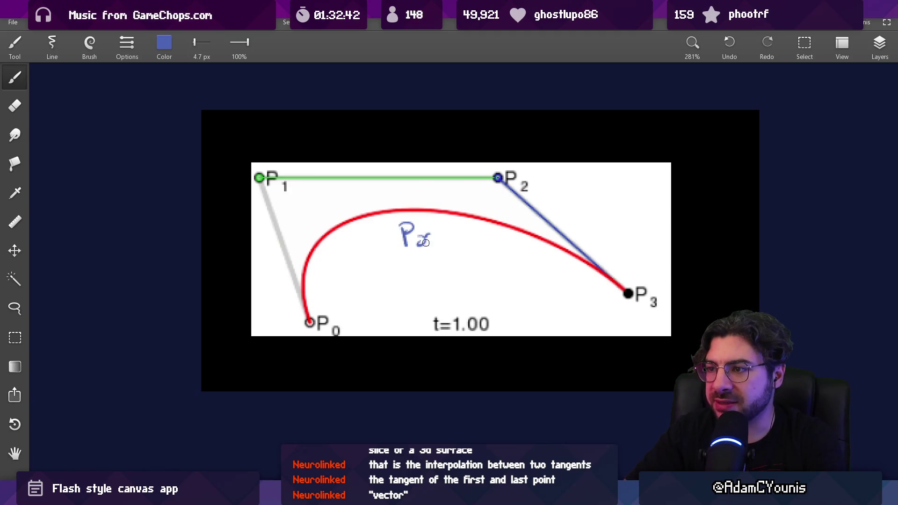
{"action": "key", "text": "l"}
{"action": "key", "text": "ctrl+z"}
{"action": "key", "text": "ctrl+z"}
{"action": "key", "text": "ctrl+z"}
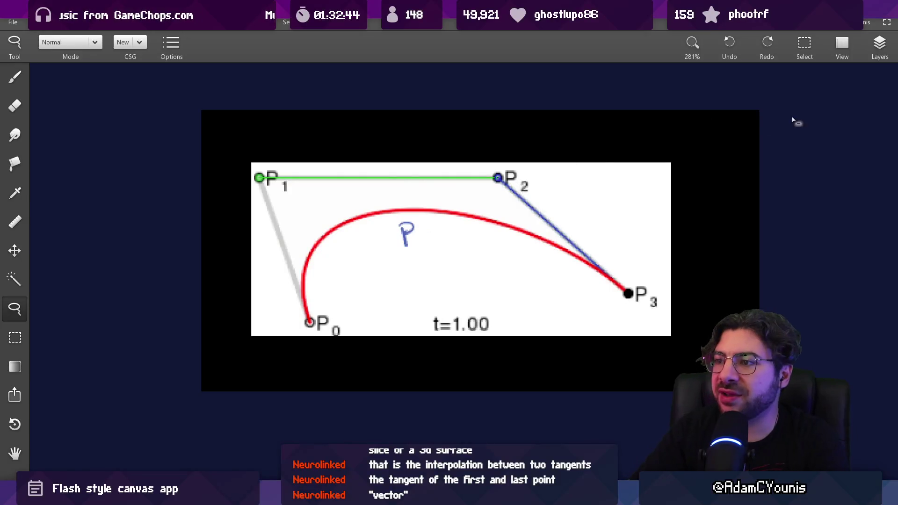
- Open the layers list and shrink the brush to 2.7 px, toggling between brush and eraser
{"action": "left_click", "coordinate": [879, 45]}
{"action": "key", "text": "b"}
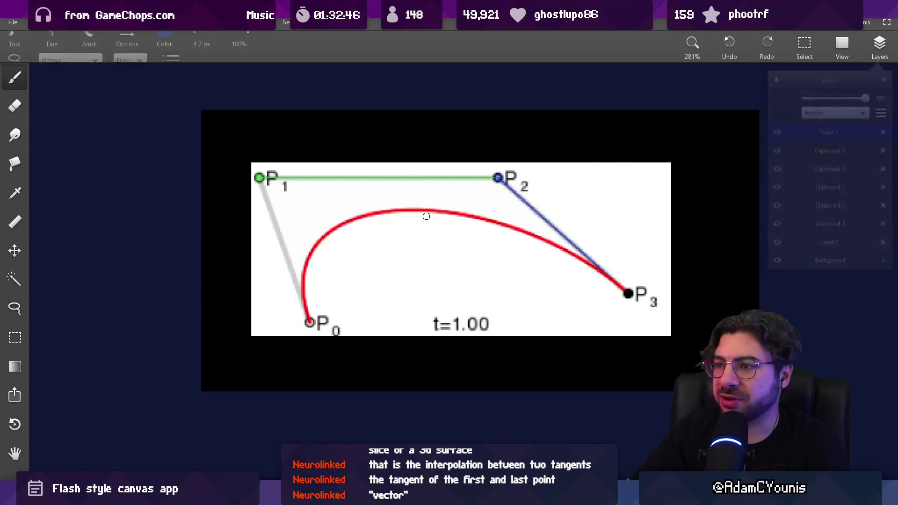
{"action": "key", "text": "["}
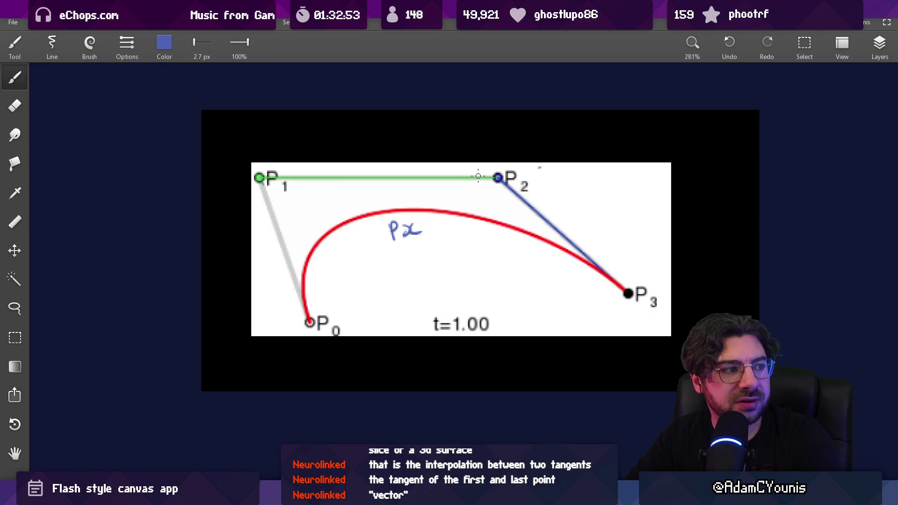
{"action": "key", "text": "e"}
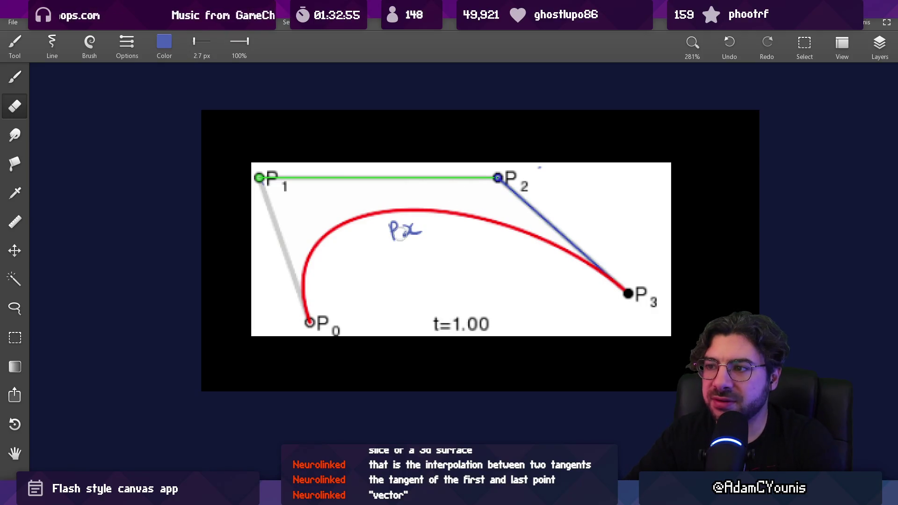
{"action": "key", "text": "b"}
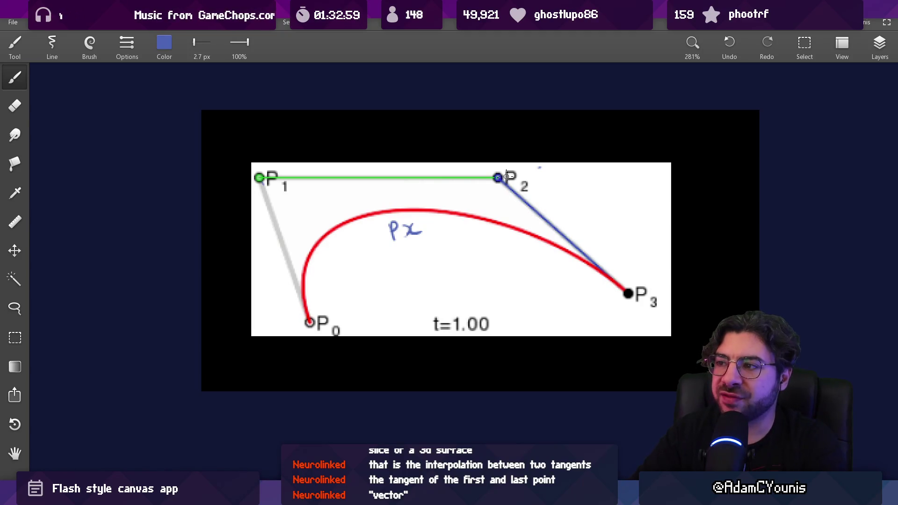
{"action": "key", "text": "e"}
{"action": "left_click", "coordinate": [879, 44]}
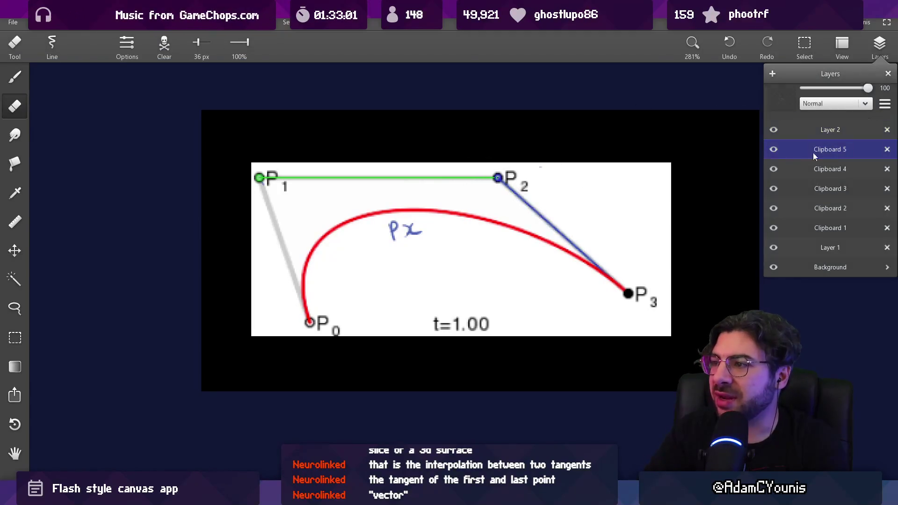
- Paint white with a 23 px brush over the P2 label and the leftover blue tangent
{"action": "key", "text": "b"}
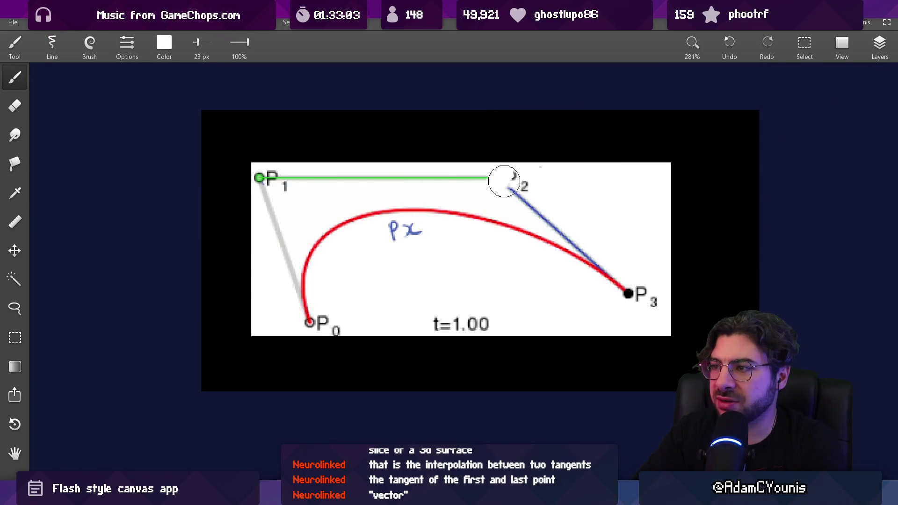
{"action": "left_click_drag", "start_coordinate": [504, 181], "coordinate": [599, 255]}
{"action": "mouse_move", "coordinate": [487, 188]}
{"action": "left_mouse_down"}
{"action": "mouse_move", "coordinate": [485, 180]}
{"action": "mouse_move", "coordinate": [335, 192]}
{"action": "mouse_move", "coordinate": [336, 177]}
{"action": "mouse_move", "coordinate": [491, 208]}
{"action": "left_mouse_up"}
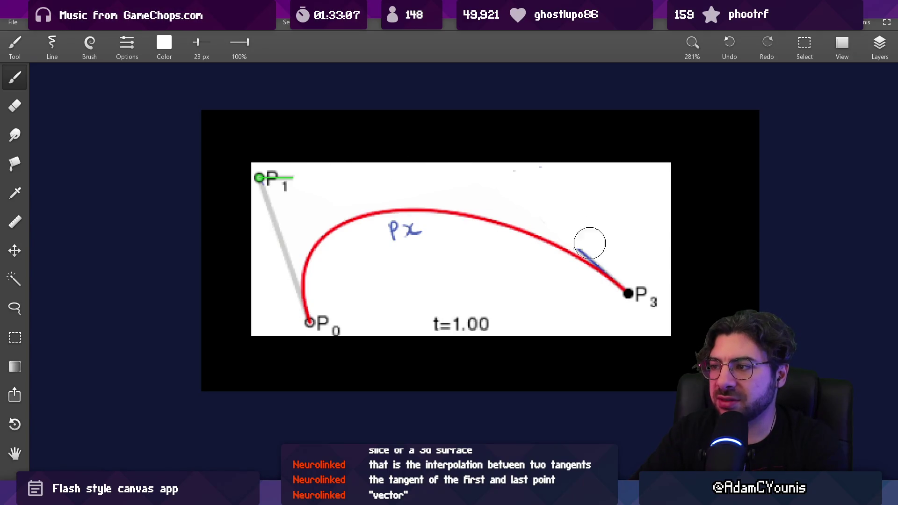
{"action": "left_click_drag", "start_coordinate": [586, 241], "coordinate": [616, 275]}
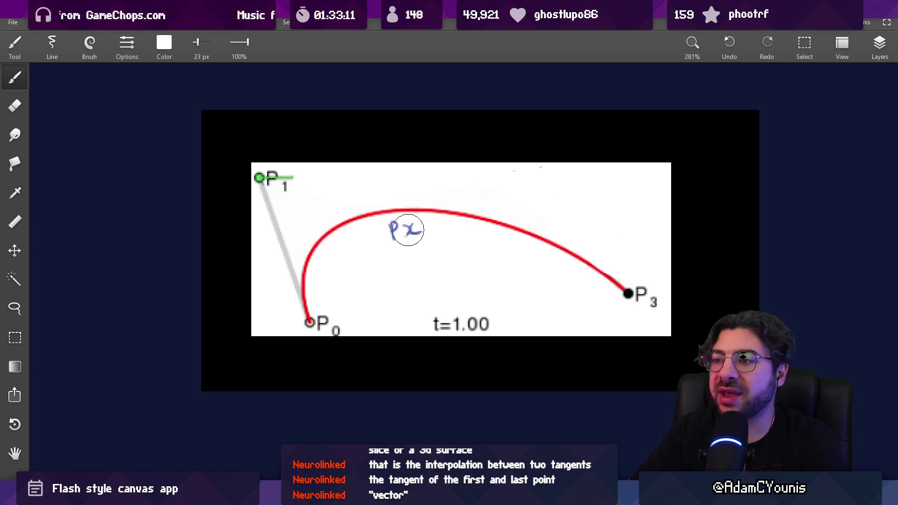
- Sample the Px label's blue, dot beside Px, and undo an arc around P1
{"action": "left_click_drag", "start_coordinate": [405, 229], "coordinate": [395, 232]}
{"action": "left_click", "coordinate": [435, 229]}
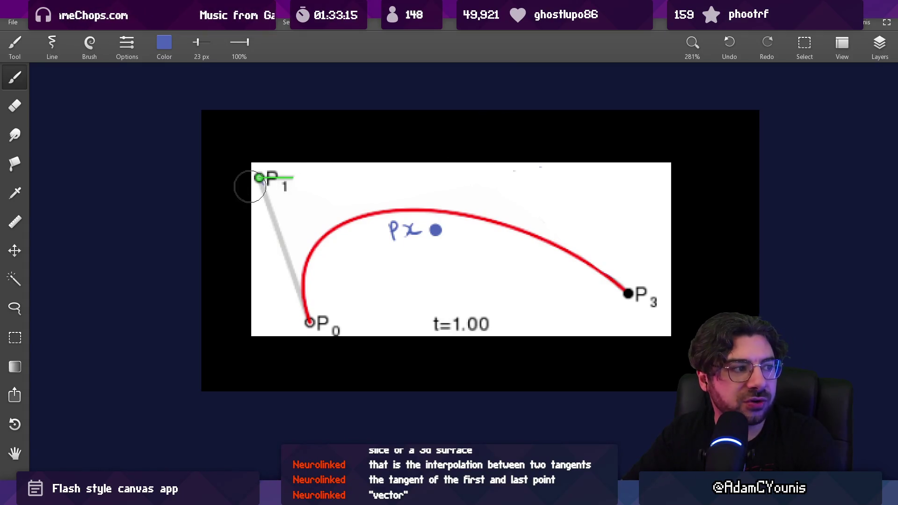
{"action": "left_click_drag", "start_coordinate": [282, 157], "coordinate": [285, 210]}
{"action": "key", "text": "ctrl+z"}
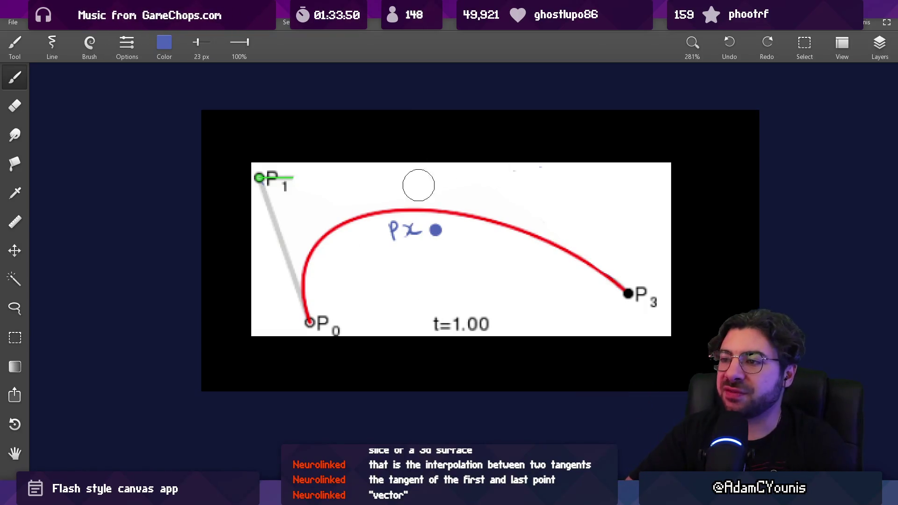
- Circle P0 and Px in blue, draw a line from P1 to P0, and zoom out to 100%
{"action": "left_click_drag", "start_coordinate": [330, 304], "coordinate": [333, 303]}
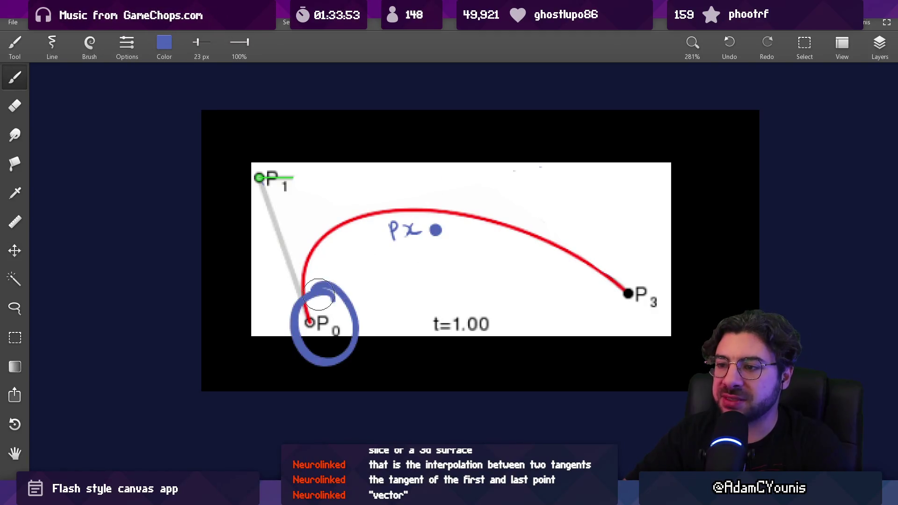
{"action": "left_click_drag", "start_coordinate": [423, 183], "coordinate": [427, 184]}
{"action": "left_click_drag", "start_coordinate": [261, 180], "coordinate": [312, 322]}
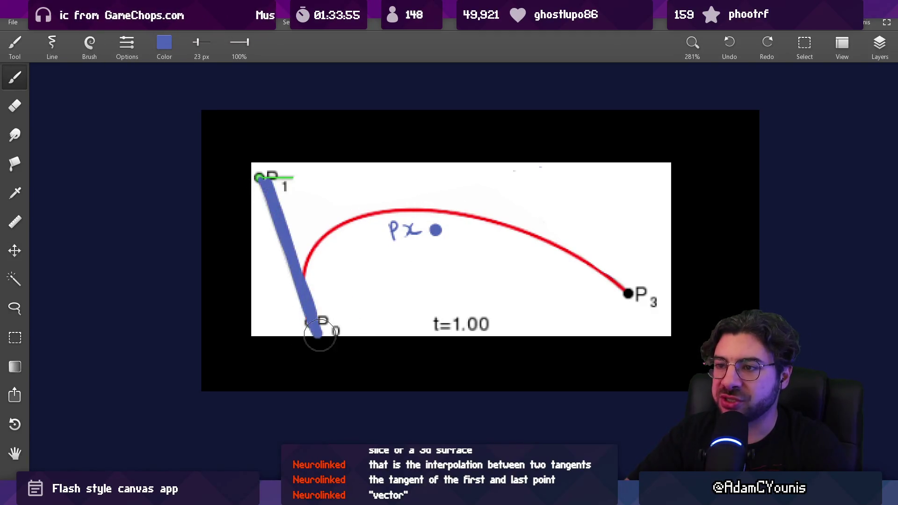
{"action": "left_click_drag", "start_coordinate": [444, 194], "coordinate": [386, 249]}
{"action": "key", "text": "ctrl+0"}
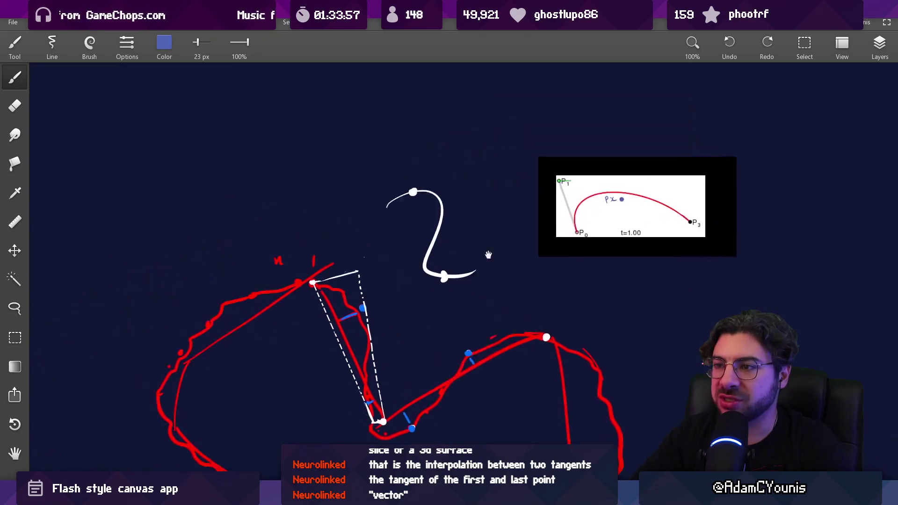
- Paint a white arch with a node dot at its top and short feet at both ends
{"action": "left_click", "coordinate": [427, 213]}
{"action": "key", "text": "ctrl+plus"}
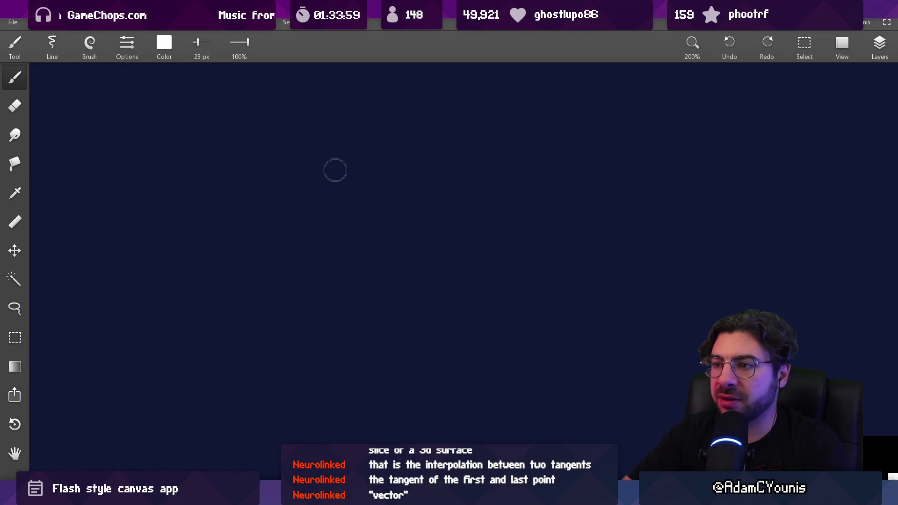
{"action": "mouse_move", "coordinate": [280, 261]}
{"action": "left_mouse_down"}
{"action": "mouse_move", "coordinate": [409, 108]}
{"action": "mouse_move", "coordinate": [552, 269]}
{"action": "mouse_move", "coordinate": [281, 160]}
{"action": "mouse_move", "coordinate": [468, 275]}
{"action": "left_mouse_up"}
{"action": "left_click", "coordinate": [365, 92]}
{"action": "scroll", "coordinate": [374, 141], "scroll_direction": "up", "scroll_amount": 2}
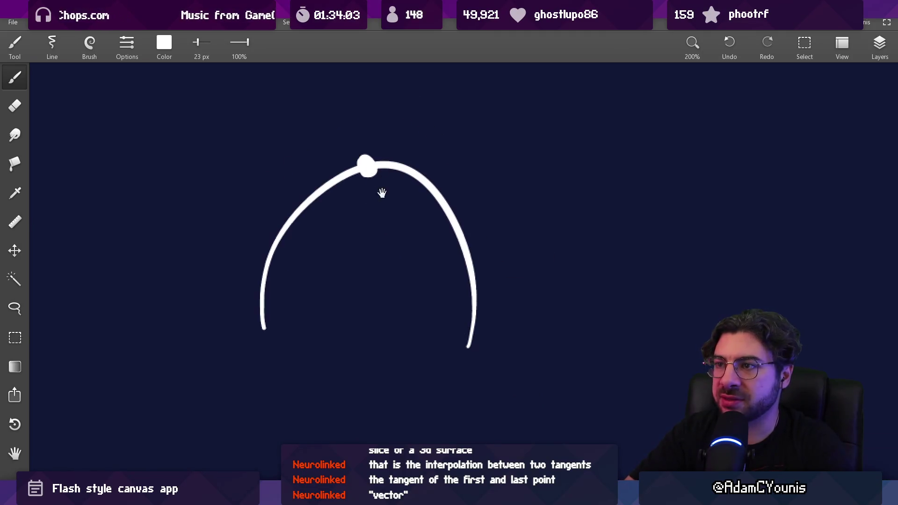
{"action": "left_click_drag", "start_coordinate": [257, 332], "coordinate": [276, 329]}
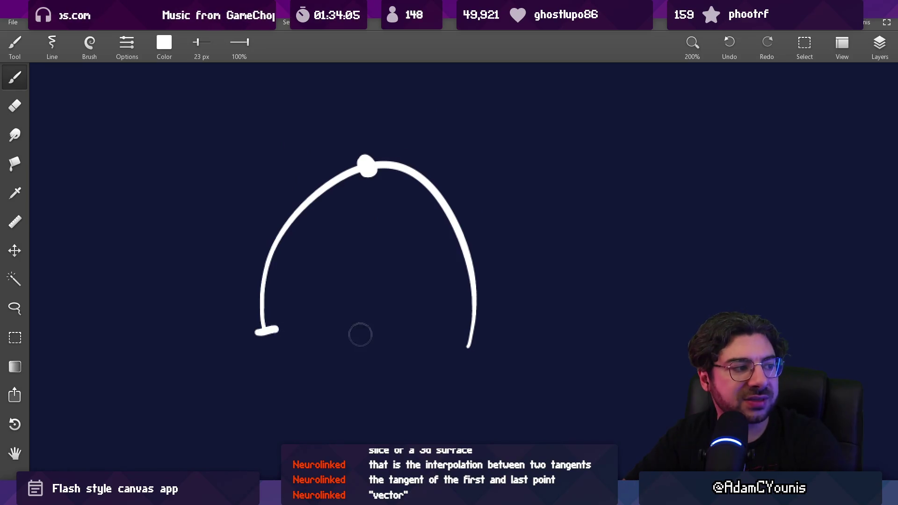
{"action": "left_click_drag", "start_coordinate": [457, 346], "coordinate": [479, 350]}
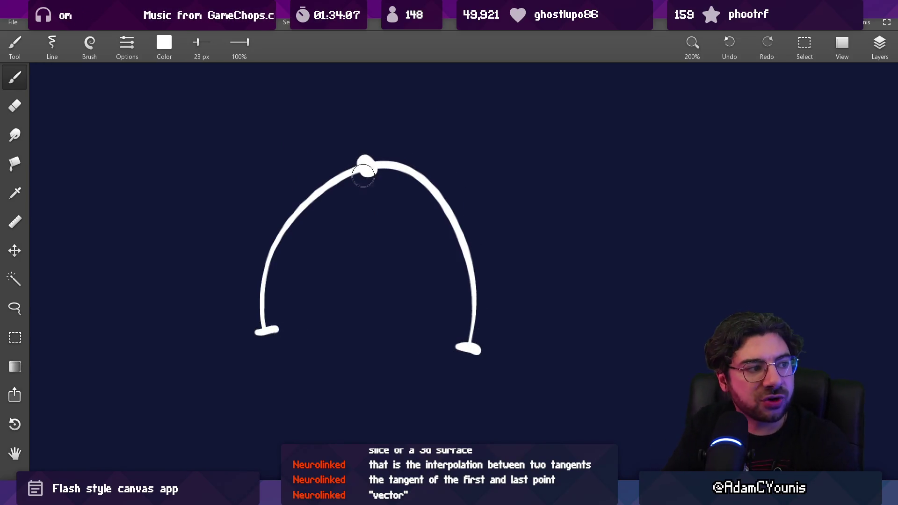
- Draw a tangent line through the arch's top node, capped with dots at both ends
{"action": "left_click_drag", "start_coordinate": [253, 184], "coordinate": [447, 152]}
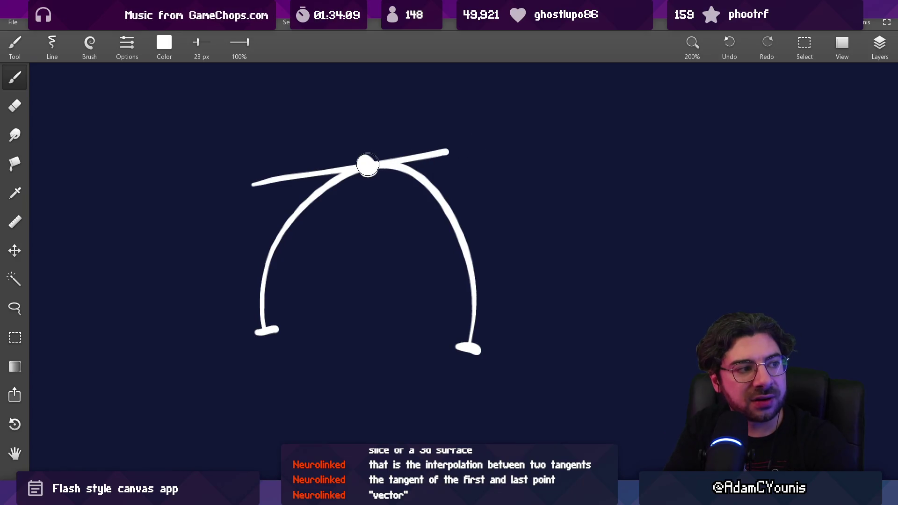
{"action": "left_click_drag", "start_coordinate": [368, 164], "coordinate": [462, 148]}
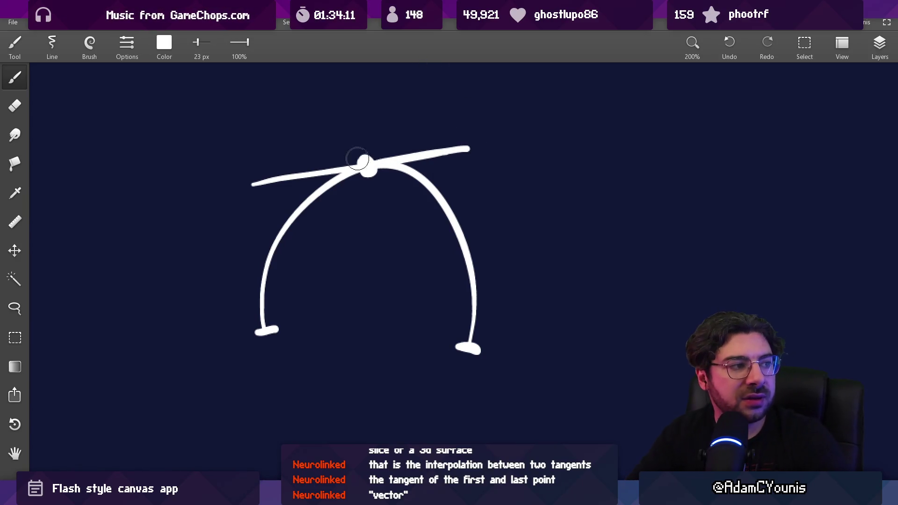
{"action": "key", "text": "e"}
{"action": "left_click_drag", "start_coordinate": [247, 186], "coordinate": [257, 182]}
{"action": "key", "text": "b"}
{"action": "left_click", "coordinate": [261, 182]}
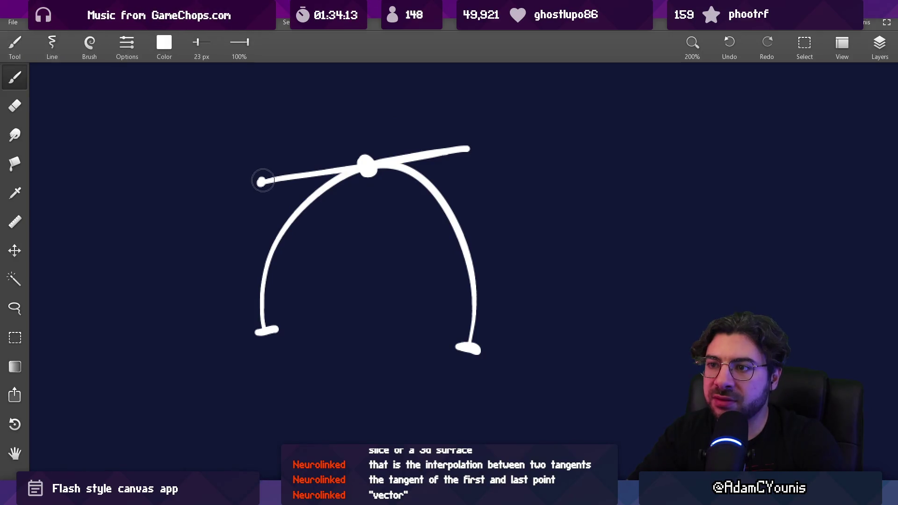
{"action": "left_click", "coordinate": [469, 147]}
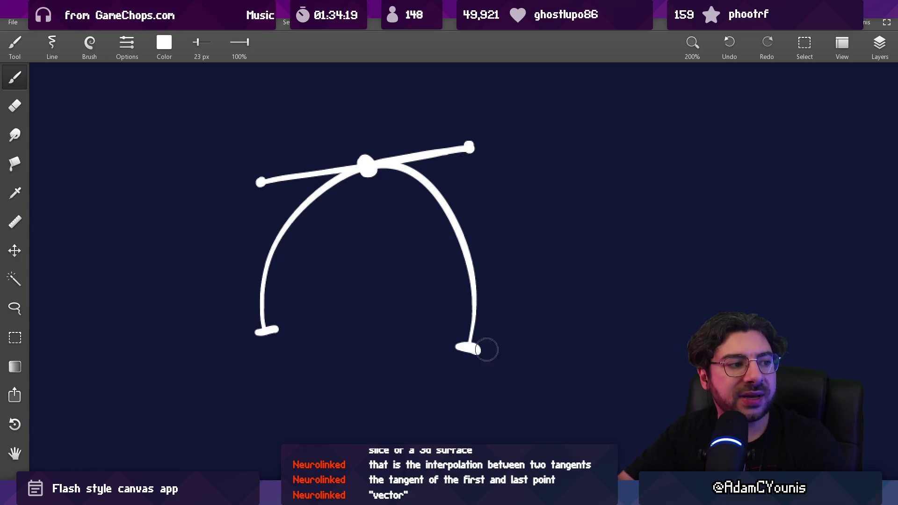
- Add a dotted trail below the right foot and circle the tangent line's right end
{"action": "scroll", "coordinate": [537, 393], "scroll_direction": "down", "scroll_amount": 3}
{"action": "left_click_drag", "start_coordinate": [440, 231], "coordinate": [439, 274]}
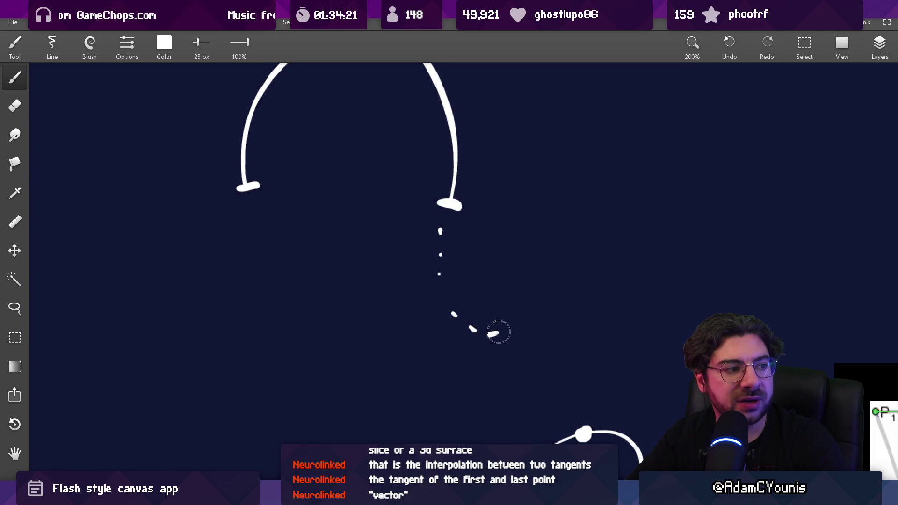
{"action": "scroll", "coordinate": [515, 332], "scroll_direction": "up", "scroll_amount": 3}
{"action": "left_click_drag", "start_coordinate": [493, 161], "coordinate": [509, 161]}
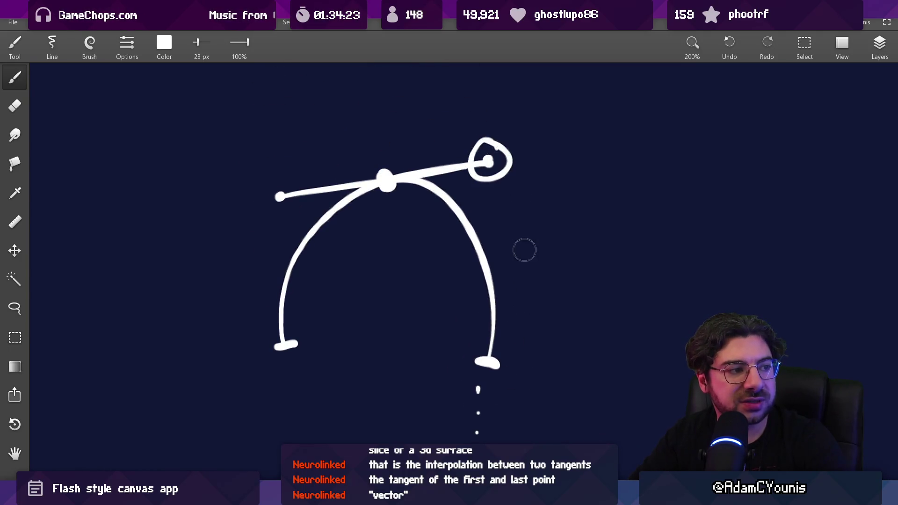
{"action": "scroll", "coordinate": [523, 249], "scroll_direction": "down", "scroll_amount": 2}
{"action": "mouse_move", "coordinate": [518, 206]}
{"action": "left_mouse_down"}
{"action": "mouse_move", "coordinate": [503, 290]}
{"action": "mouse_move", "coordinate": [508, 274]}
{"action": "left_mouse_up"}
- Add a tick across the left foot and a trail of eight dots below it
{"action": "left_click_drag", "start_coordinate": [283, 306], "coordinate": [284, 318]}
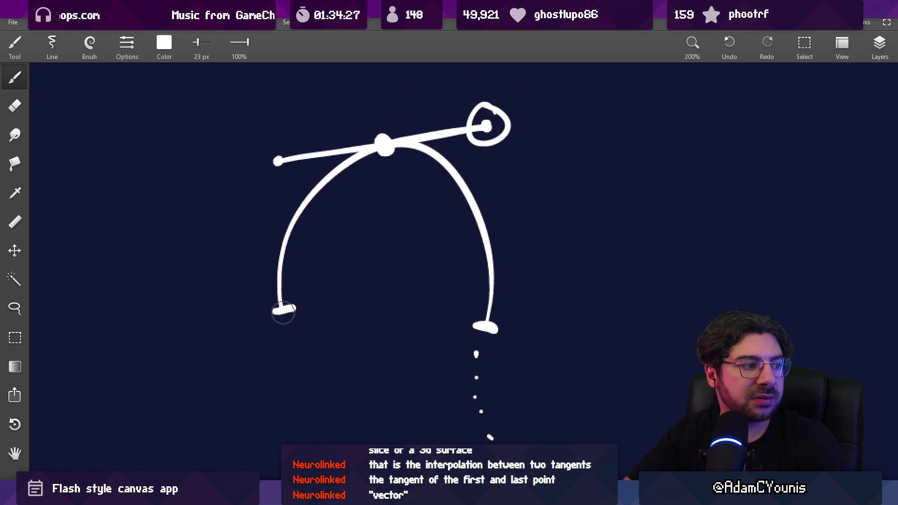
{"action": "left_click", "coordinate": [289, 335]}
{"action": "left_click", "coordinate": [291, 351]}
{"action": "left_click", "coordinate": [291, 372]}
{"action": "left_click", "coordinate": [288, 391]}
{"action": "left_click", "coordinate": [272, 417]}
{"action": "left_click", "coordinate": [259, 432]}
{"action": "left_click", "coordinate": [244, 438]}
{"action": "left_click", "coordinate": [225, 437]}
- Undo trial lines across the left foot and down from the top node, and shrink the eraser
{"action": "left_click_drag", "start_coordinate": [380, 265], "coordinate": [383, 256]}
{"action": "left_click_drag", "start_coordinate": [258, 237], "coordinate": [294, 333]}
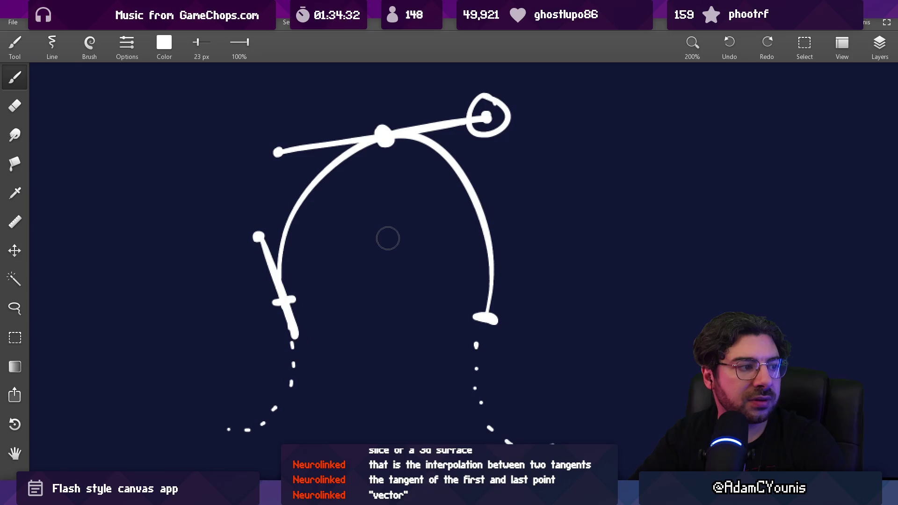
{"action": "key", "text": "ctrl+z"}
{"action": "scroll", "coordinate": [428, 196], "scroll_direction": "up", "scroll_amount": 3}
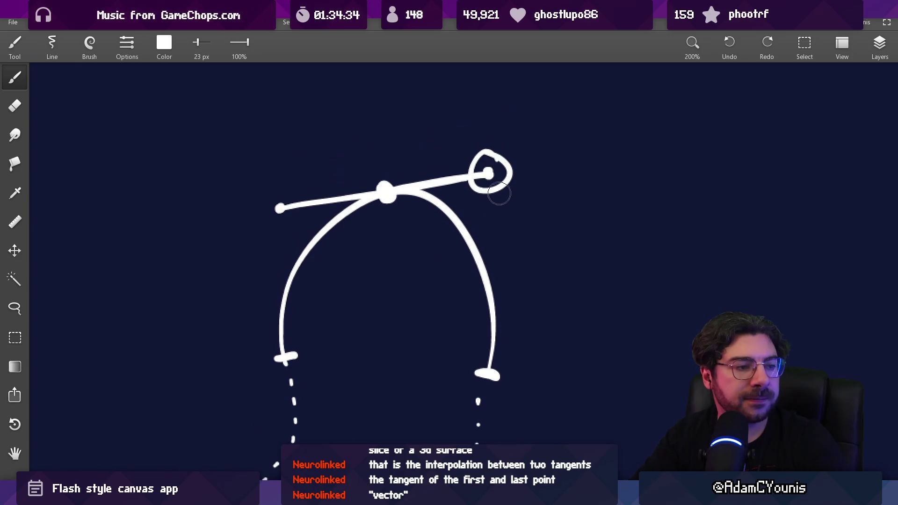
{"action": "key", "text": "e"}
{"action": "key", "text": "bracketleft"}
{"action": "key", "text": "bracketleft"}
{"action": "key", "text": "bracketleft"}
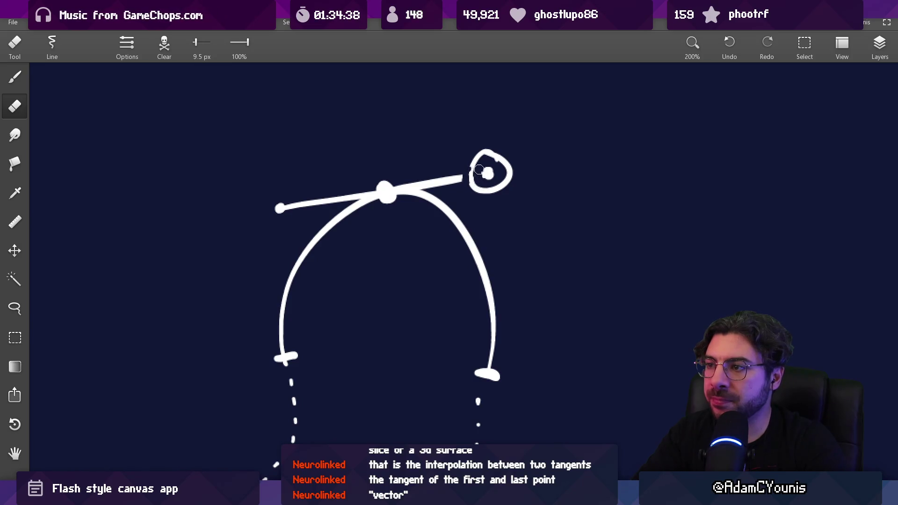
{"action": "key", "text": "b"}
{"action": "scroll", "coordinate": [473, 155], "scroll_direction": "down", "scroll_amount": 2}
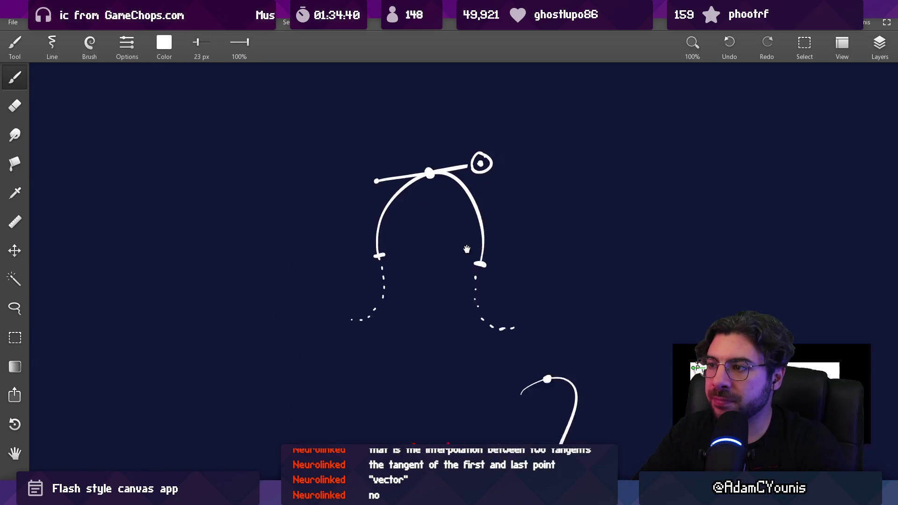
{"action": "scroll", "coordinate": [466, 185], "scroll_direction": "up", "scroll_amount": 3}
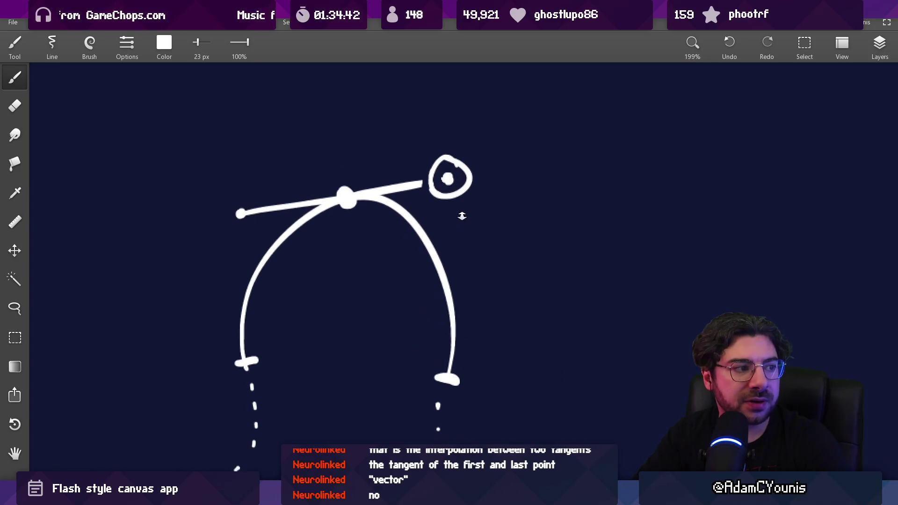
{"action": "scroll", "coordinate": [425, 216], "scroll_direction": "up", "scroll_amount": 1}
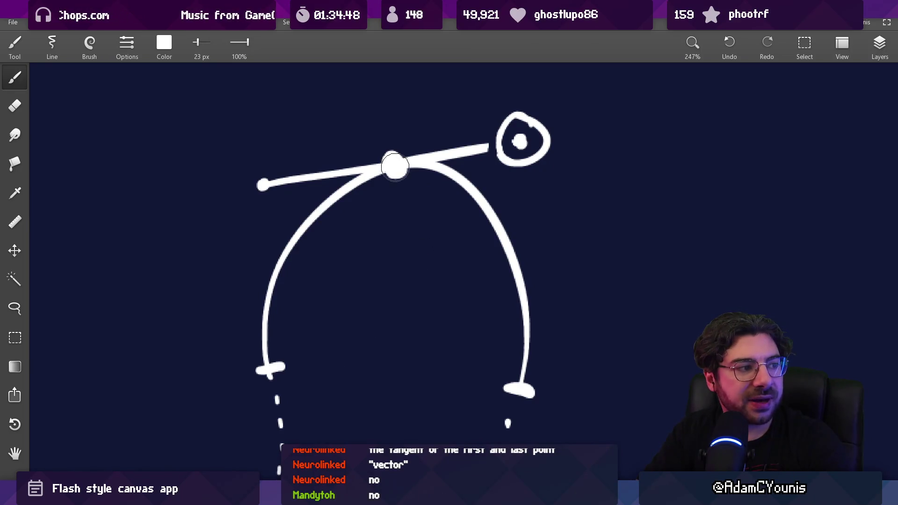
{"action": "left_click_drag", "start_coordinate": [396, 167], "coordinate": [427, 371]}
{"action": "key", "text": "ctrl+z"}
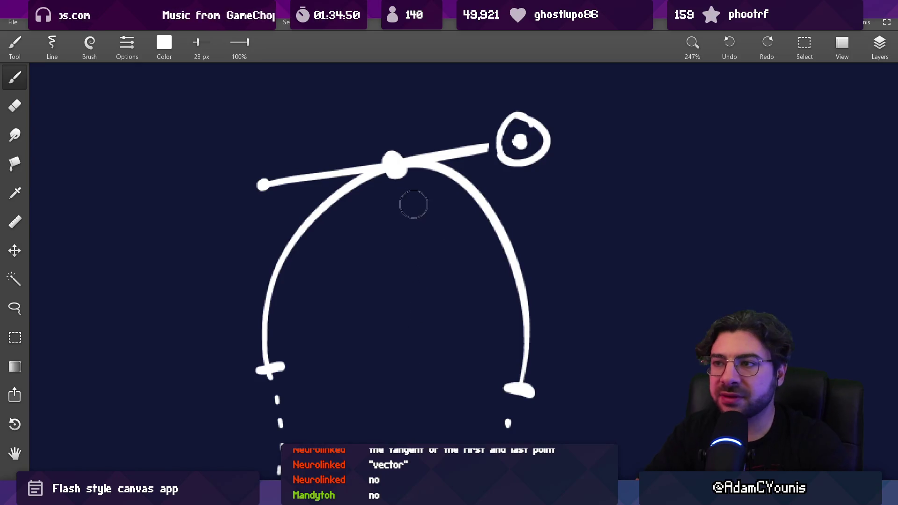
- Test lines down from the top node and across the feet, undoing each one
{"action": "left_click_drag", "start_coordinate": [395, 164], "coordinate": [416, 351]}
{"action": "key", "text": "ctrl+z"}
{"action": "left_click_drag", "start_coordinate": [395, 164], "coordinate": [429, 363]}
{"action": "left_click_drag", "start_coordinate": [278, 365], "coordinate": [522, 366]}
{"action": "key", "text": "ctrl+z"}
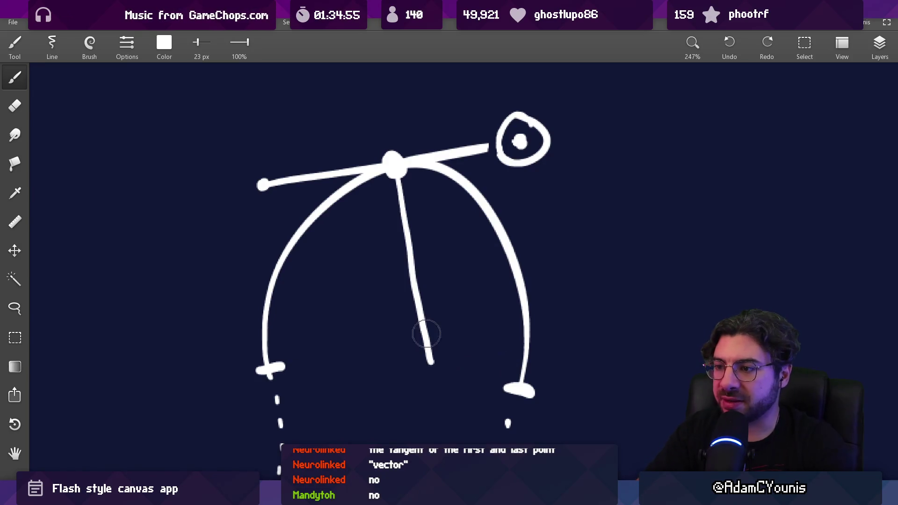
{"action": "key", "text": "ctrl+z"}
{"action": "left_click_drag", "start_coordinate": [275, 369], "coordinate": [513, 368]}
{"action": "key", "text": "ctrl+z"}
{"action": "left_click_drag", "start_coordinate": [279, 368], "coordinate": [514, 396]}
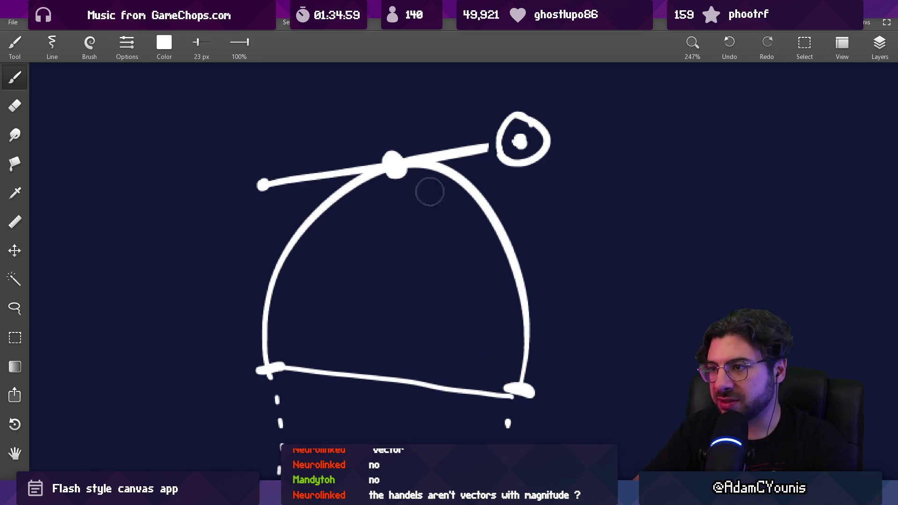
{"action": "left_click_drag", "start_coordinate": [393, 159], "coordinate": [367, 368]}
{"action": "key", "text": "ctrl+z"}
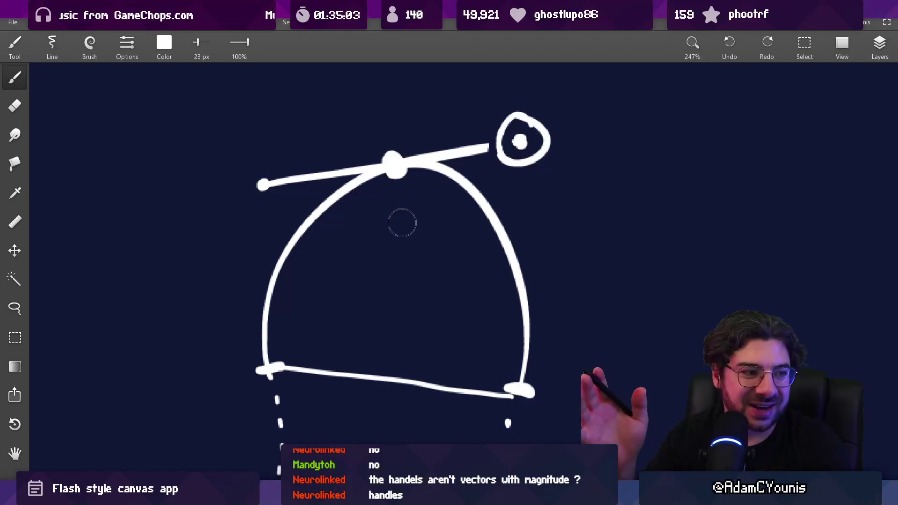
{"action": "key", "text": "ctrl+z"}
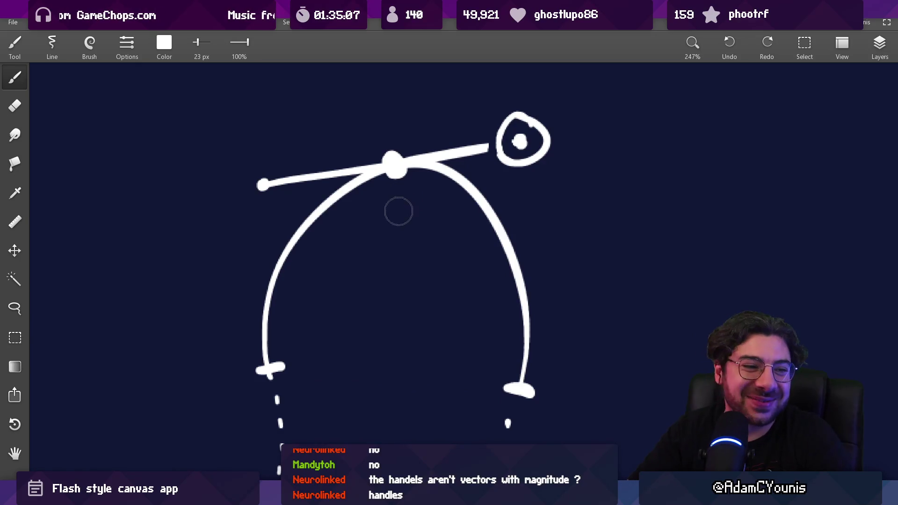
- Undo a trial stroke along the tangent and shrink the brush to 4.2 px
{"action": "left_click_drag", "start_coordinate": [433, 237], "coordinate": [402, 265]}
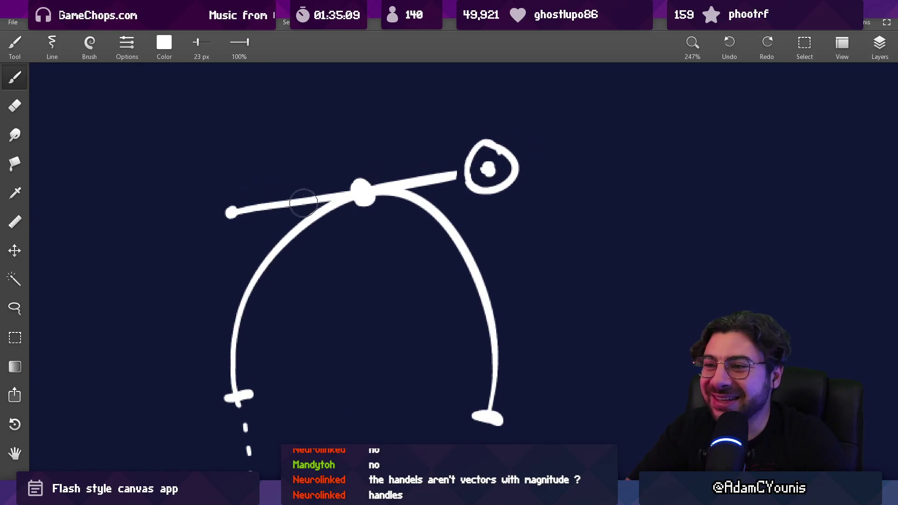
{"action": "left_click_drag", "start_coordinate": [304, 203], "coordinate": [456, 169]}
{"action": "key", "text": "ctrl+z"}
{"action": "scroll", "coordinate": [380, 210], "scroll_direction": "up", "scroll_amount": 2}
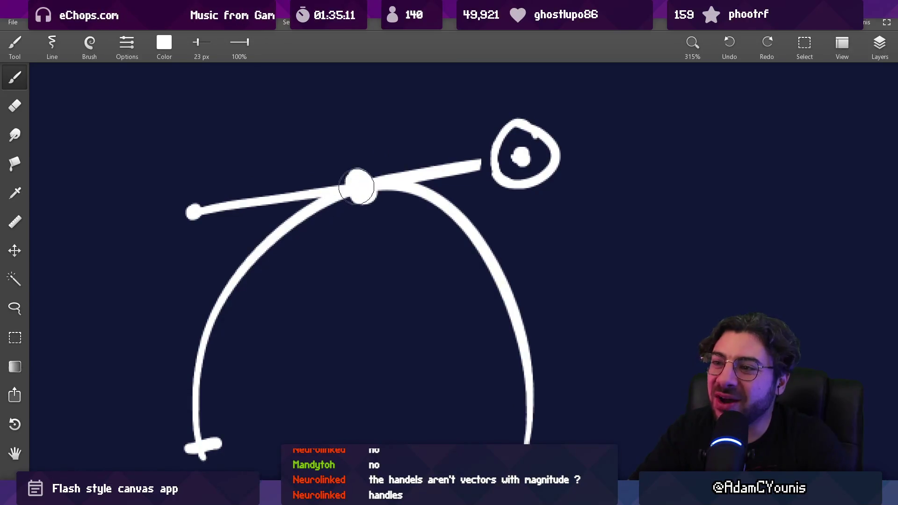
{"action": "key", "text": "bracketleft"}
{"action": "key", "text": "bracketleft"}
{"action": "key", "text": "bracketleft"}
{"action": "key", "text": "e"}
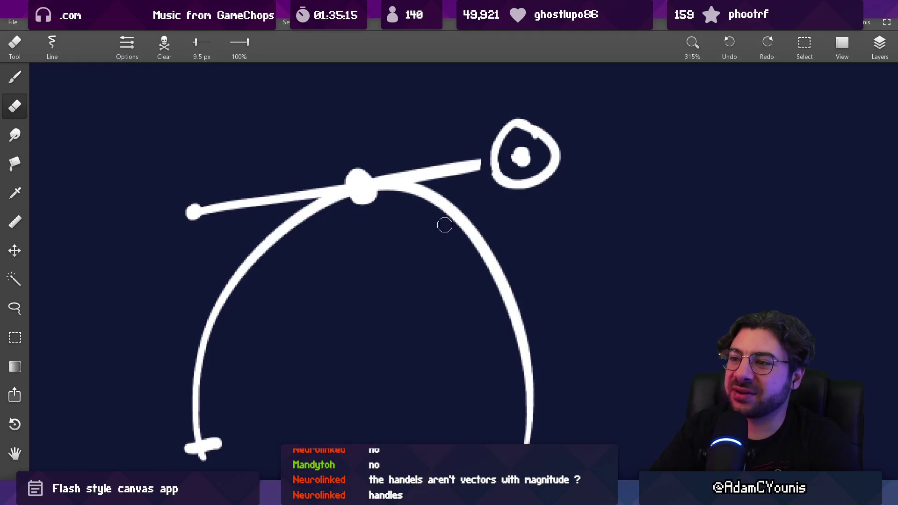
{"action": "key", "text": "b"}
{"action": "key", "text": "bracketleft"}
{"action": "key", "text": "bracketleft"}
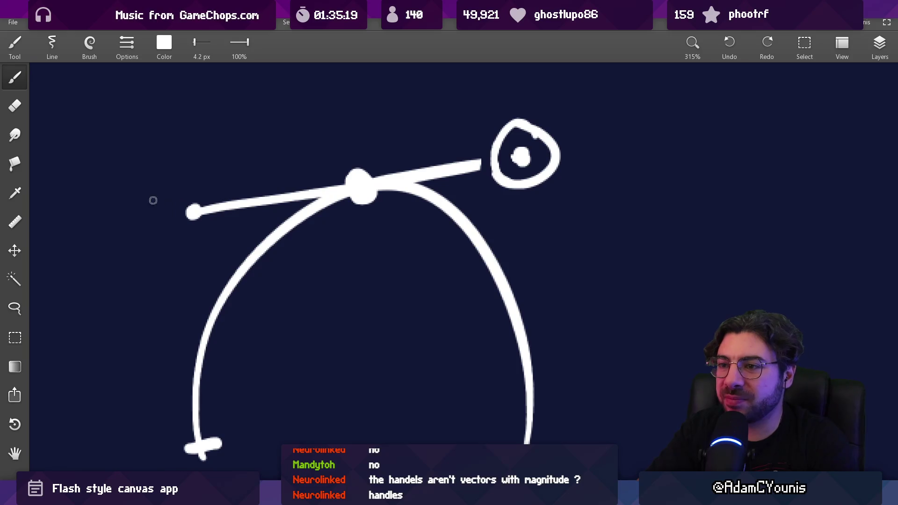
- Sketch trial strokes along the arc, undoing one and erasing a short stroke's upper end
{"action": "scroll", "coordinate": [153, 200], "scroll_direction": "right", "scroll_amount": 10}
{"action": "left_click_drag", "start_coordinate": [268, 155], "coordinate": [498, 342]}
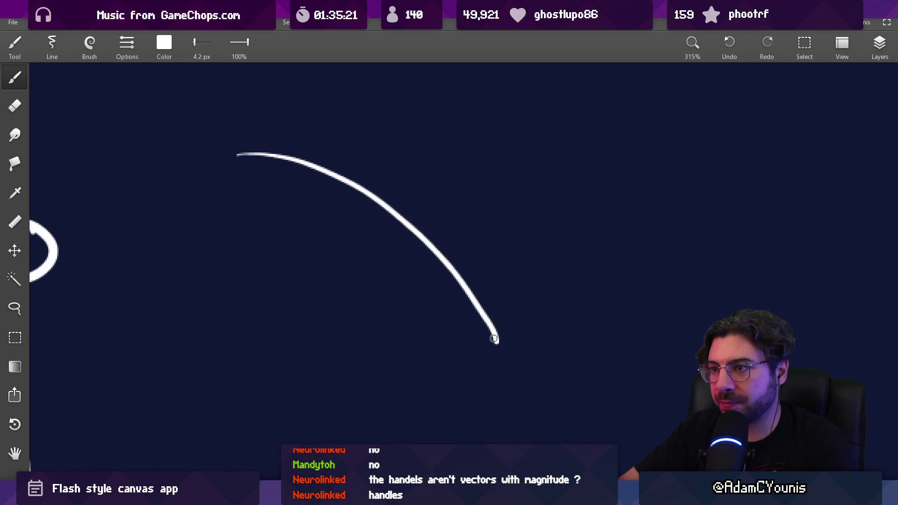
{"action": "left_click_drag", "start_coordinate": [312, 147], "coordinate": [526, 287]}
{"action": "key", "text": "ctrl+z"}
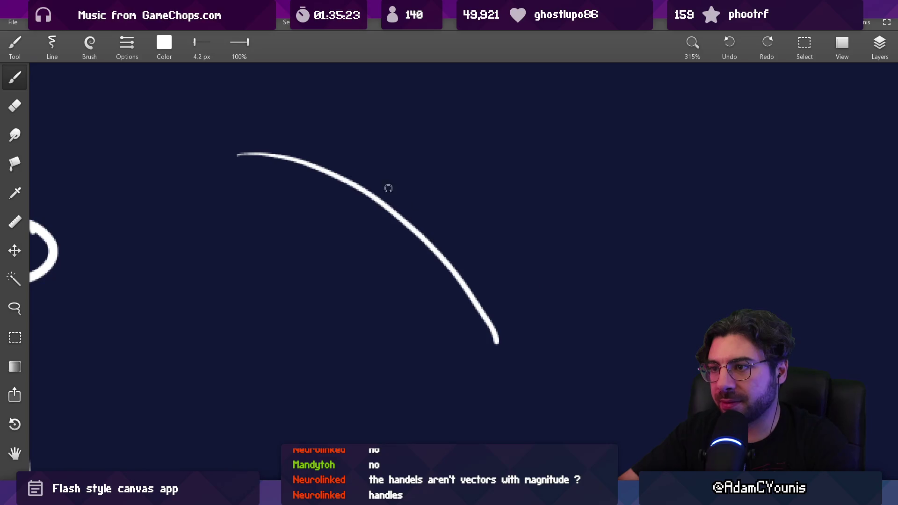
{"action": "key", "text": "ctrl+shift+z"}
{"action": "key", "text": "ctrl+z"}
{"action": "left_click_drag", "start_coordinate": [316, 145], "coordinate": [468, 276]}
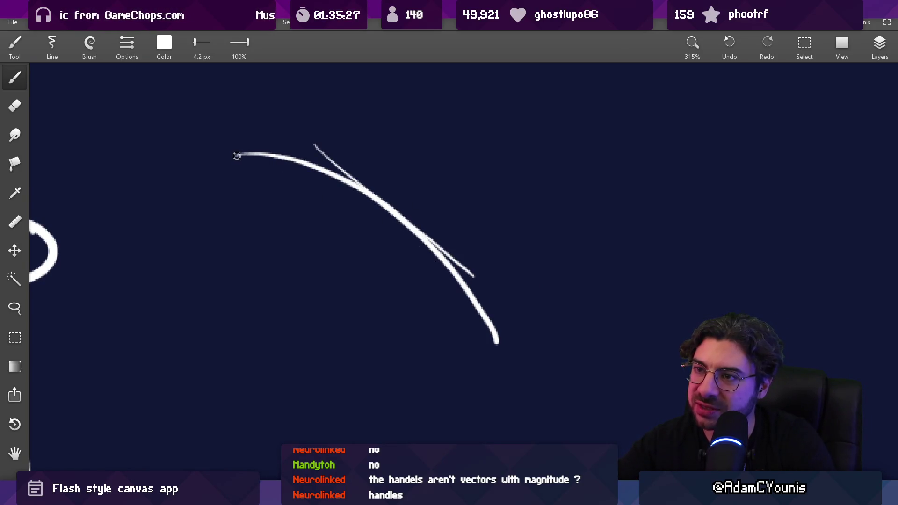
{"action": "mouse_move", "coordinate": [236, 156]}
{"action": "left_mouse_down"}
{"action": "mouse_move", "coordinate": [337, 250]}
{"action": "mouse_move", "coordinate": [466, 345]}
{"action": "mouse_move", "coordinate": [495, 347]}
{"action": "left_mouse_up"}
{"action": "key", "text": "e"}
{"action": "left_click_drag", "start_coordinate": [351, 161], "coordinate": [348, 167]}
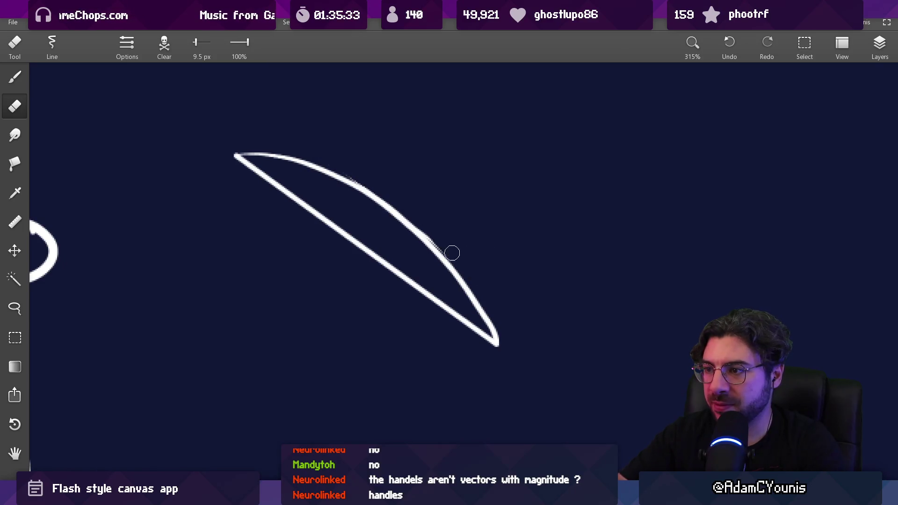
{"action": "key", "text": "b"}
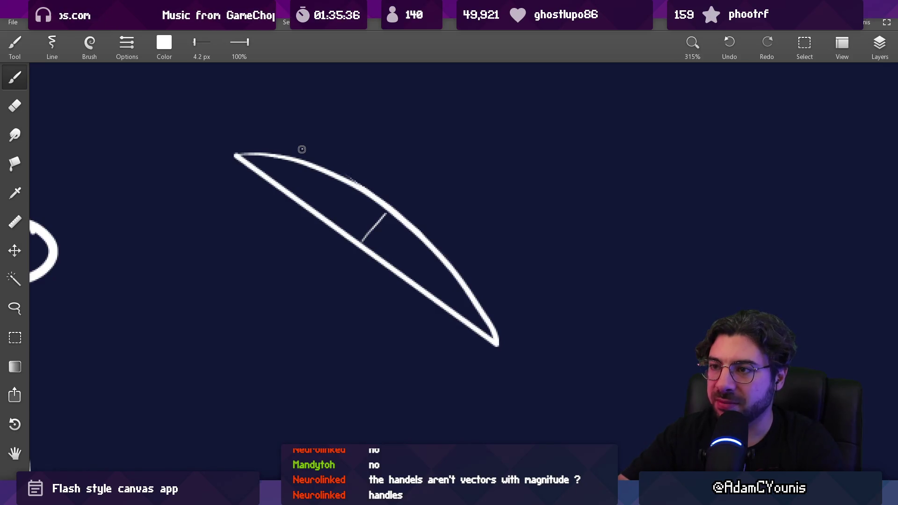
- Draw a straight tangent across the arc, trim its lower end, and dot its upper end
{"action": "mouse_move", "coordinate": [302, 149]}
{"action": "left_mouse_down"}
{"action": "mouse_move", "coordinate": [330, 157]}
{"action": "mouse_move", "coordinate": [541, 304]}
{"action": "mouse_move", "coordinate": [532, 306]}
{"action": "left_mouse_up"}
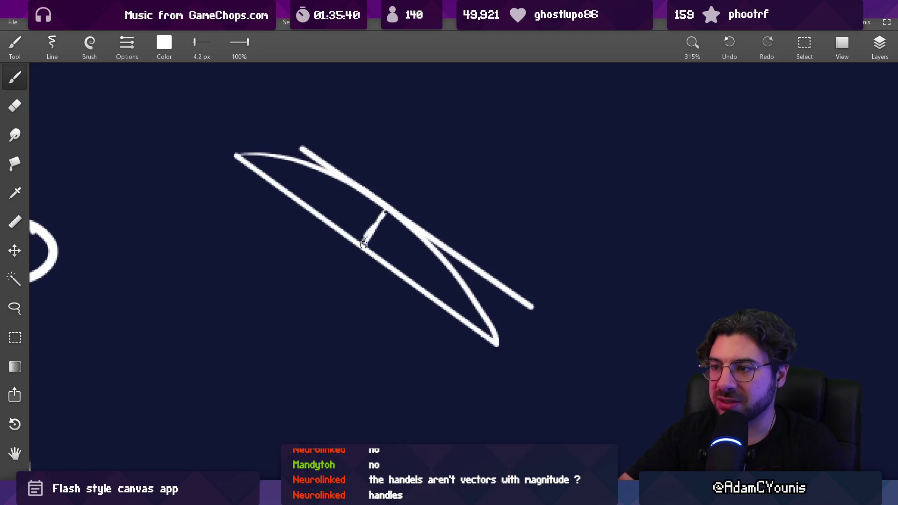
{"action": "left_click_drag", "start_coordinate": [454, 207], "coordinate": [454, 244]}
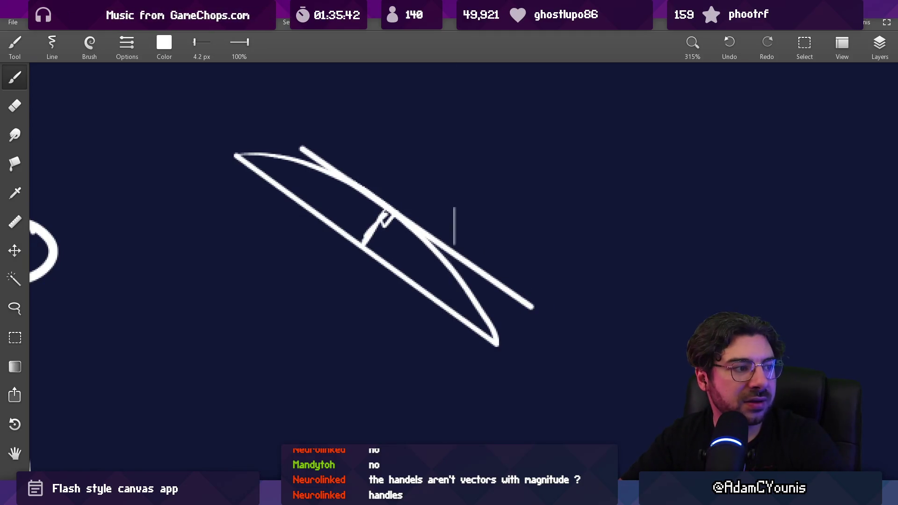
{"action": "key", "text": "ctrl+z"}
{"action": "scroll", "coordinate": [393, 194], "scroll_direction": "up", "scroll_amount": 1}
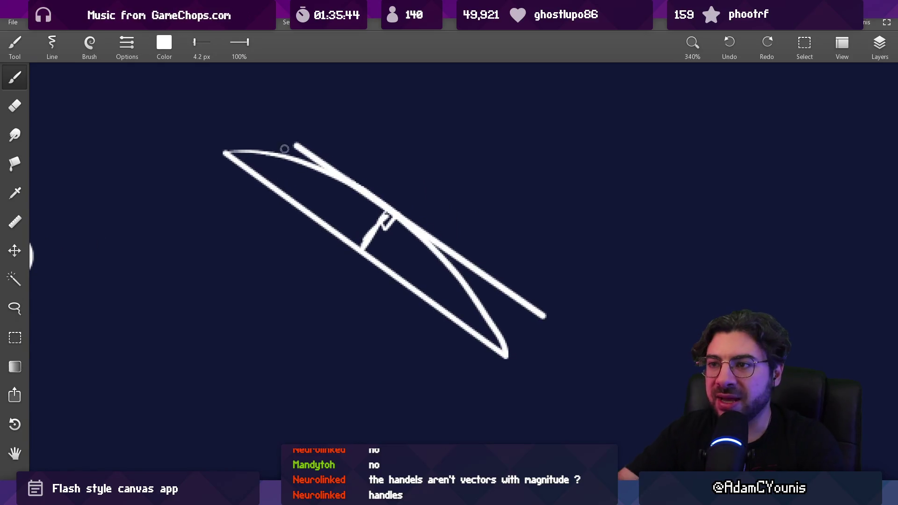
{"action": "key", "text": "e"}
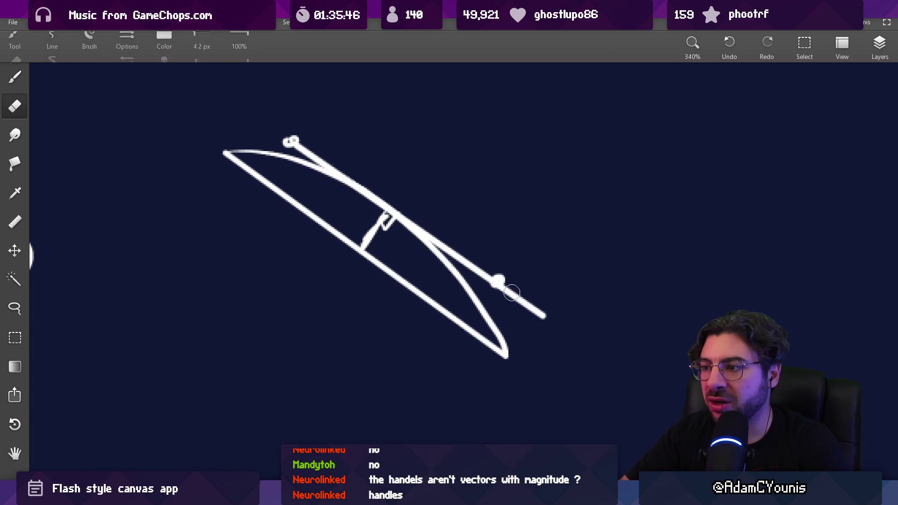
{"action": "left_click_drag", "start_coordinate": [499, 283], "coordinate": [553, 326]}
{"action": "key", "text": "b"}
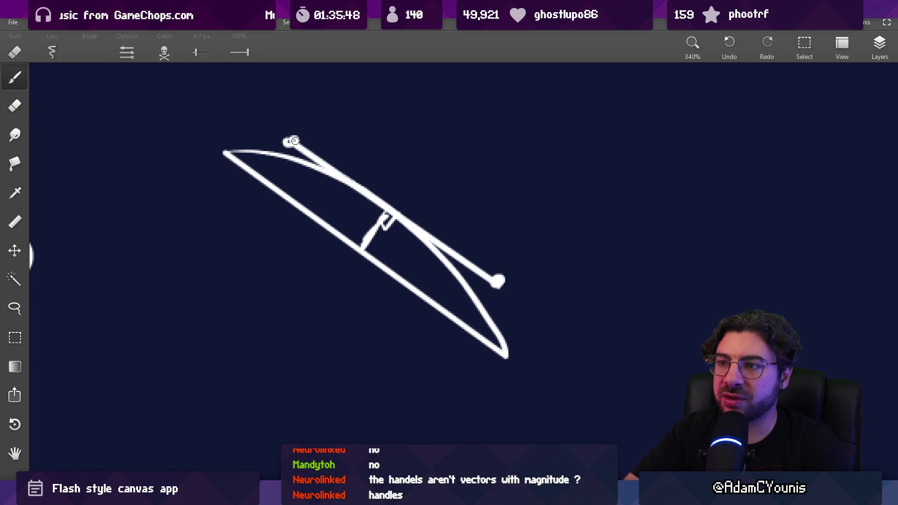
{"action": "left_click", "coordinate": [287, 144]}
{"action": "scroll", "coordinate": [291, 141], "scroll_direction": "down", "scroll_amount": 5}
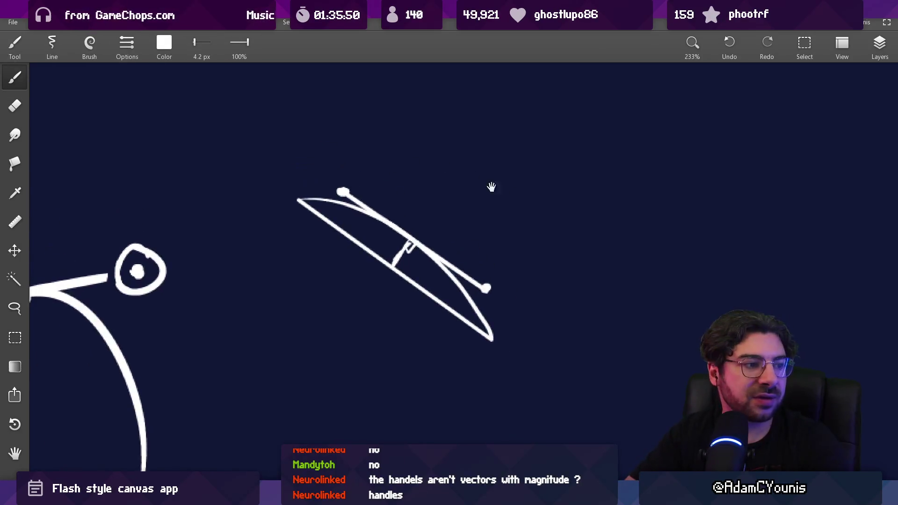
- Draw a new arch to the right and trim the bottom of its right leg
{"action": "left_click_drag", "start_coordinate": [470, 248], "coordinate": [545, 270]}
{"action": "scroll", "coordinate": [523, 233], "scroll_direction": "up", "scroll_amount": 2}
{"action": "key", "text": "e"}
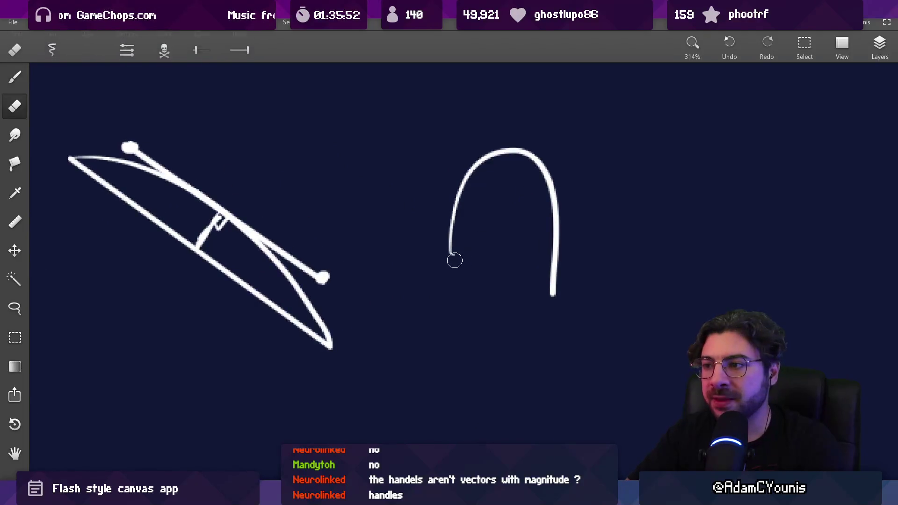
{"action": "left_click_drag", "start_coordinate": [543, 267], "coordinate": [552, 258]}
{"action": "key", "text": "b"}
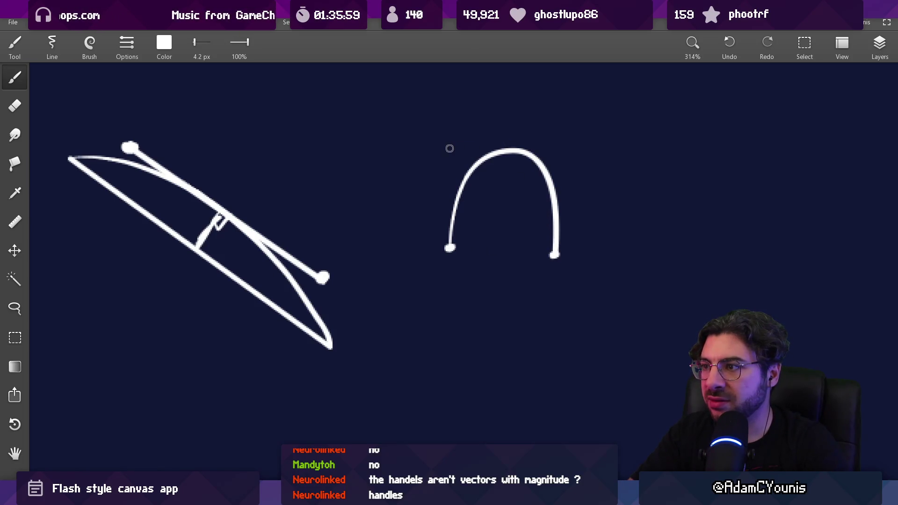
- Draw a horizontal tangent line across the top of the arch
{"action": "left_click_drag", "start_coordinate": [450, 148], "coordinate": [578, 152]}
{"action": "key", "text": "ctrl+z"}
{"action": "left_click_drag", "start_coordinate": [449, 148], "coordinate": [564, 151]}
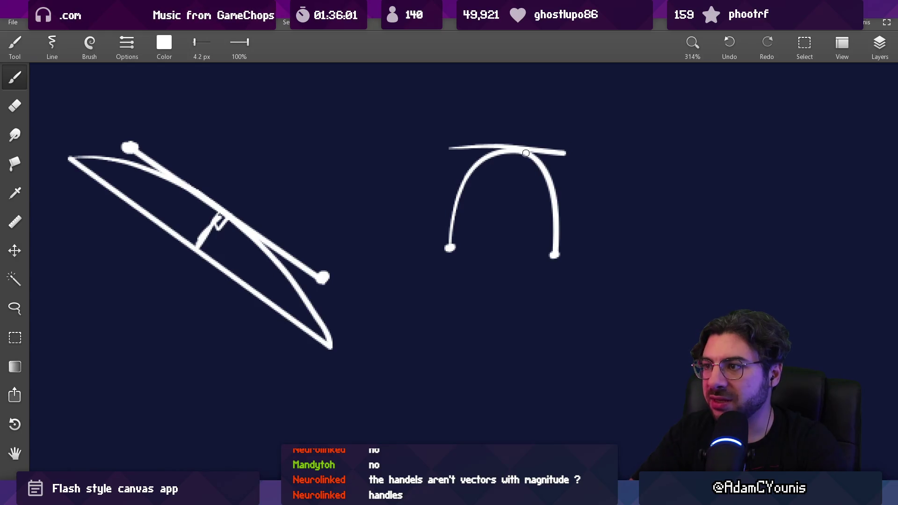
{"action": "scroll", "coordinate": [541, 164], "scroll_direction": "up", "scroll_amount": 2}
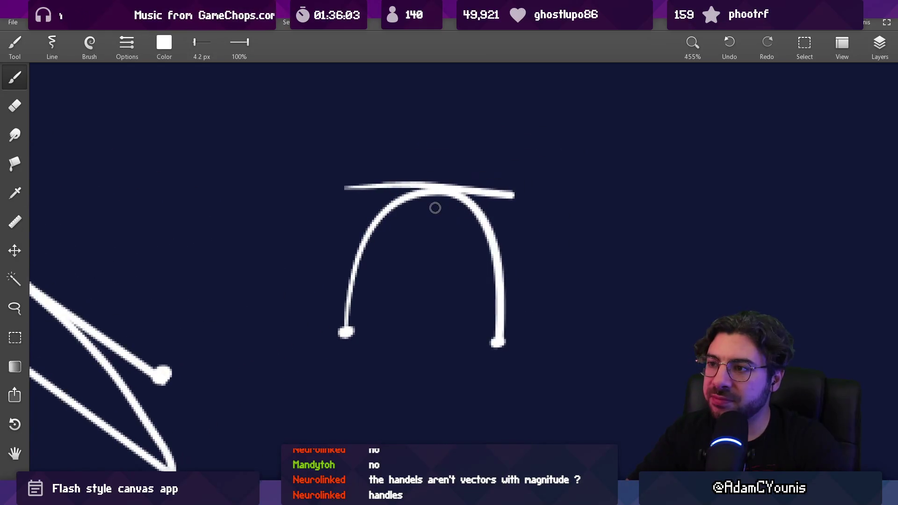
- Draw a straight line from the left end toward the peak and erase the arch's curved sides
{"action": "left_click_drag", "start_coordinate": [346, 334], "coordinate": [437, 187]}
{"action": "key", "text": "ctrl+z"}
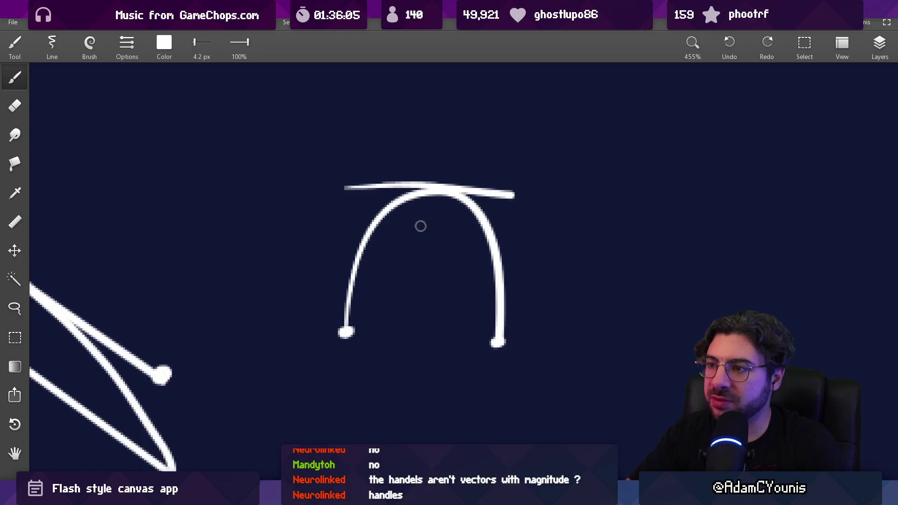
{"action": "mouse_move", "coordinate": [346, 334]}
{"action": "left_mouse_down"}
{"action": "mouse_move", "coordinate": [432, 194]}
{"action": "mouse_move", "coordinate": [488, 339]}
{"action": "left_mouse_up"}
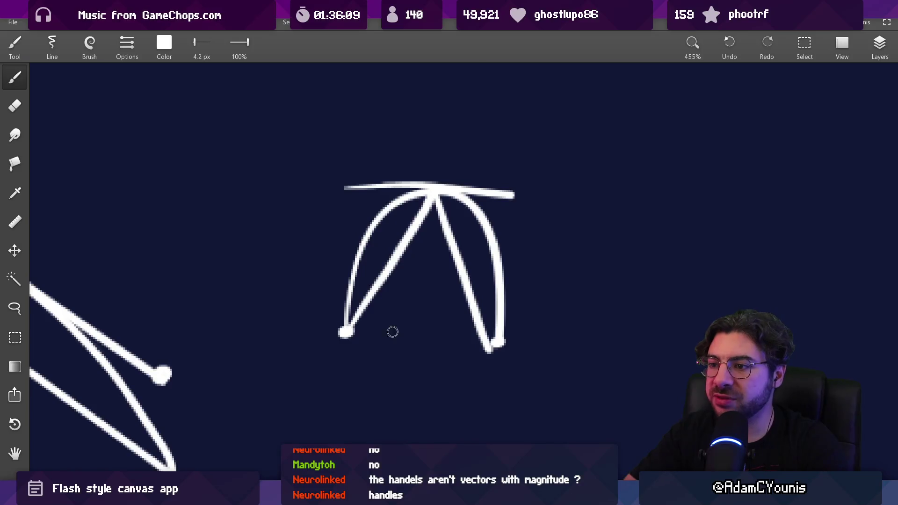
{"action": "key", "text": "e"}
{"action": "mouse_move", "coordinate": [444, 194]}
{"action": "left_mouse_down"}
{"action": "mouse_move", "coordinate": [487, 225]}
{"action": "mouse_move", "coordinate": [506, 352]}
{"action": "left_mouse_up"}
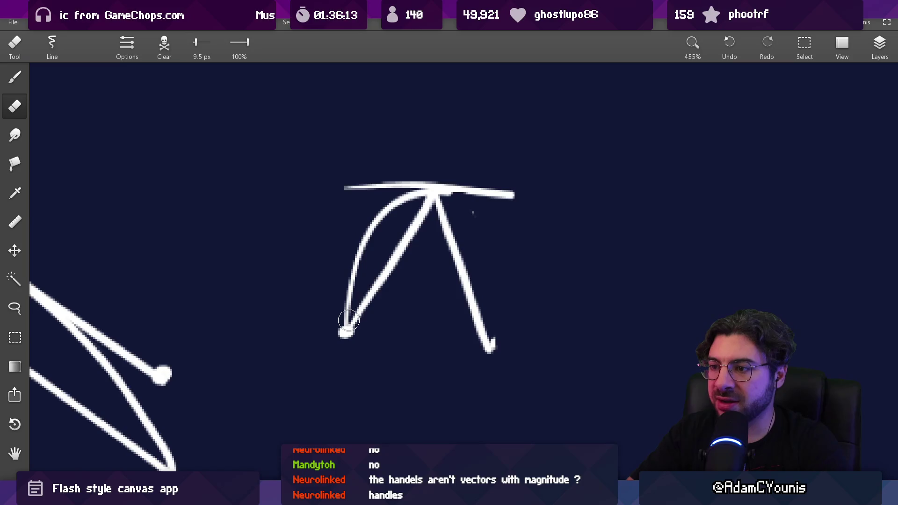
{"action": "mouse_move", "coordinate": [348, 321]}
{"action": "left_mouse_down"}
{"action": "mouse_move", "coordinate": [387, 206]}
{"action": "mouse_move", "coordinate": [406, 197]}
{"action": "left_mouse_up"}
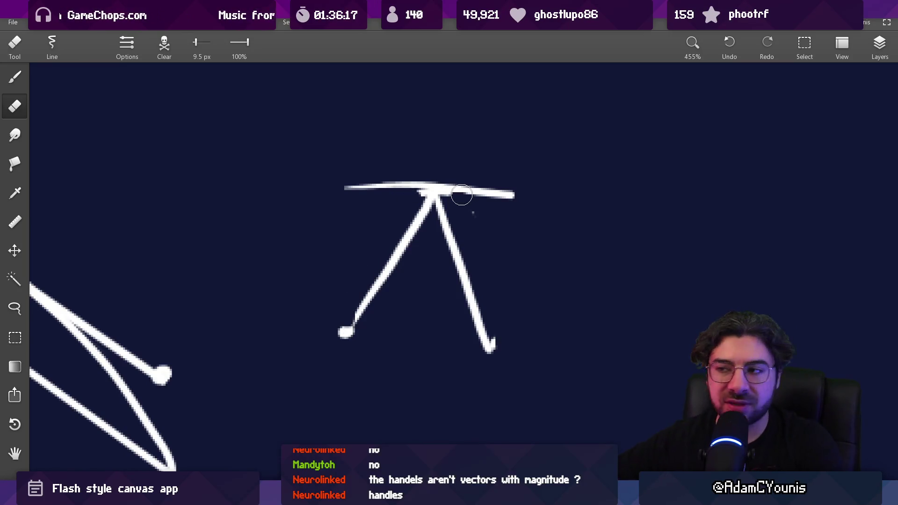
- Try a closing bottom line, discard it, and extend the right leg further down
{"action": "key", "text": "bracketleft"}
{"action": "key", "text": "bracketleft"}
{"action": "key", "text": "bracketleft"}
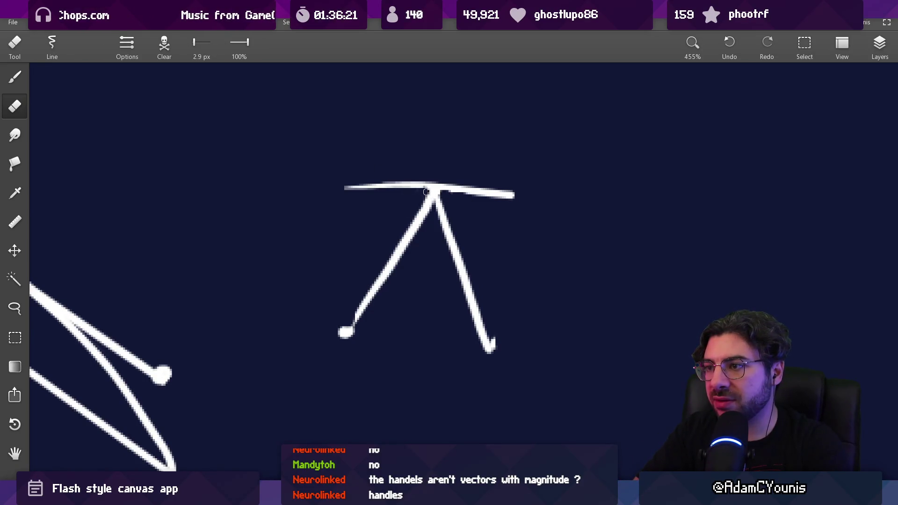
{"action": "key", "text": "b"}
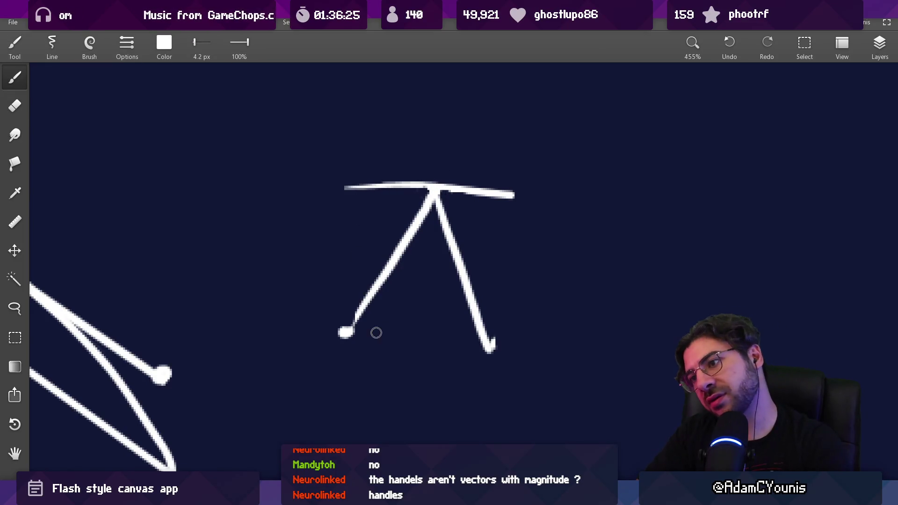
{"action": "left_click_drag", "start_coordinate": [347, 333], "coordinate": [491, 344]}
{"action": "key", "text": "ctrl+z"}
{"action": "left_click_drag", "start_coordinate": [350, 332], "coordinate": [483, 346]}
{"action": "key", "text": "ctrl+z"}
{"action": "scroll", "coordinate": [467, 330], "scroll_direction": "down", "scroll_amount": 5}
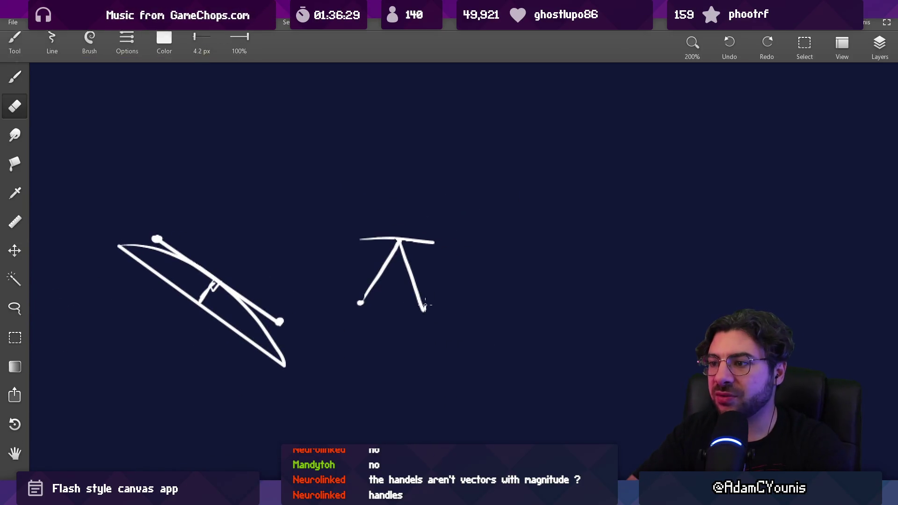
{"action": "key", "text": "e"}
{"action": "key", "text": "bracketright"}
{"action": "key", "text": "bracketright"}
{"action": "key", "text": "bracketright"}
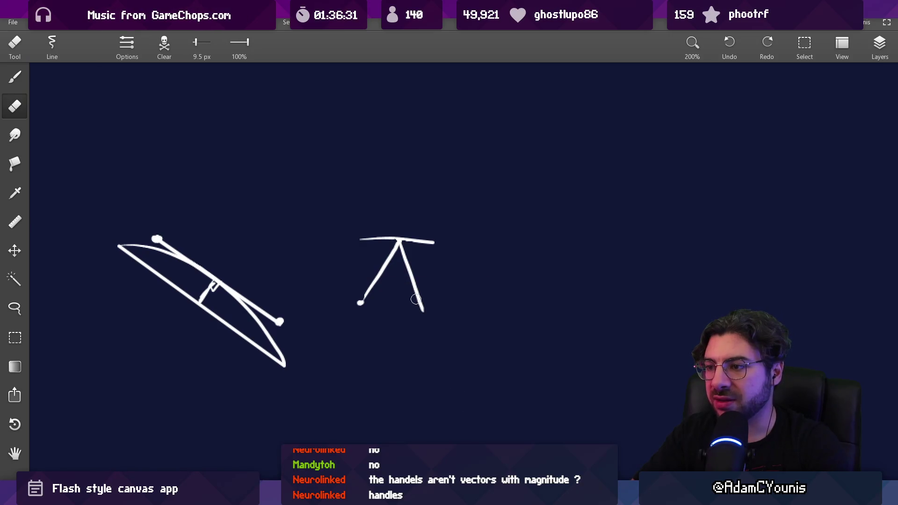
{"action": "key", "text": "b"}
{"action": "left_click_drag", "start_coordinate": [423, 309], "coordinate": [469, 426]}
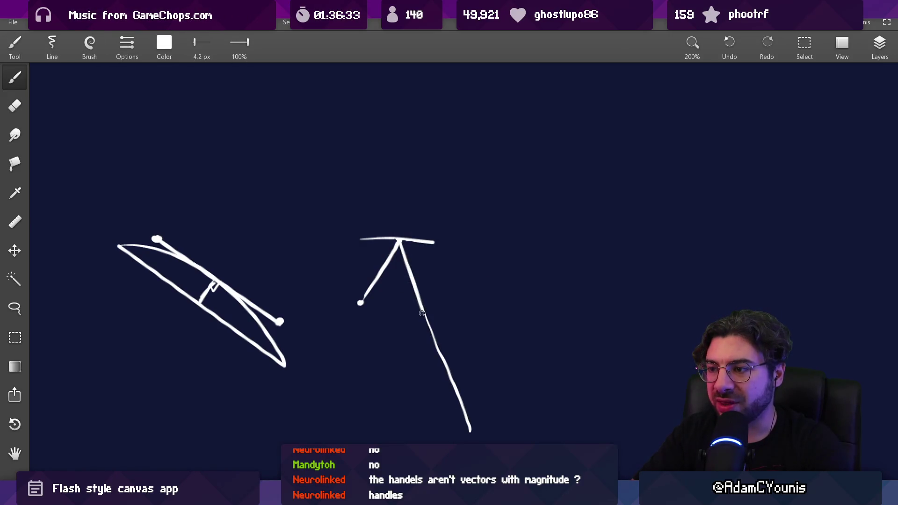
- Sketch curved and short marks around the peak junction, then undo both
{"action": "scroll", "coordinate": [424, 307], "scroll_direction": "up", "scroll_amount": 5}
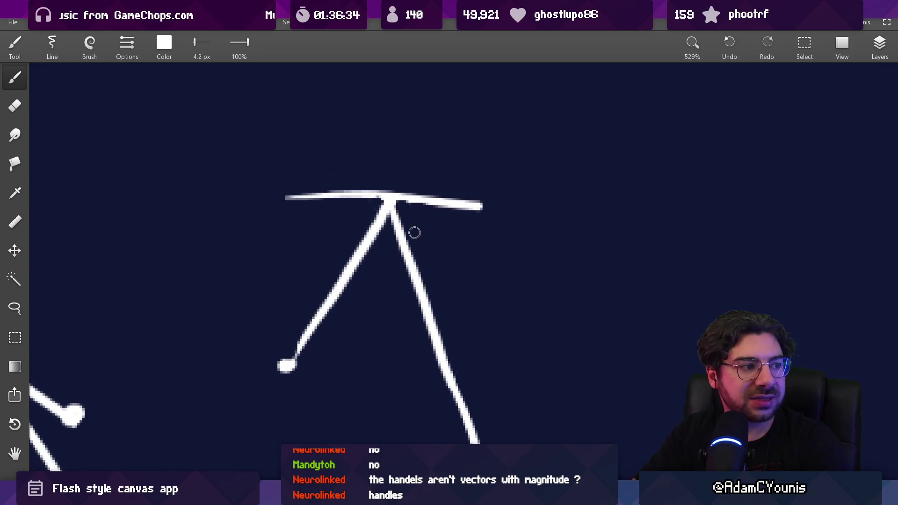
{"action": "mouse_move", "coordinate": [415, 232]}
{"action": "left_mouse_down"}
{"action": "mouse_move", "coordinate": [391, 210]}
{"action": "mouse_move", "coordinate": [384, 228]}
{"action": "left_mouse_up"}
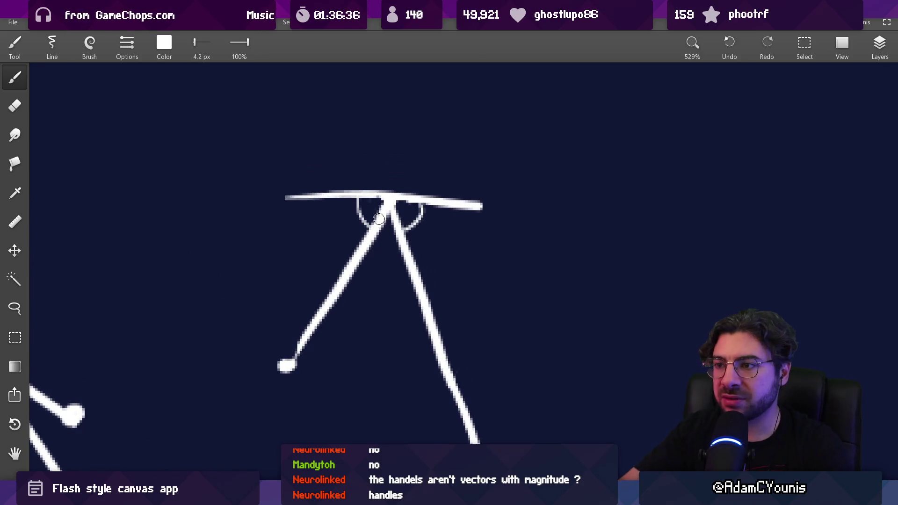
{"action": "key", "text": "ctrl+z"}
{"action": "key", "text": "ctrl+z"}
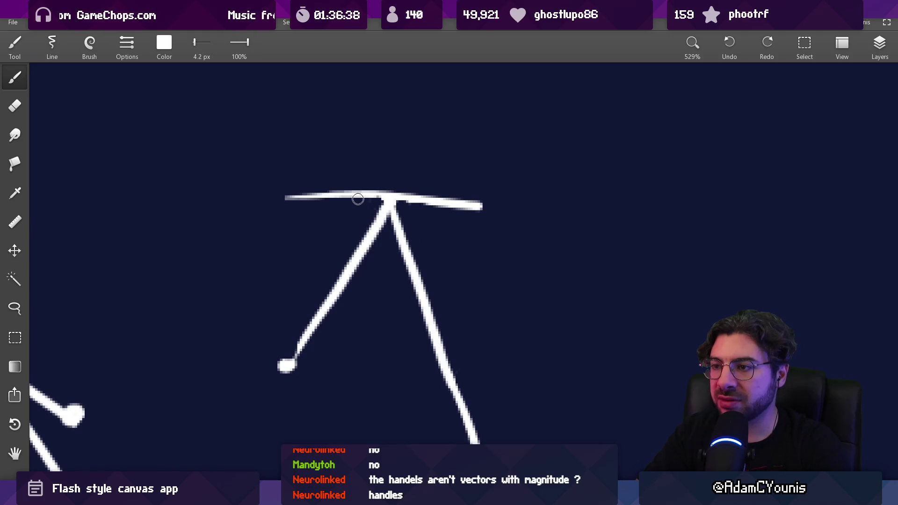
{"action": "mouse_move", "coordinate": [358, 198]}
{"action": "left_mouse_down"}
{"action": "mouse_move", "coordinate": [372, 234]}
{"action": "mouse_move", "coordinate": [428, 180]}
{"action": "left_mouse_up"}
{"action": "key", "text": "ctrl+z"}
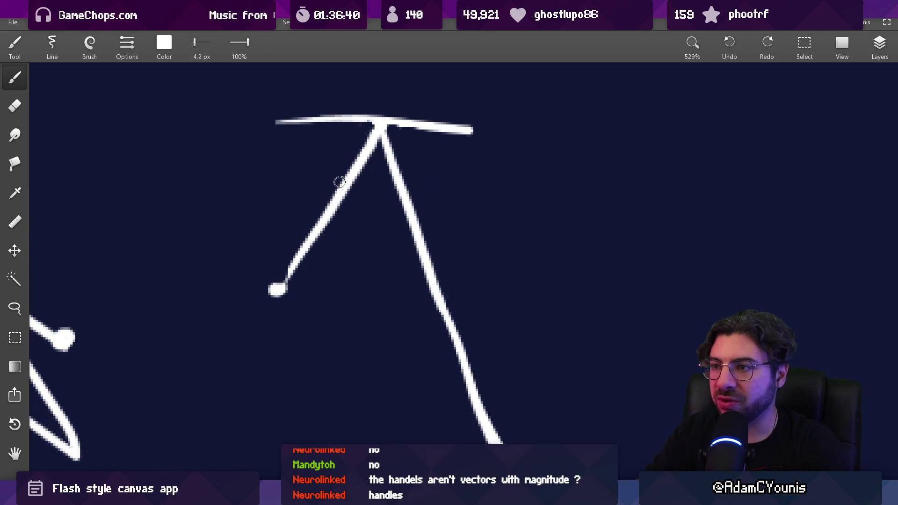
- Draw a straight vertical tangent line at the right leg's tip
{"action": "scroll", "coordinate": [374, 215], "scroll_direction": "down", "scroll_amount": 5}
{"action": "scroll", "coordinate": [374, 215], "scroll_direction": "right", "scroll_amount": 2}
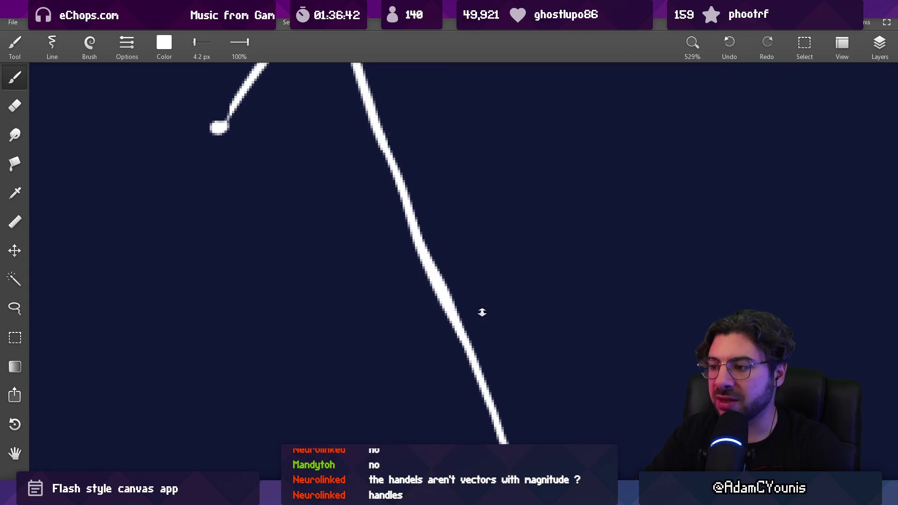
{"action": "scroll", "coordinate": [482, 312], "scroll_direction": "down", "scroll_amount": 3}
{"action": "left_click_drag", "start_coordinate": [462, 309], "coordinate": [472, 242]}
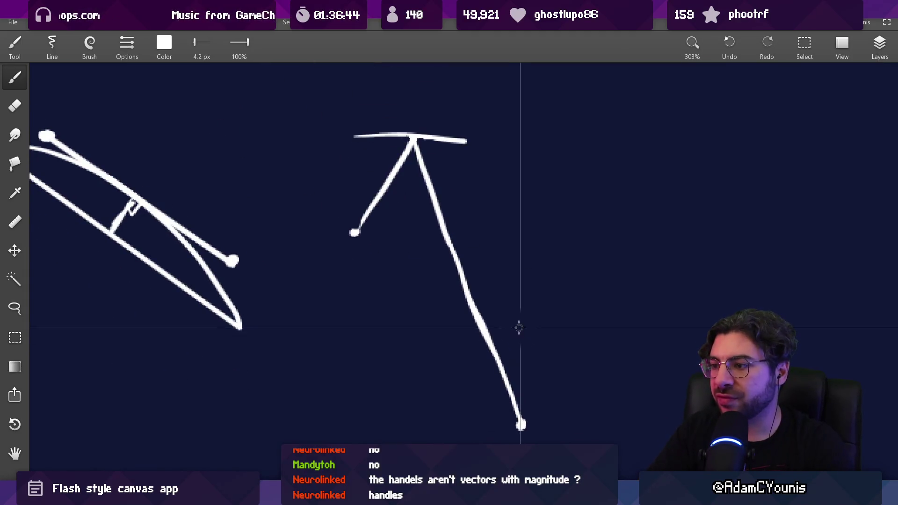
{"action": "left_click_drag", "start_coordinate": [521, 314], "coordinate": [529, 416]}
{"action": "key", "text": "ctrl+z"}
{"action": "left_click_drag", "start_coordinate": [513, 322], "coordinate": [517, 421]}
{"action": "key", "text": "ctrl+z"}
{"action": "key", "text": "ctrl+z"}
{"action": "left_click_drag", "start_coordinate": [522, 352], "coordinate": [523, 425]}
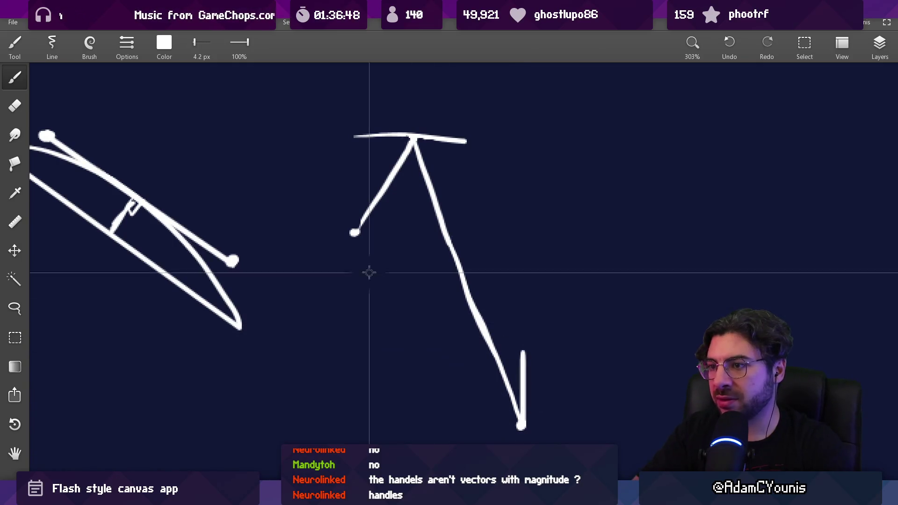
- Draw a vertical tangent line at the left leg's end
{"action": "left_click_drag", "start_coordinate": [353, 180], "coordinate": [353, 243]}
{"action": "scroll", "coordinate": [362, 220], "scroll_direction": "up", "scroll_amount": 2}
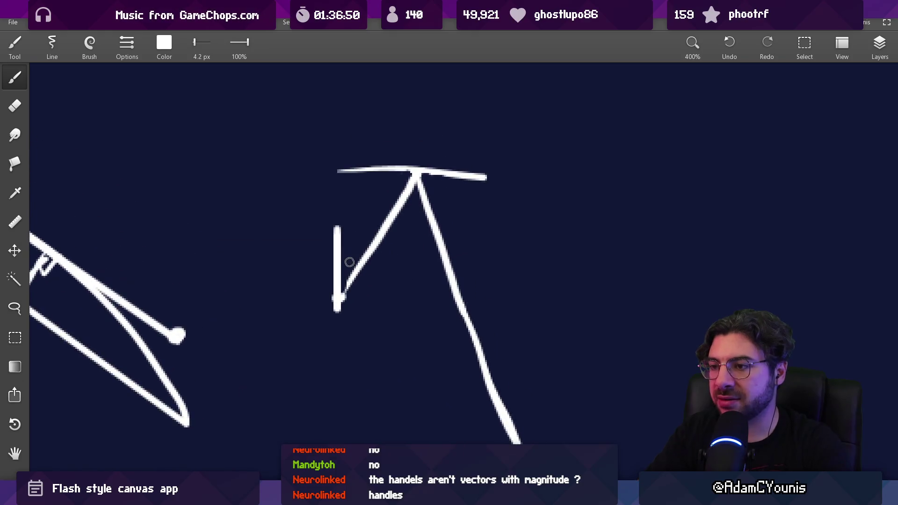
{"action": "left_click_drag", "start_coordinate": [439, 323], "coordinate": [433, 244]}
{"action": "scroll", "coordinate": [485, 286], "scroll_direction": "down", "scroll_amount": 2}
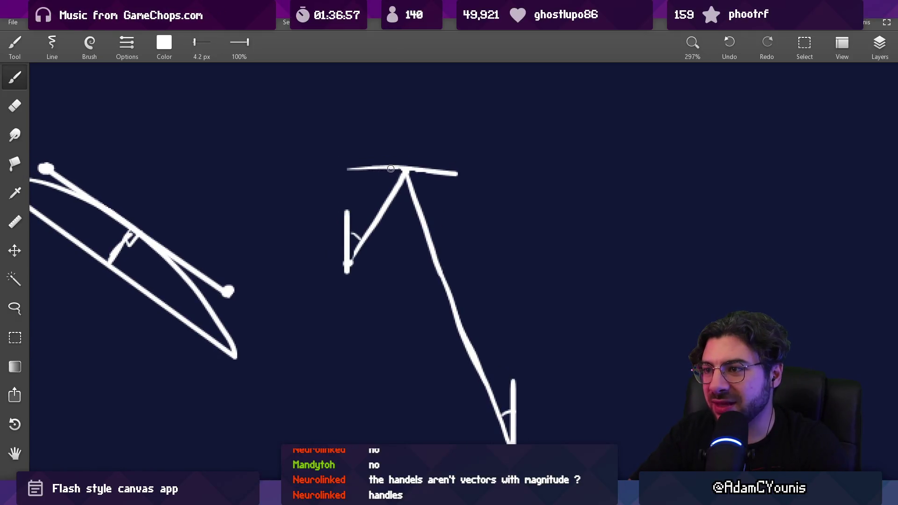
{"action": "scroll", "coordinate": [379, 205], "scroll_direction": "up", "scroll_amount": 2}
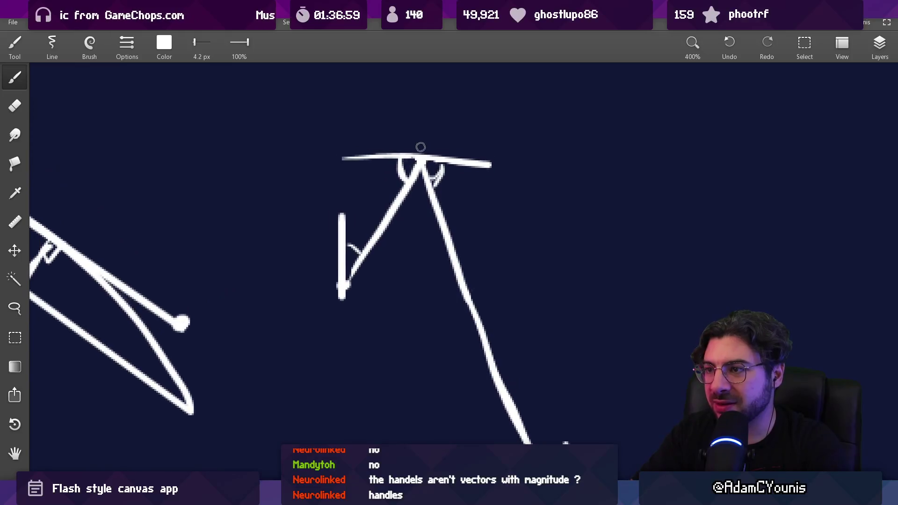
- Mark the peak's angles and a short vertical stroke, discarding stray crossbar strokes
{"action": "left_click_drag", "start_coordinate": [421, 162], "coordinate": [421, 118]}
{"action": "mouse_move", "coordinate": [366, 155]}
{"action": "left_mouse_down"}
{"action": "mouse_move", "coordinate": [406, 155]}
{"action": "mouse_move", "coordinate": [344, 159]}
{"action": "left_mouse_up"}
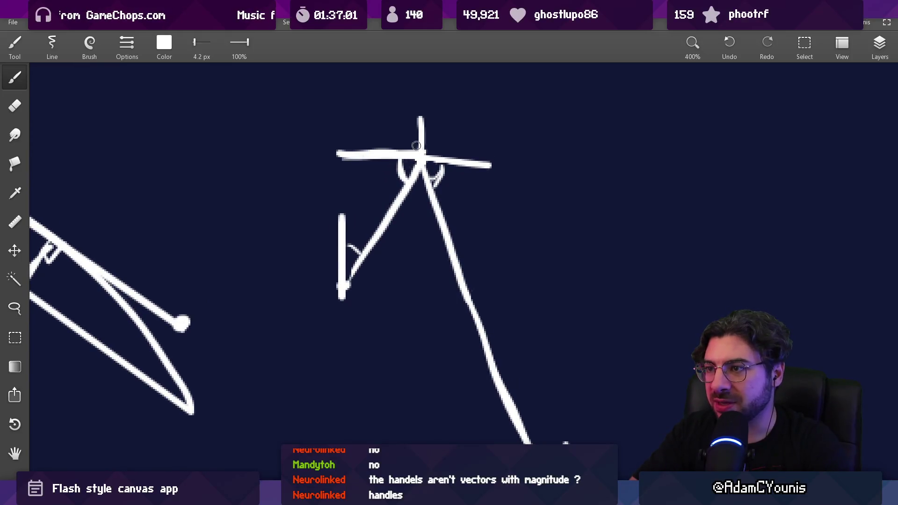
{"action": "key", "text": "ctrl+z"}
{"action": "mouse_move", "coordinate": [423, 152]}
{"action": "left_mouse_down"}
{"action": "mouse_move", "coordinate": [352, 159]}
{"action": "mouse_move", "coordinate": [481, 165]}
{"action": "left_mouse_up"}
{"action": "key", "text": "ctrl+z"}
{"action": "scroll", "coordinate": [495, 192], "scroll_direction": "down", "scroll_amount": 3}
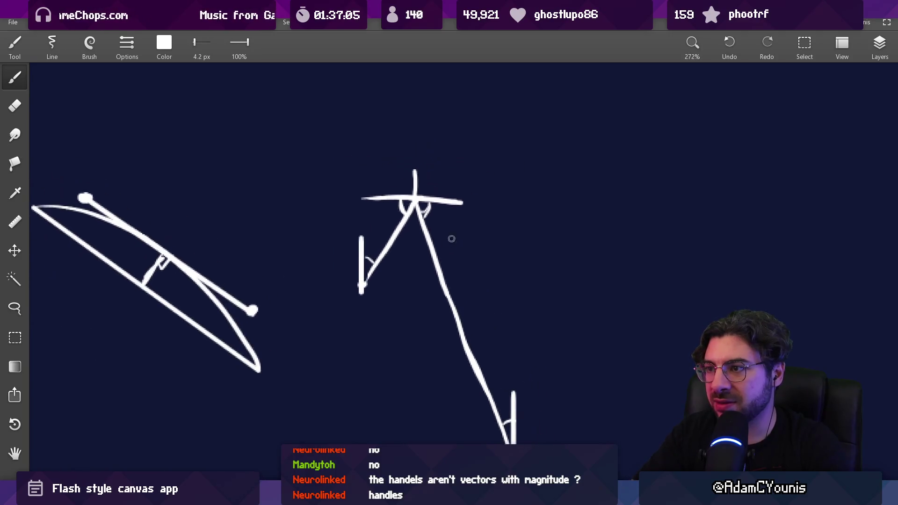
{"action": "scroll", "coordinate": [495, 192], "scroll_direction": "up", "scroll_amount": 3}
{"action": "key", "text": "e"}
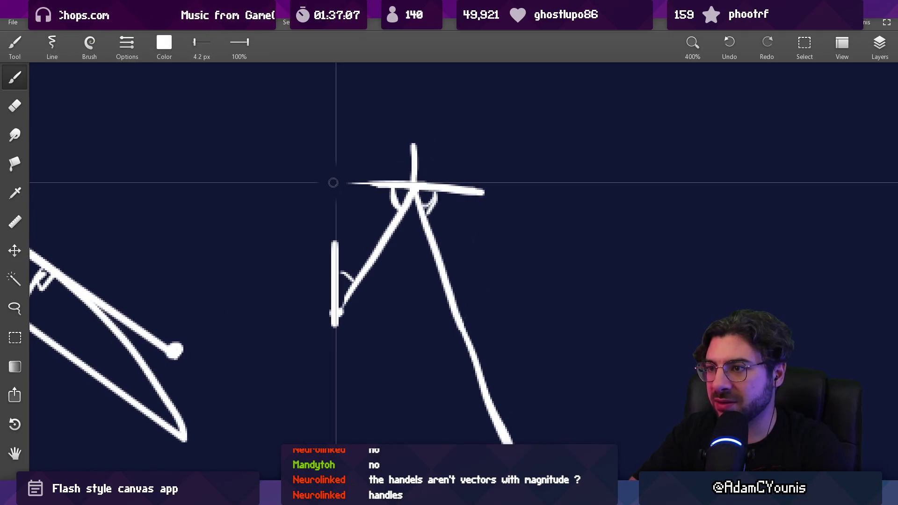
{"action": "mouse_move", "coordinate": [332, 180]}
{"action": "left_mouse_down"}
{"action": "mouse_move", "coordinate": [491, 182]}
{"action": "mouse_move", "coordinate": [339, 184]}
{"action": "mouse_move", "coordinate": [401, 185]}
{"action": "left_mouse_up"}
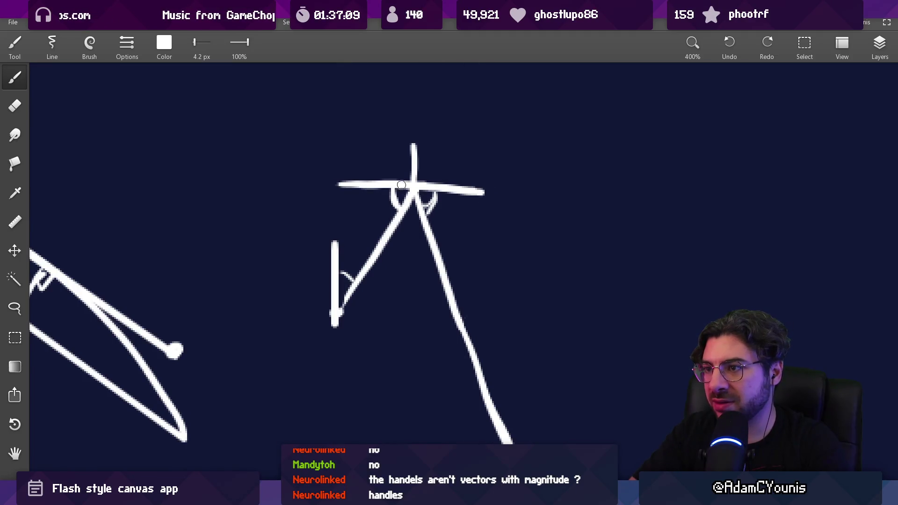
- Erase the left part of the old crossbar and try redrawing the horizontal line through the peak
{"action": "key", "text": "e"}
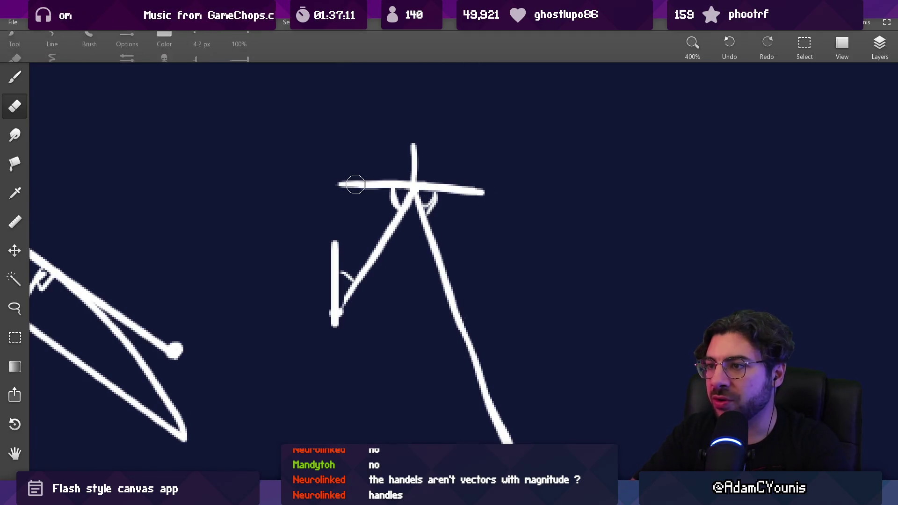
{"action": "mouse_move", "coordinate": [336, 184]}
{"action": "left_mouse_down"}
{"action": "mouse_move", "coordinate": [435, 188]}
{"action": "mouse_move", "coordinate": [395, 206]}
{"action": "left_mouse_up"}
{"action": "key", "text": "b"}
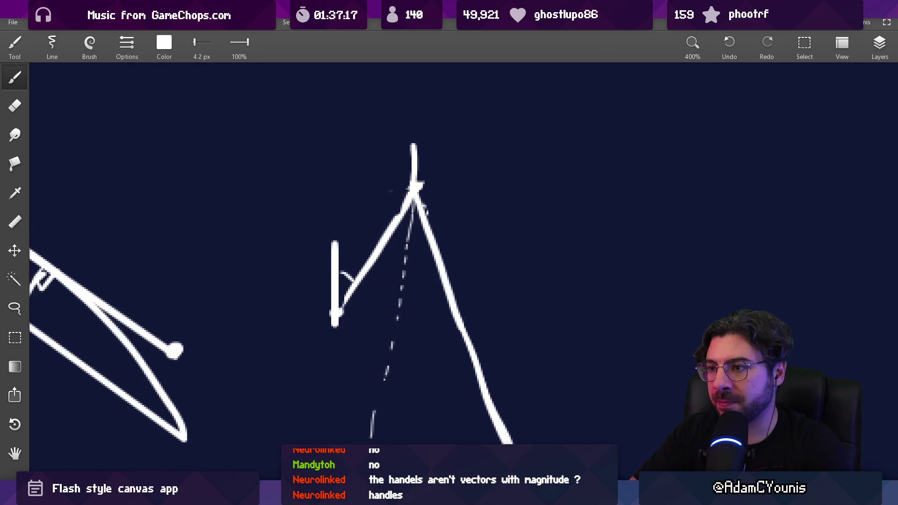
{"action": "mouse_move", "coordinate": [405, 339]}
{"action": "left_mouse_down"}
{"action": "mouse_move", "coordinate": [413, 253]}
{"action": "mouse_move", "coordinate": [419, 297]}
{"action": "left_mouse_up"}
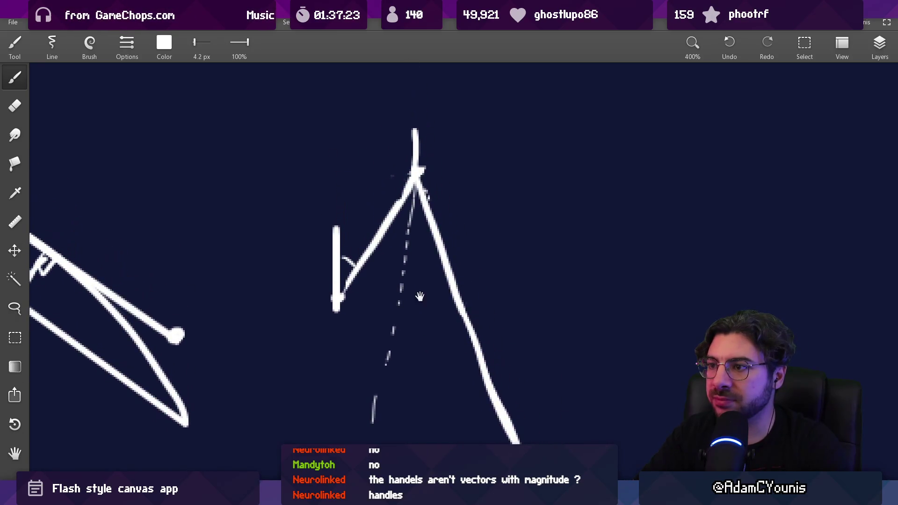
{"action": "key", "text": "e"}
{"action": "key", "text": "b"}
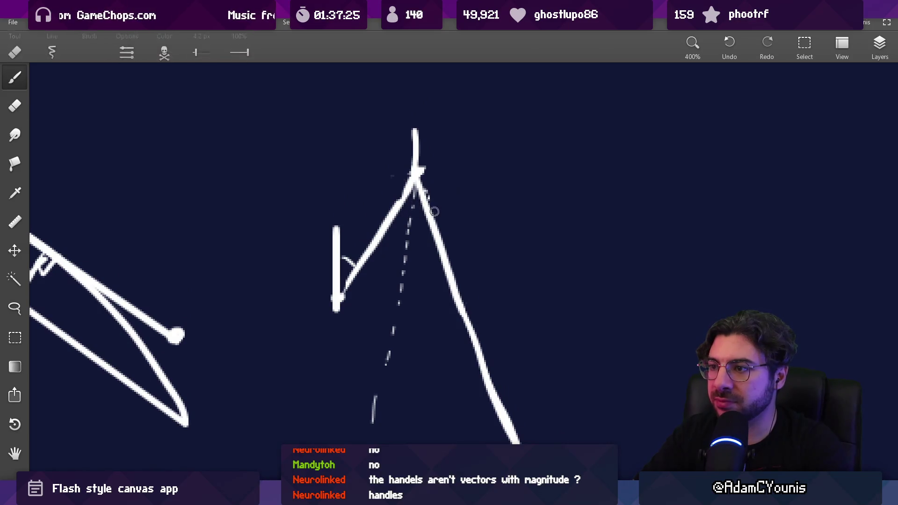
{"action": "key", "text": "e"}
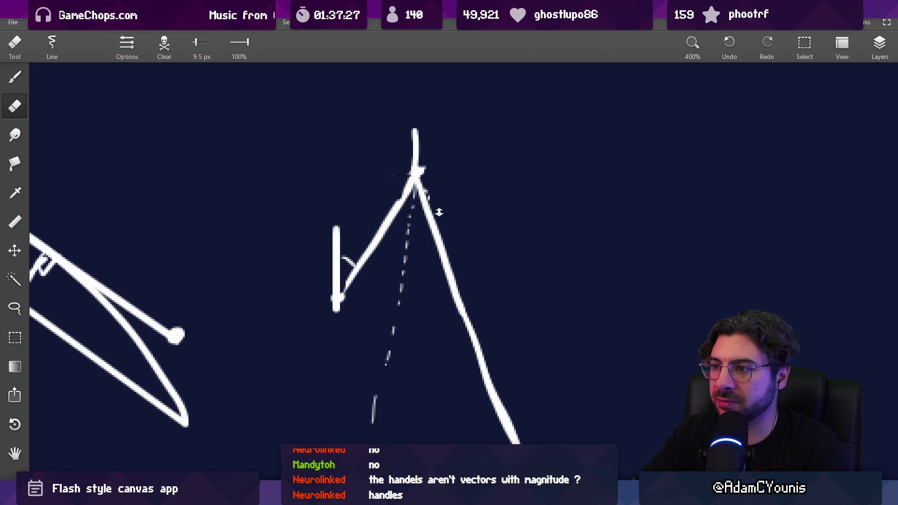
{"action": "scroll", "coordinate": [435, 213], "scroll_direction": "down", "scroll_amount": 3}
{"action": "scroll", "coordinate": [424, 210], "scroll_direction": "up", "scroll_amount": 2}
{"action": "key", "text": "b"}
{"action": "left_click_drag", "start_coordinate": [356, 204], "coordinate": [467, 212]}
{"action": "key", "text": "ctrl+z"}
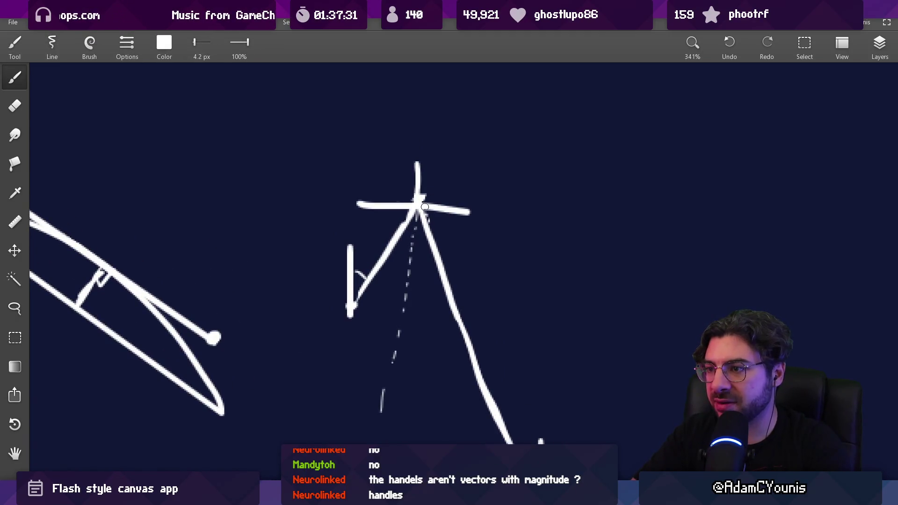
- Draw a long vertical line down from the peak and an arc marking its angle
{"action": "left_click_drag", "start_coordinate": [429, 276], "coordinate": [424, 200]}
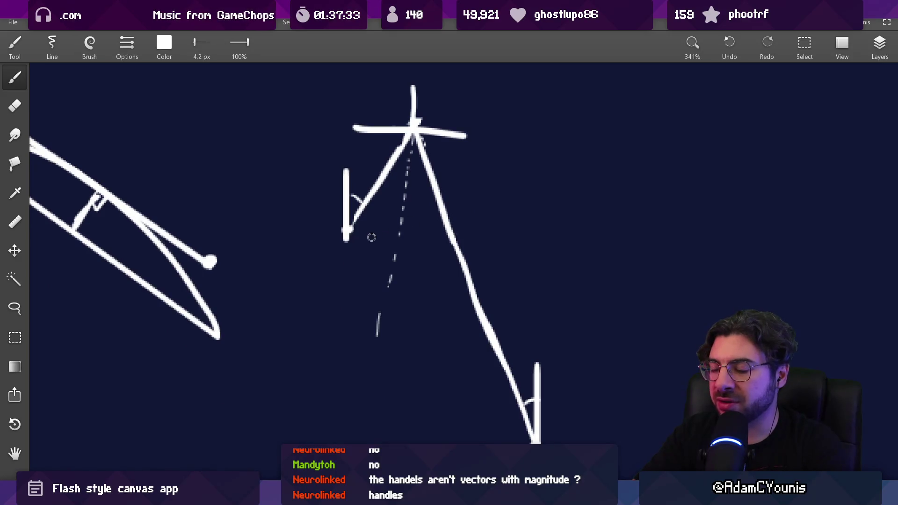
{"action": "scroll", "coordinate": [371, 237], "scroll_direction": "up", "scroll_amount": 2}
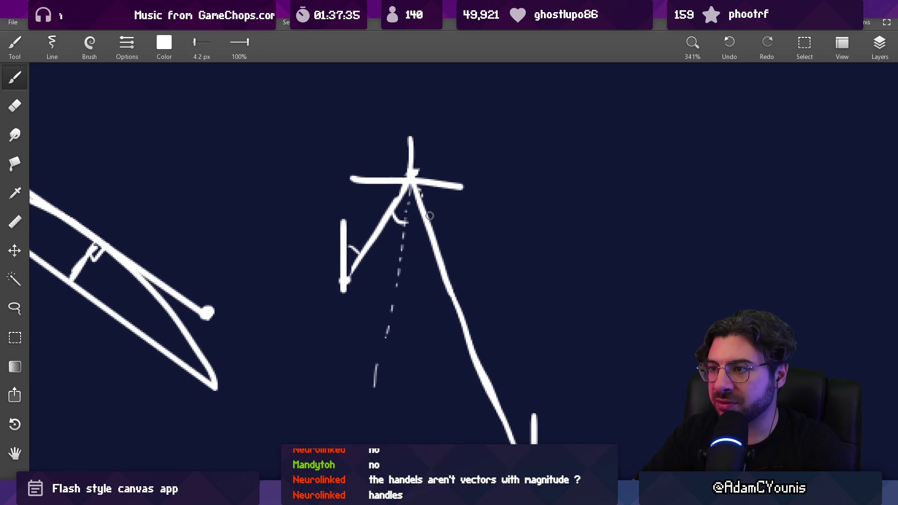
{"action": "scroll", "coordinate": [430, 216], "scroll_direction": "up", "scroll_amount": 2}
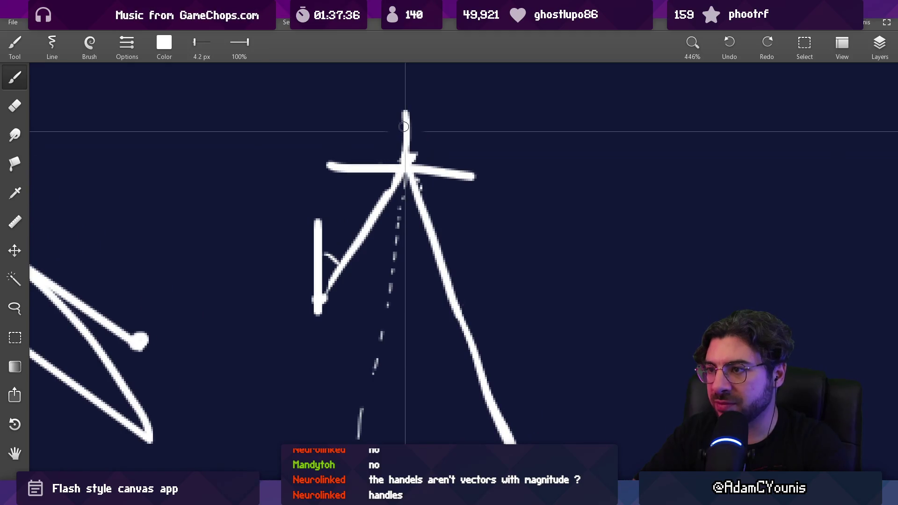
{"action": "left_click_drag", "start_coordinate": [405, 131], "coordinate": [405, 400]}
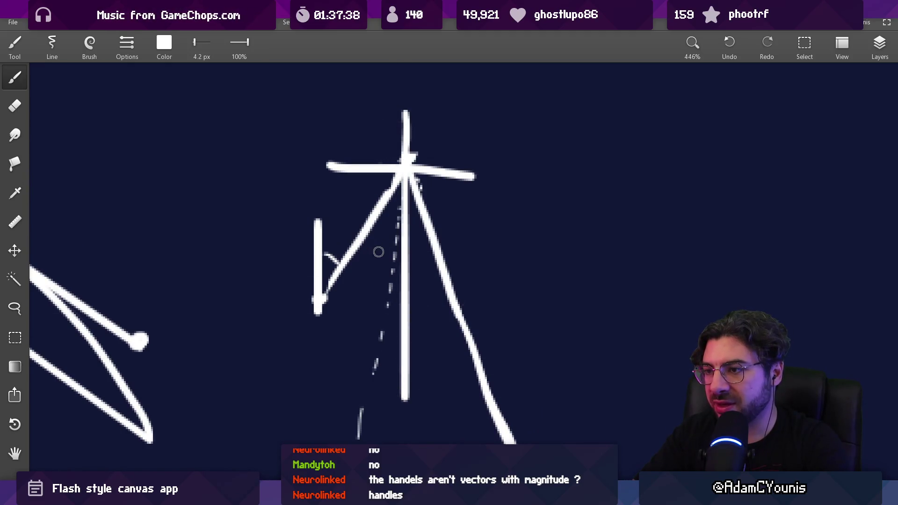
{"action": "left_click_drag", "start_coordinate": [358, 251], "coordinate": [401, 281]}
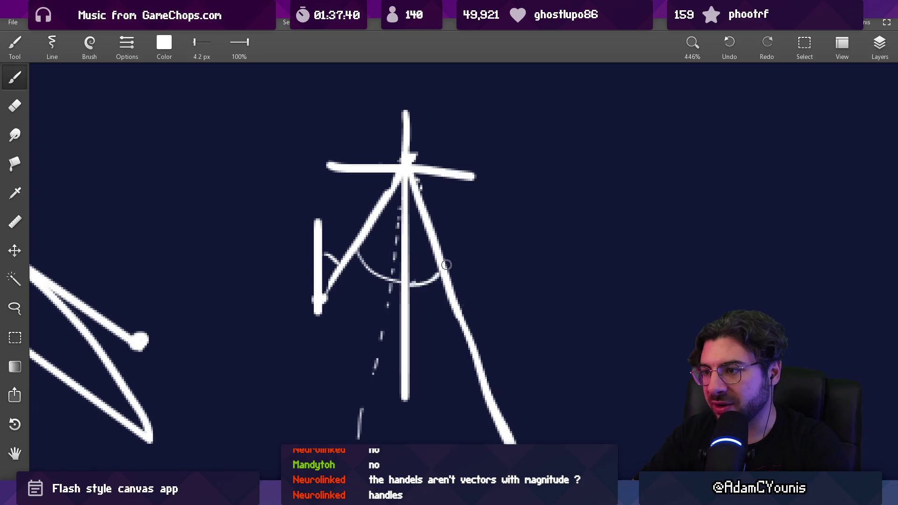
{"action": "scroll", "coordinate": [446, 264], "scroll_direction": "down", "scroll_amount": 2}
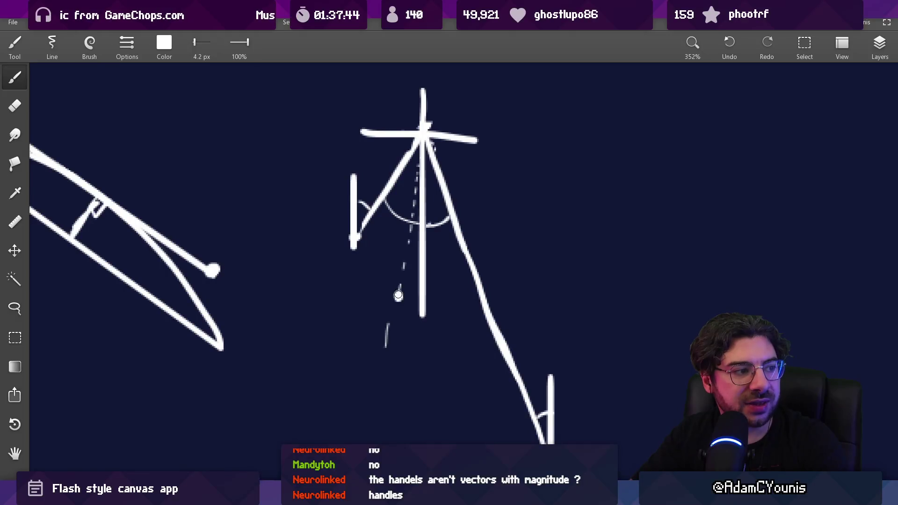
- Erase a stray mark below the peak and place a round dot at the crossbar's left end
{"action": "key", "text": "e"}
{"action": "left_click_drag", "start_coordinate": [388, 328], "coordinate": [385, 351]}
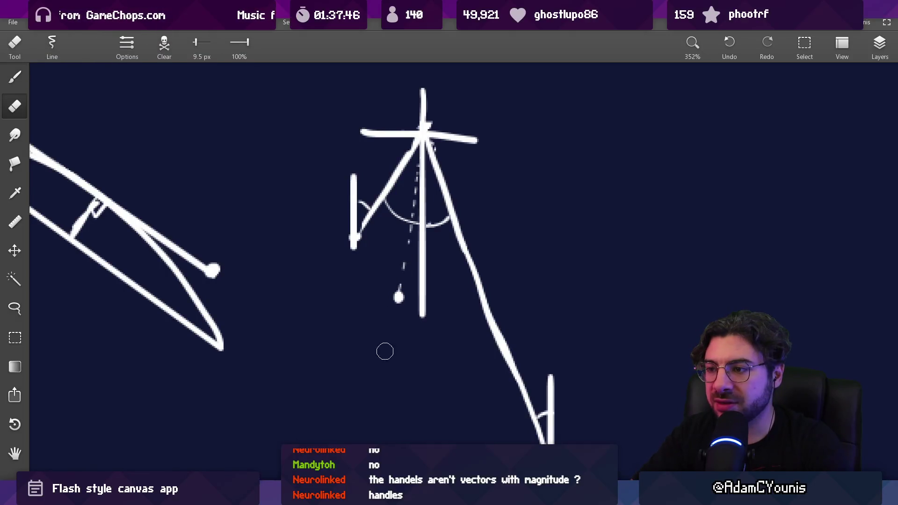
{"action": "key", "text": "b"}
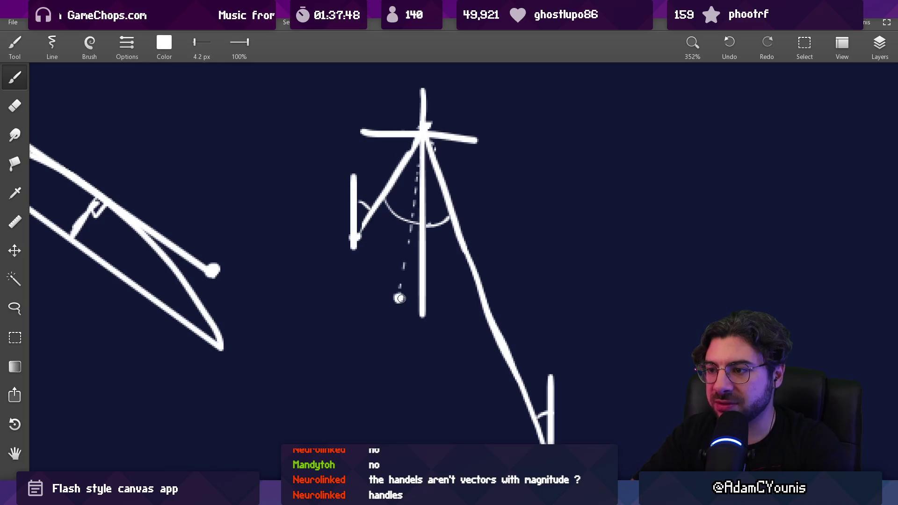
{"action": "scroll", "coordinate": [424, 275], "scroll_direction": "up", "scroll_amount": 2}
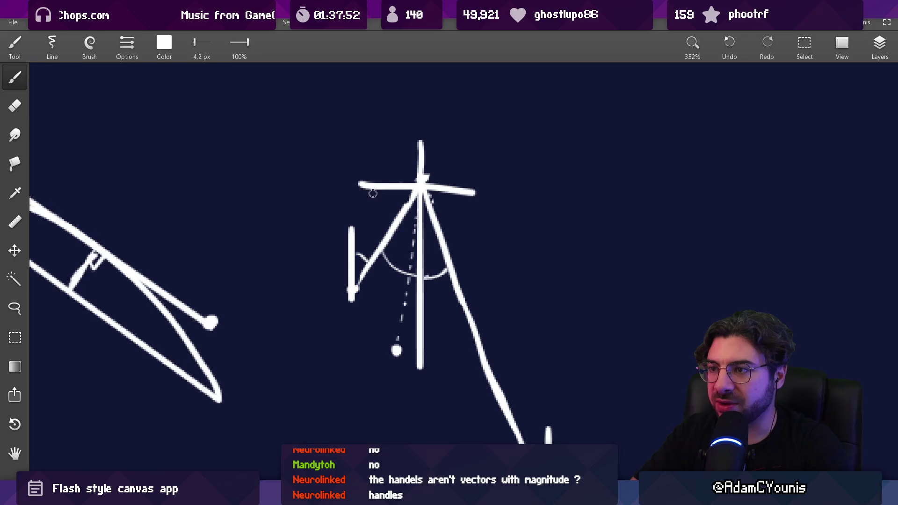
{"action": "key", "text": "e"}
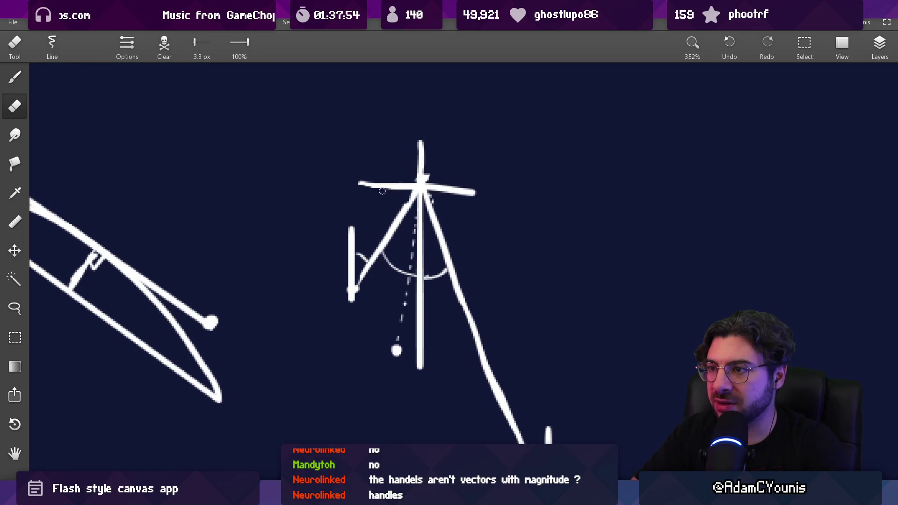
{"action": "key", "text": "b"}
{"action": "key", "text": "e"}
{"action": "key", "text": "b"}
{"action": "left_click", "coordinate": [363, 184]}
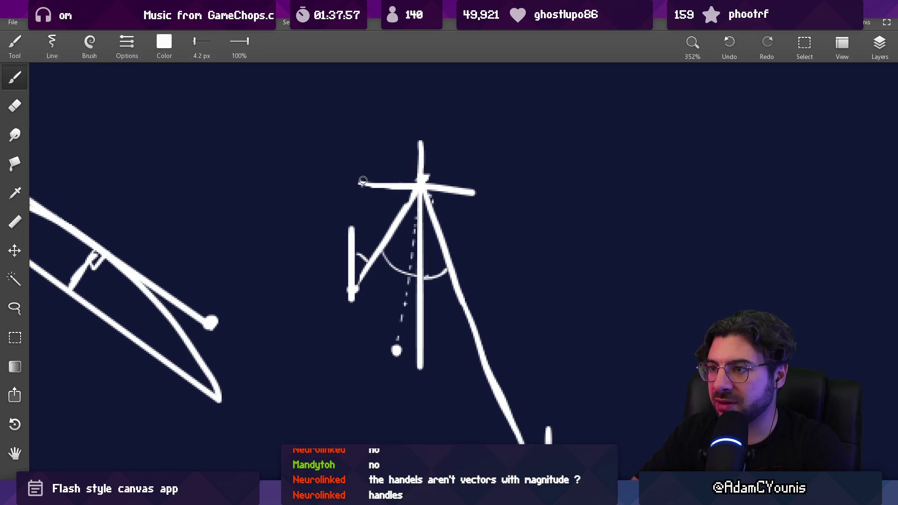
- Zoom around the crossbar ends while toggling between the eraser and the brush
{"action": "scroll", "coordinate": [481, 189], "scroll_direction": "down", "scroll_amount": 3}
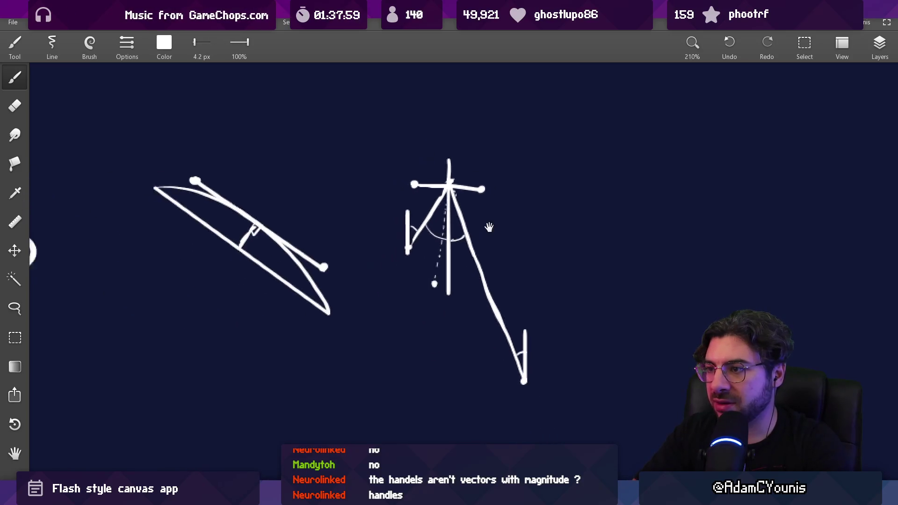
{"action": "scroll", "coordinate": [393, 161], "scroll_direction": "up", "scroll_amount": 2}
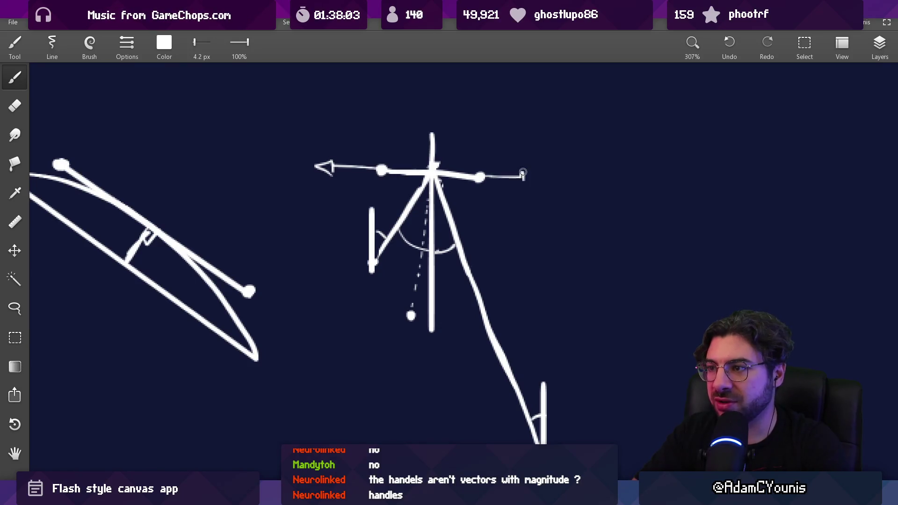
{"action": "scroll", "coordinate": [507, 220], "scroll_direction": "down", "scroll_amount": 3}
{"action": "scroll", "coordinate": [499, 243], "scroll_direction": "up", "scroll_amount": 2}
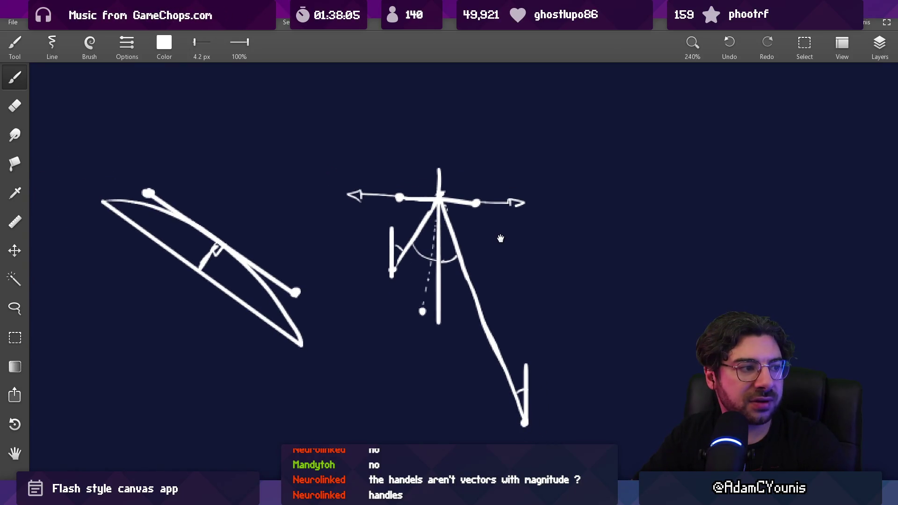
{"action": "scroll", "coordinate": [474, 198], "scroll_direction": "up", "scroll_amount": 3}
{"action": "key", "text": "e"}
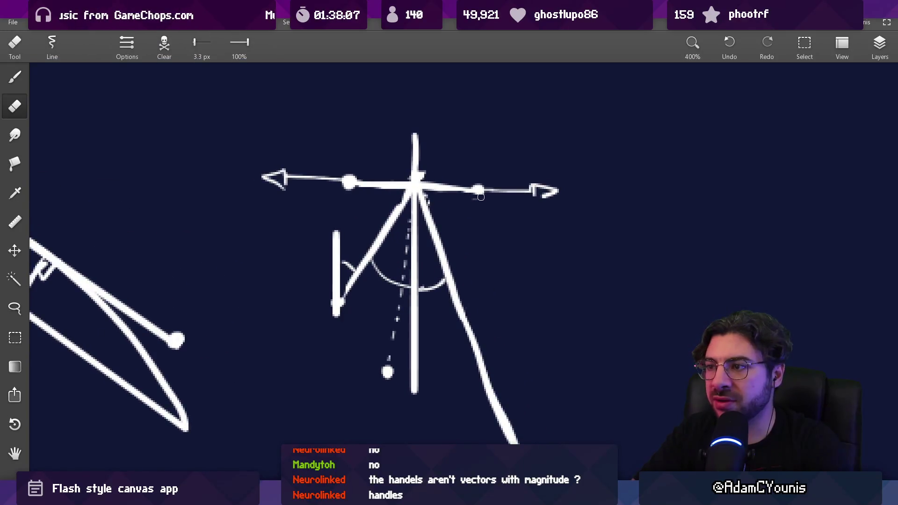
{"action": "key", "text": "b"}
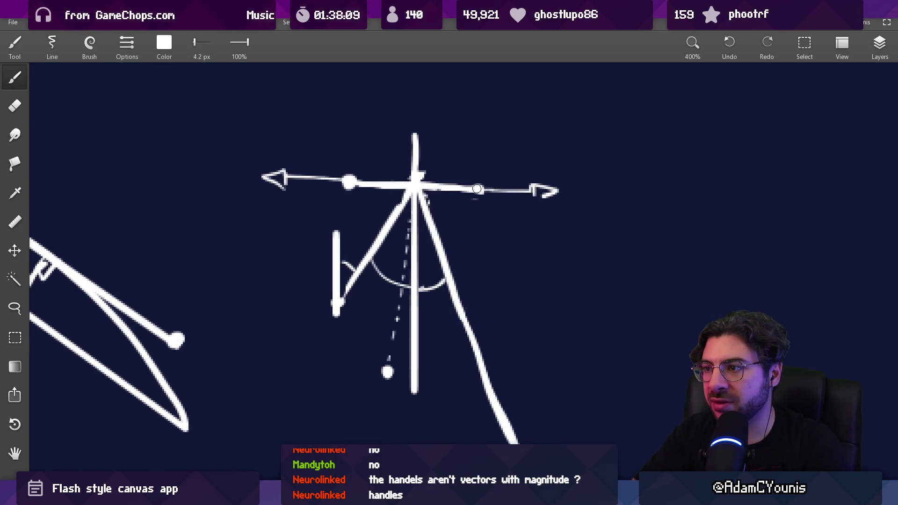
{"action": "key", "text": "e"}
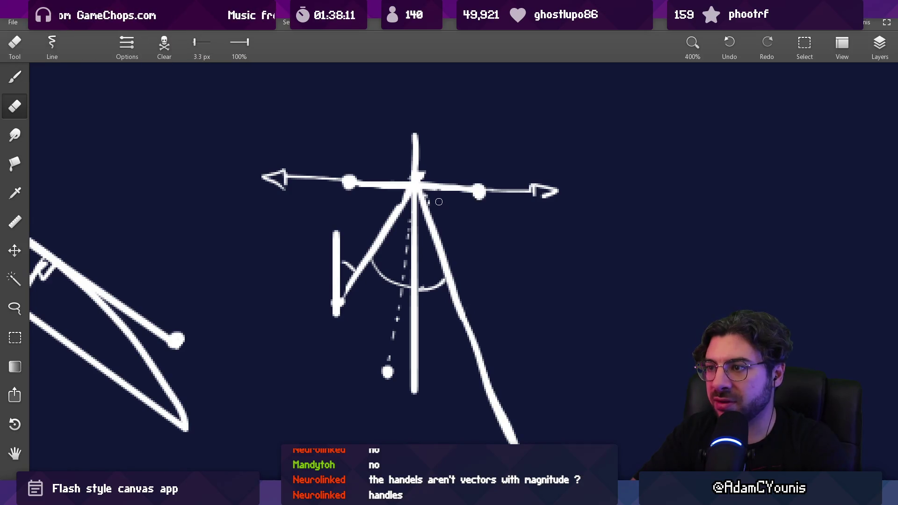
- Look over the drawing once more, then switch to the browser showing the Bézier animation
{"action": "scroll", "coordinate": [432, 203], "scroll_direction": "down", "scroll_amount": 4}
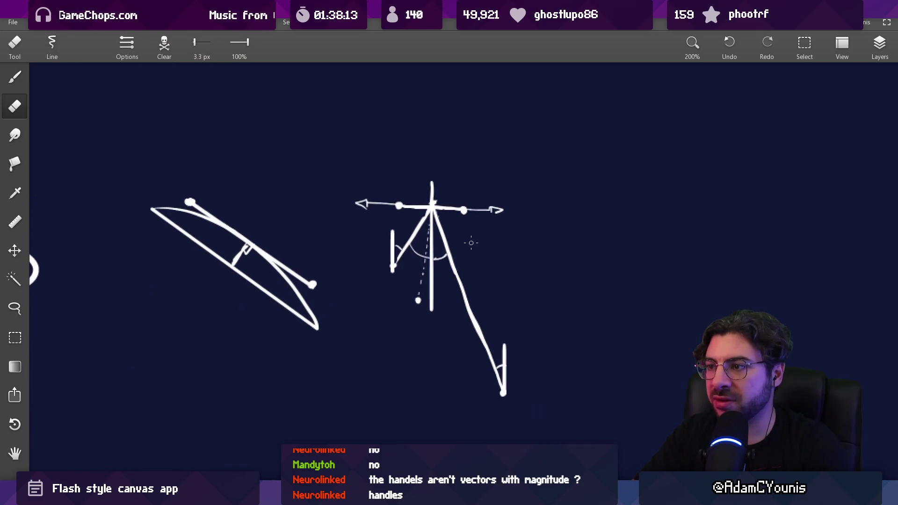
{"action": "scroll", "coordinate": [446, 209], "scroll_direction": "up", "scroll_amount": 3}
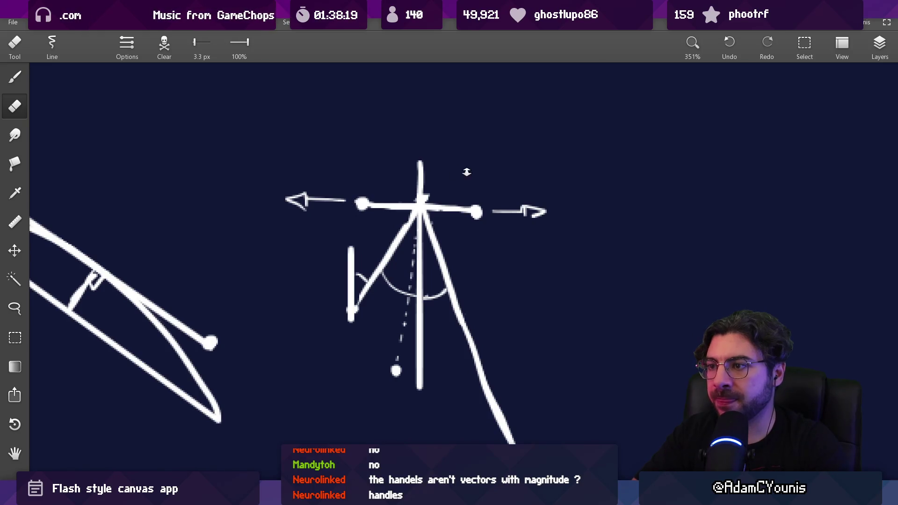
{"action": "scroll", "coordinate": [435, 208], "scroll_direction": "down", "scroll_amount": 2}
{"action": "scroll", "coordinate": [434, 208], "scroll_direction": "up", "scroll_amount": 1}
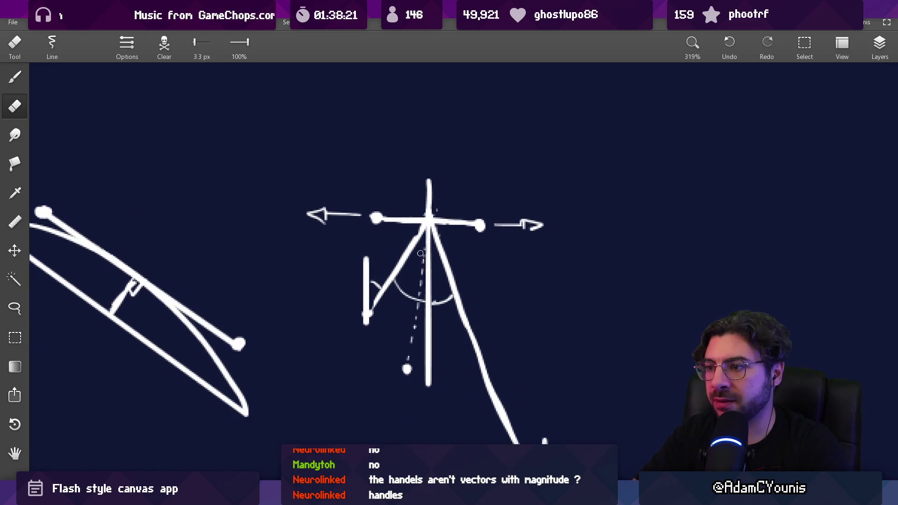
{"action": "left_click_drag", "start_coordinate": [421, 253], "coordinate": [412, 233]}
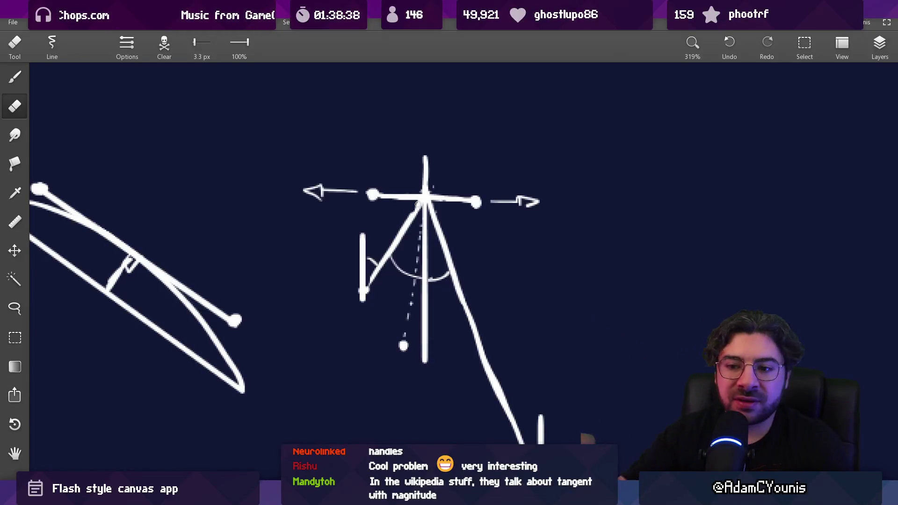
{"action": "key", "text": "alt+Tab"}
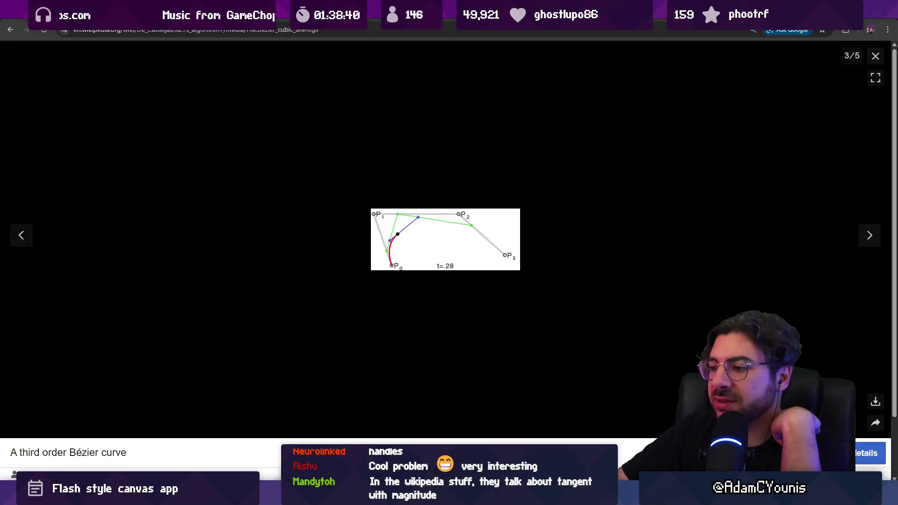
- Close the Bézier animation viewer and highlight, then clear, the Bézier curve paragraph
{"action": "left_click", "coordinate": [876, 59]}
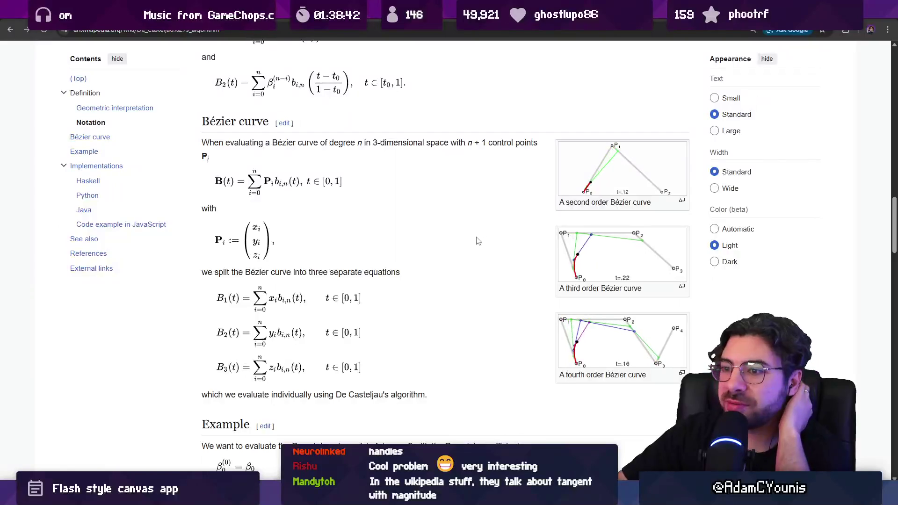
{"action": "left_click_drag", "start_coordinate": [209, 142], "coordinate": [335, 311]}
{"action": "left_click", "coordinate": [406, 314]}
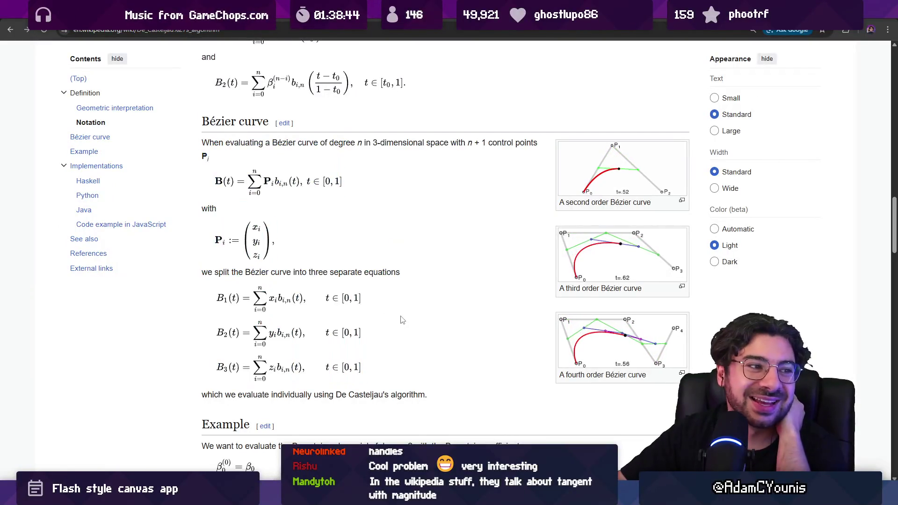
{"action": "scroll", "coordinate": [406, 314], "scroll_direction": "down", "scroll_amount": 8}
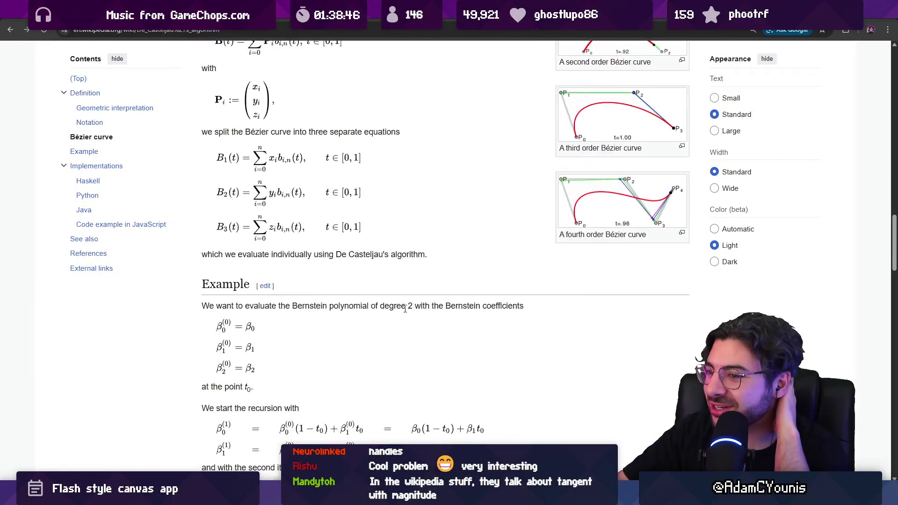
{"action": "scroll", "coordinate": [406, 312], "scroll_direction": "down", "scroll_amount": 4}
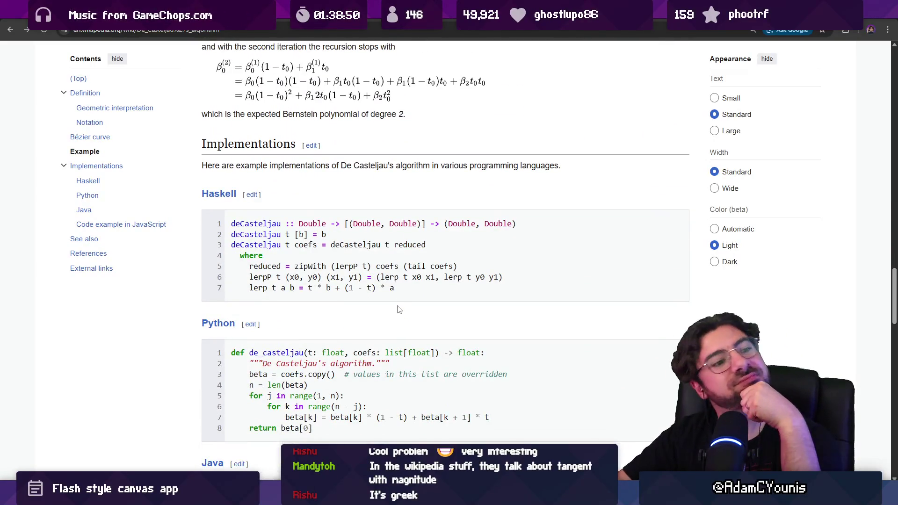
- Scroll through the De Casteljau's algorithm article, then go back to the casteljau algorithm search results
{"action": "scroll", "coordinate": [398, 298], "scroll_direction": "up", "scroll_amount": 12}
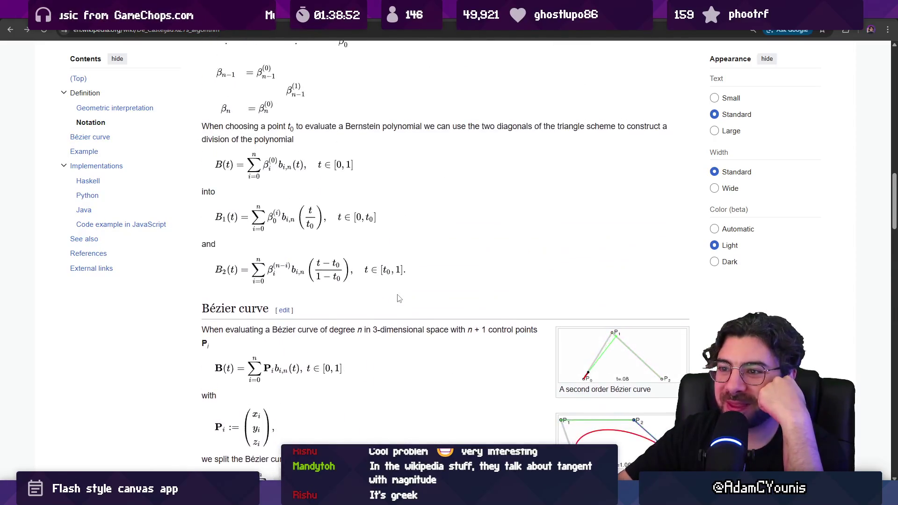
{"action": "scroll", "coordinate": [398, 298], "scroll_direction": "up", "scroll_amount": 8}
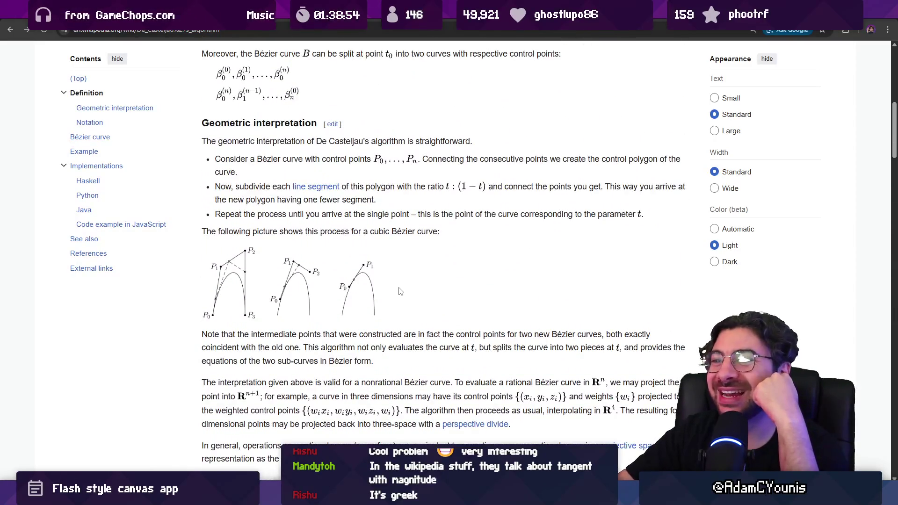
{"action": "scroll", "coordinate": [401, 289], "scroll_direction": "up", "scroll_amount": 6}
{"action": "scroll", "coordinate": [400, 289], "scroll_direction": "down", "scroll_amount": 5}
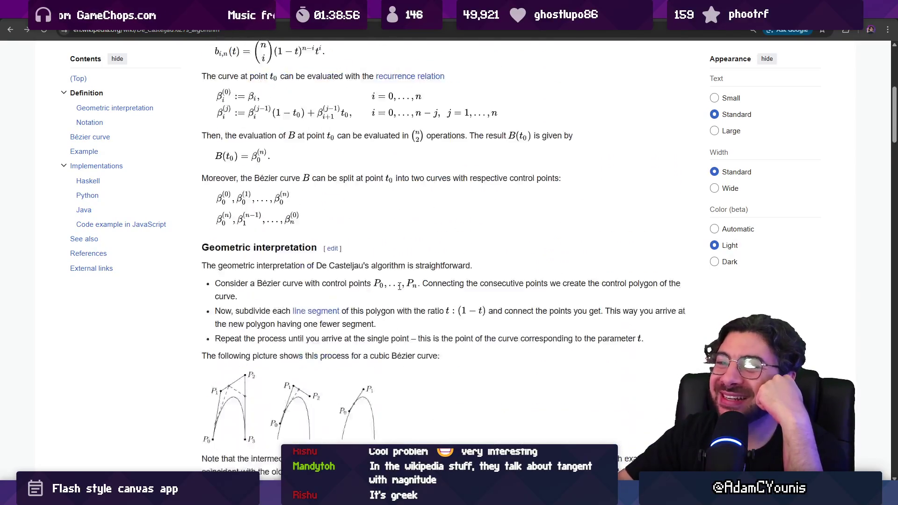
{"action": "scroll", "coordinate": [400, 288], "scroll_direction": "up", "scroll_amount": 7}
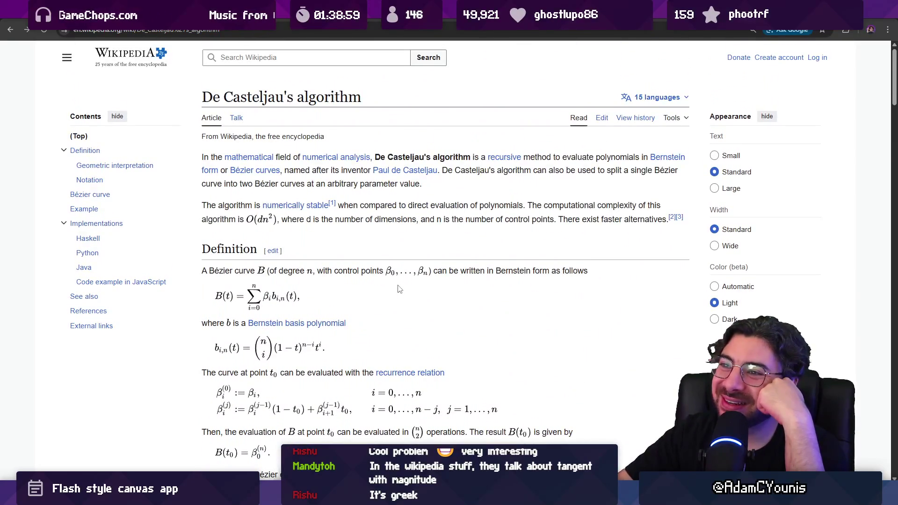
{"action": "scroll", "coordinate": [401, 288], "scroll_direction": "down", "scroll_amount": 6}
{"action": "scroll", "coordinate": [401, 289], "scroll_direction": "down", "scroll_amount": 20}
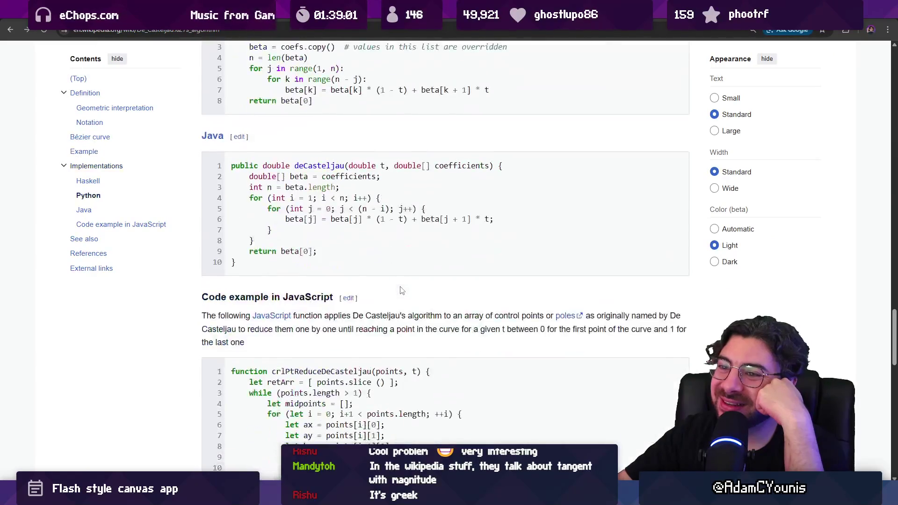
{"action": "scroll", "coordinate": [402, 290], "scroll_direction": "up", "scroll_amount": 6}
{"action": "scroll", "coordinate": [406, 293], "scroll_direction": "down", "scroll_amount": 16}
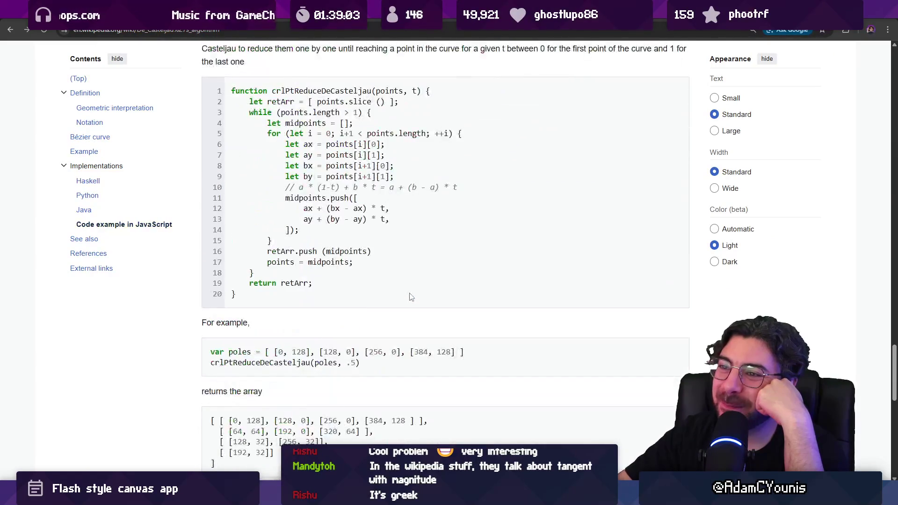
{"action": "scroll", "coordinate": [410, 297], "scroll_direction": "down", "scroll_amount": 8}
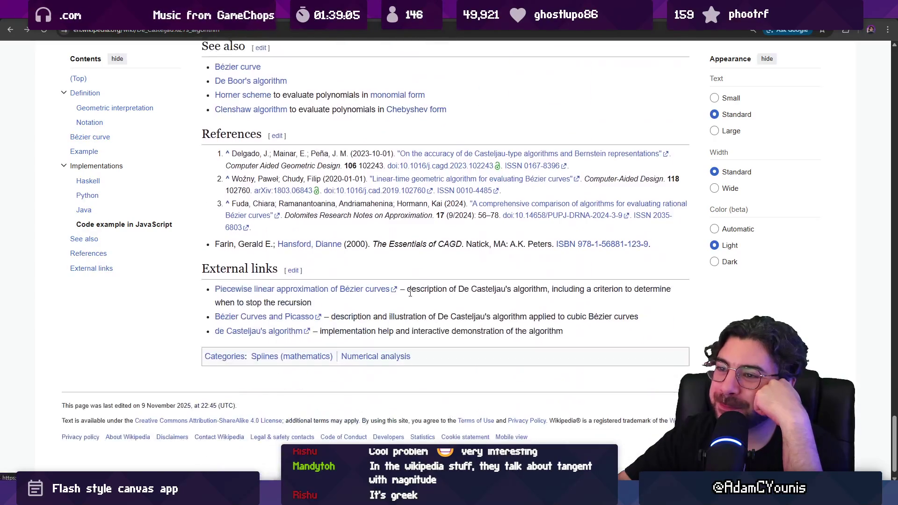
{"action": "scroll", "coordinate": [328, 188], "scroll_direction": "up", "scroll_amount": 20}
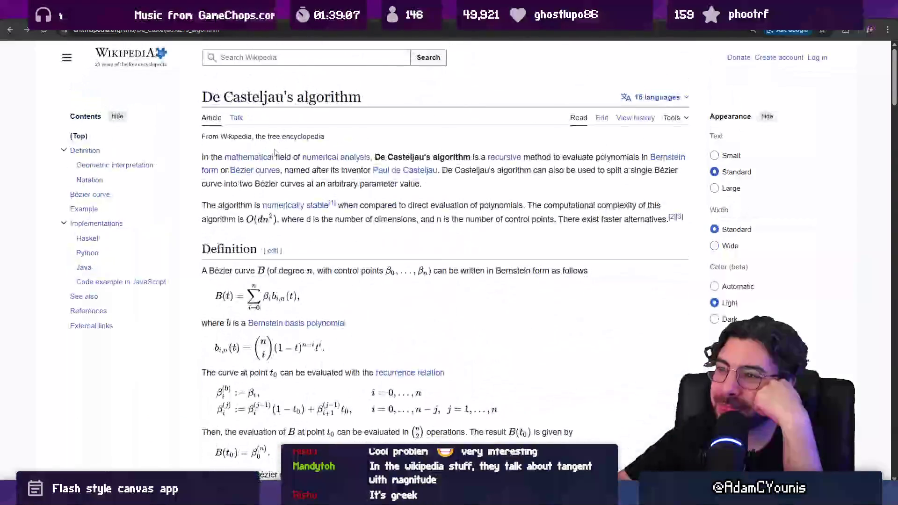
{"action": "left_click", "coordinate": [13, 33]}
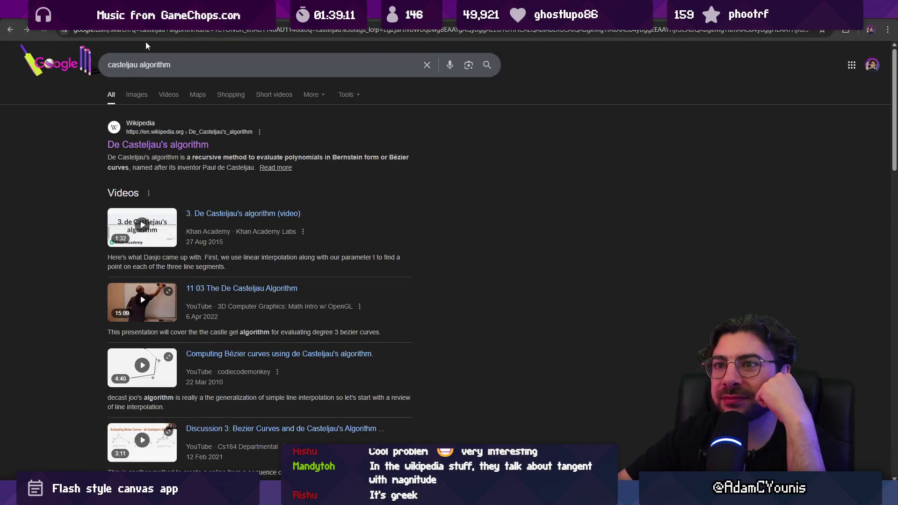
- Return to the De Casteljau's algorithm article and follow its Bézier curve link
{"action": "left_click", "coordinate": [146, 33]}
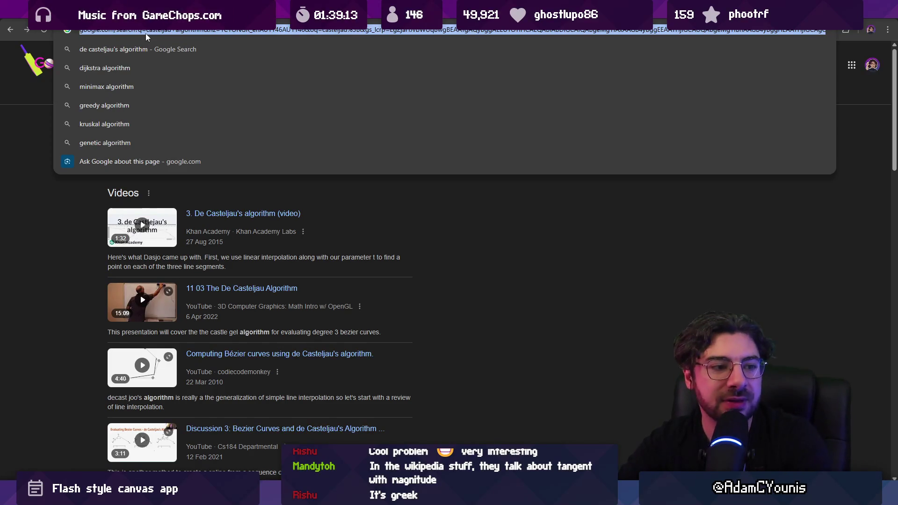
{"action": "key", "text": "alt+Right"}
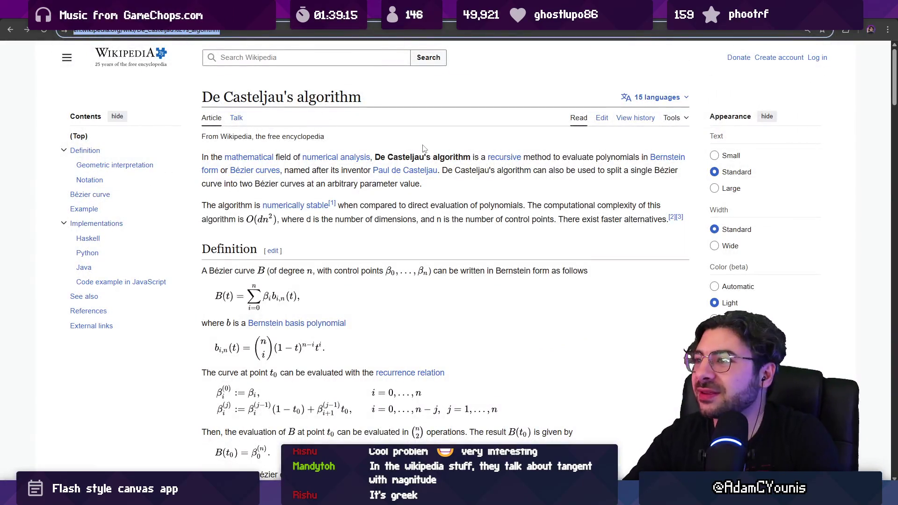
{"action": "left_click", "coordinate": [258, 171]}
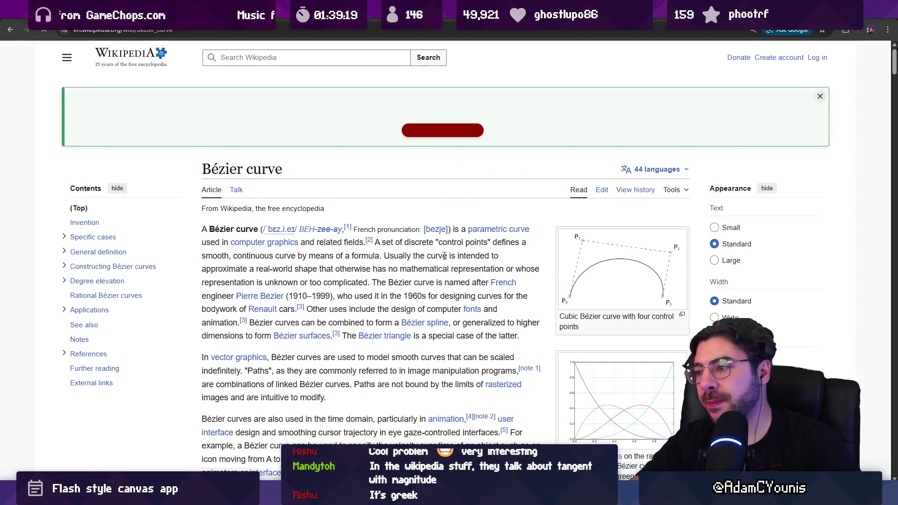
- Scroll down the Bézier curve article to the cubic Bézier curves section
{"action": "scroll", "coordinate": [457, 259], "scroll_direction": "down", "scroll_amount": 15}
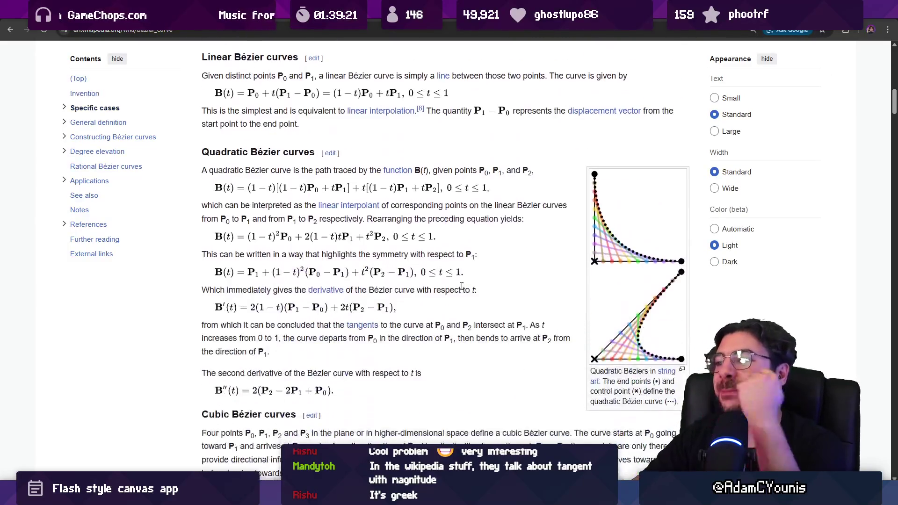
{"action": "scroll", "coordinate": [462, 279], "scroll_direction": "down", "scroll_amount": 5}
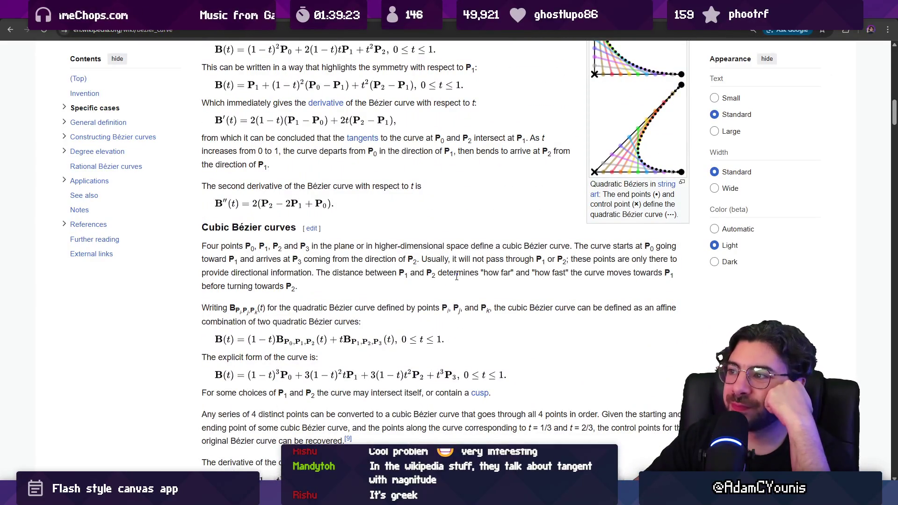
{"action": "scroll", "coordinate": [457, 282], "scroll_direction": "down", "scroll_amount": 5}
{"action": "scroll", "coordinate": [457, 282], "scroll_direction": "down", "scroll_amount": 3}
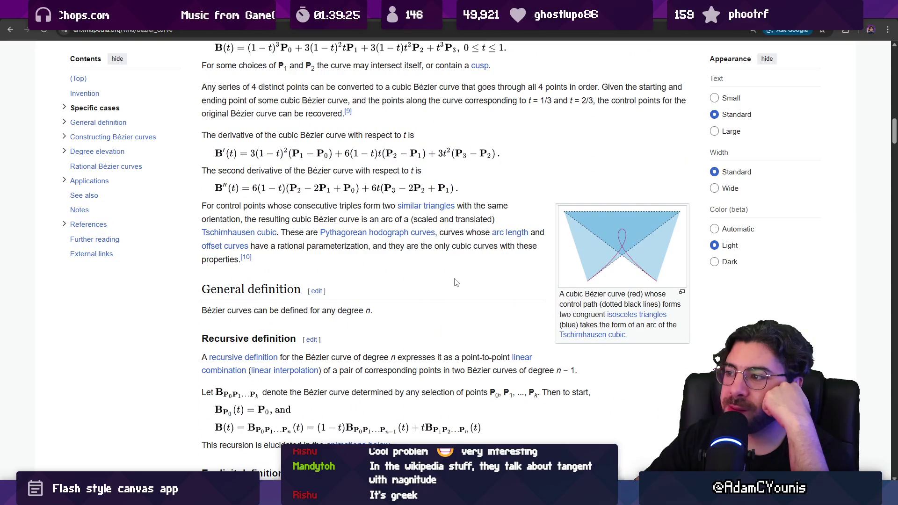
{"action": "scroll", "coordinate": [455, 283], "scroll_direction": "down", "scroll_amount": 4}
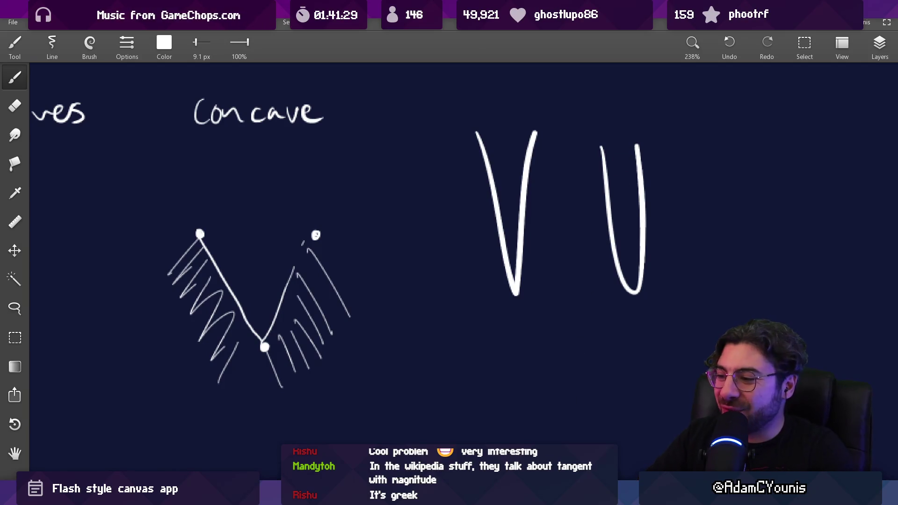
- Back in Flash, zoom to an empty stage area and paint a rounded inverted-U arch
{"action": "key", "text": "alt+Tab"}
{"action": "left_click", "coordinate": [467, 243], "text": "alt"}
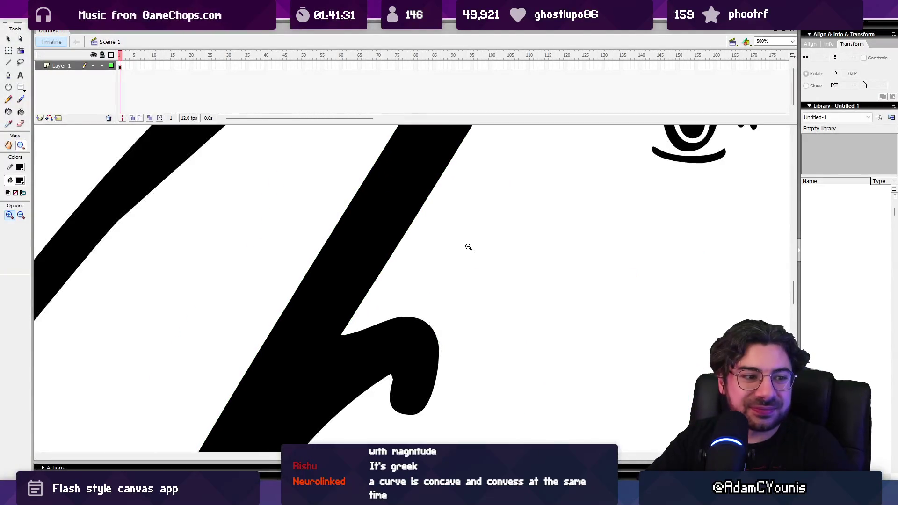
{"action": "left_click", "coordinate": [459, 254], "text": "alt"}
{"action": "left_click", "coordinate": [457, 238]}
{"action": "left_click", "coordinate": [501, 249]}
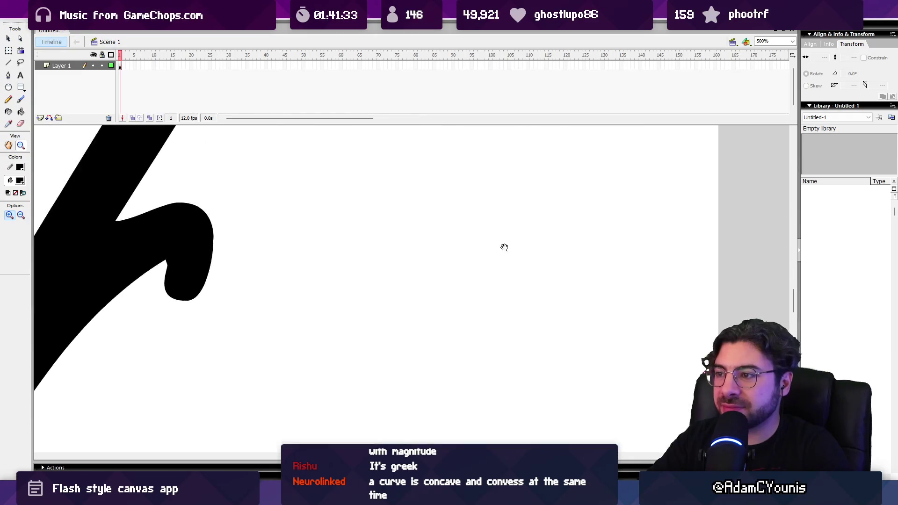
{"action": "key", "text": "b"}
{"action": "left_click_drag", "start_coordinate": [353, 277], "coordinate": [393, 300]}
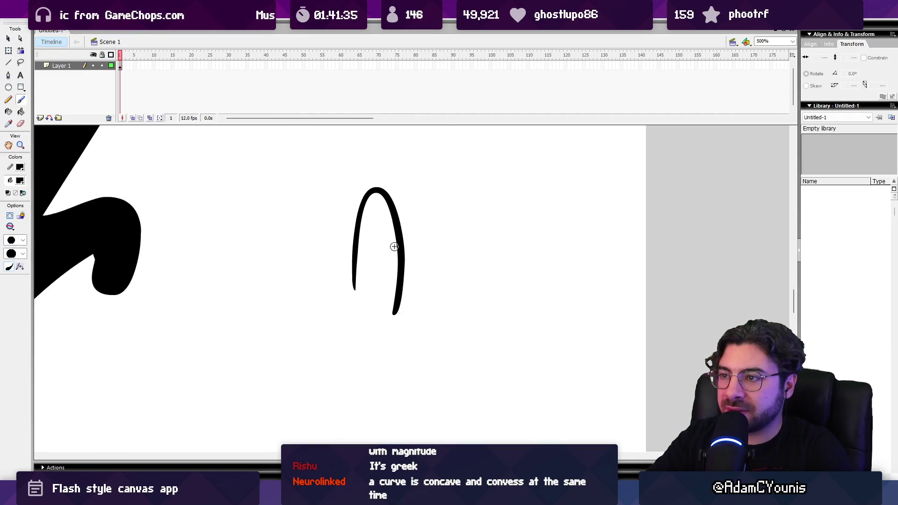
- Zoom in on the arch top, then paint a sharp inverted-V stroke to its right
{"action": "key", "text": "z"}
{"action": "left_click", "coordinate": [378, 190]}
{"action": "left_click", "coordinate": [414, 293]}
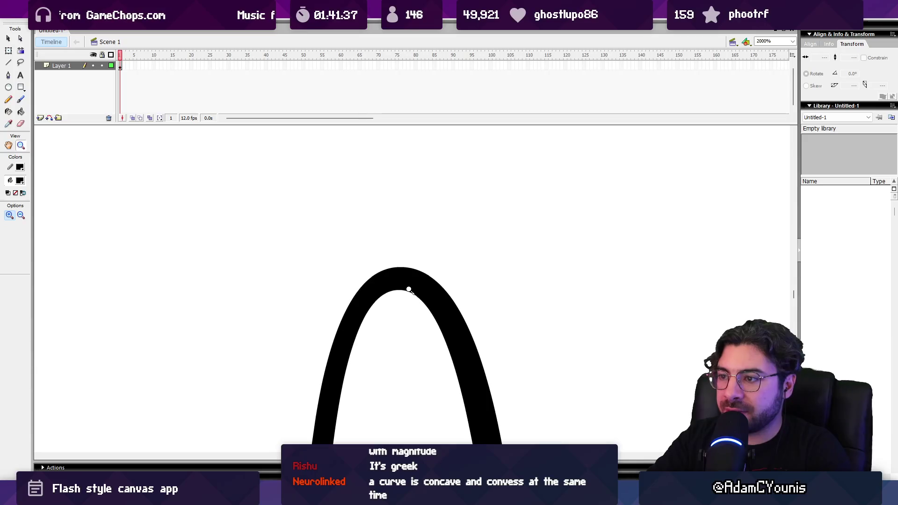
{"action": "key", "text": "b"}
{"action": "left_click_drag", "start_coordinate": [508, 273], "coordinate": [389, 184]}
{"action": "left_click_drag", "start_coordinate": [450, 264], "coordinate": [413, 229]}
{"action": "left_click_drag", "start_coordinate": [414, 269], "coordinate": [473, 267]}
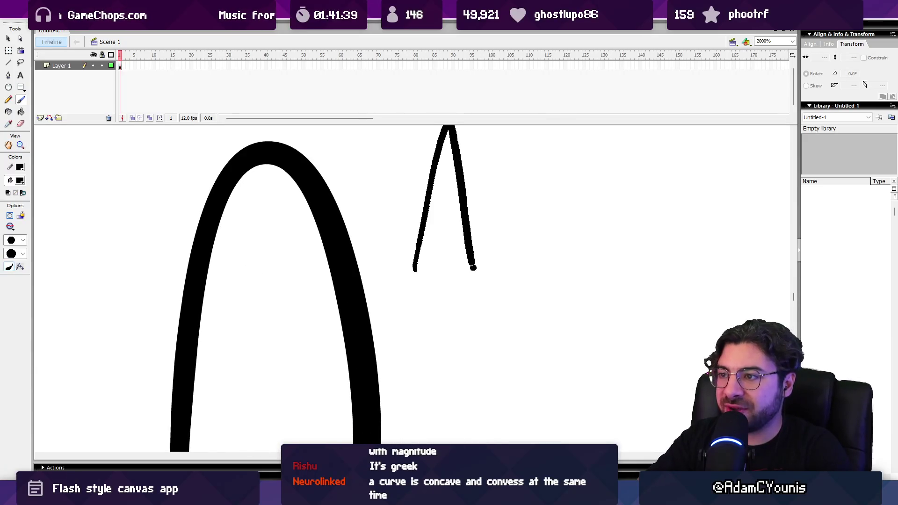
- Zoom out to the whole stage and undo the last right-hand stroke
{"action": "left_click_drag", "start_coordinate": [449, 134], "coordinate": [458, 201]}
{"action": "key", "text": "z"}
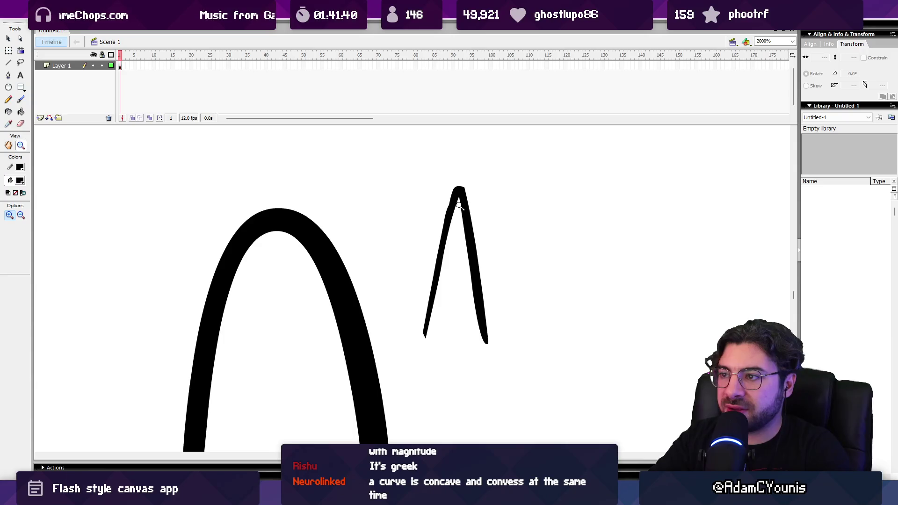
{"action": "key", "text": "ctrl+z"}
{"action": "key", "text": "ctrl+z"}
{"action": "left_click", "coordinate": [462, 225], "text": "alt"}
{"action": "left_click", "coordinate": [463, 229], "text": "alt"}
{"action": "left_click", "coordinate": [464, 234], "text": "alt"}
{"action": "left_click", "coordinate": [463, 235], "text": "alt"}
{"action": "left_click", "coordinate": [461, 244], "text": "alt"}
{"action": "left_click", "coordinate": [458, 250], "text": "alt"}
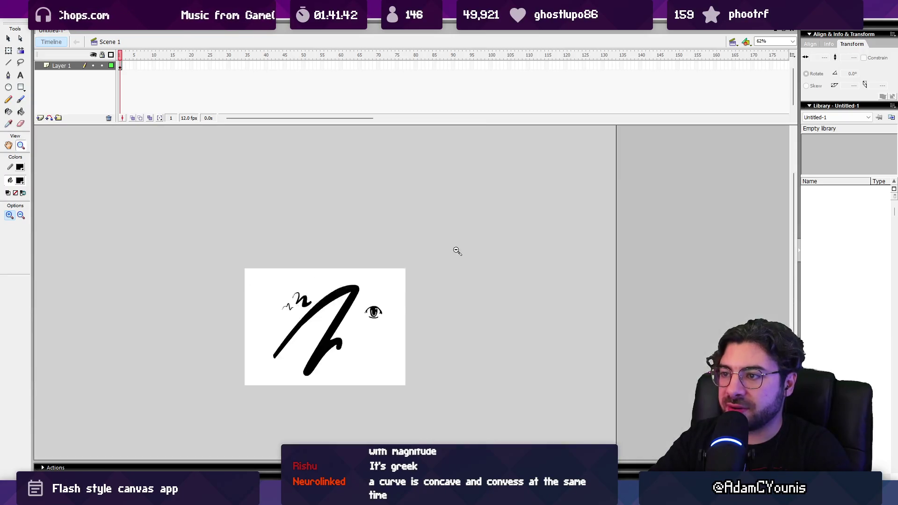
{"action": "key", "text": "b"}
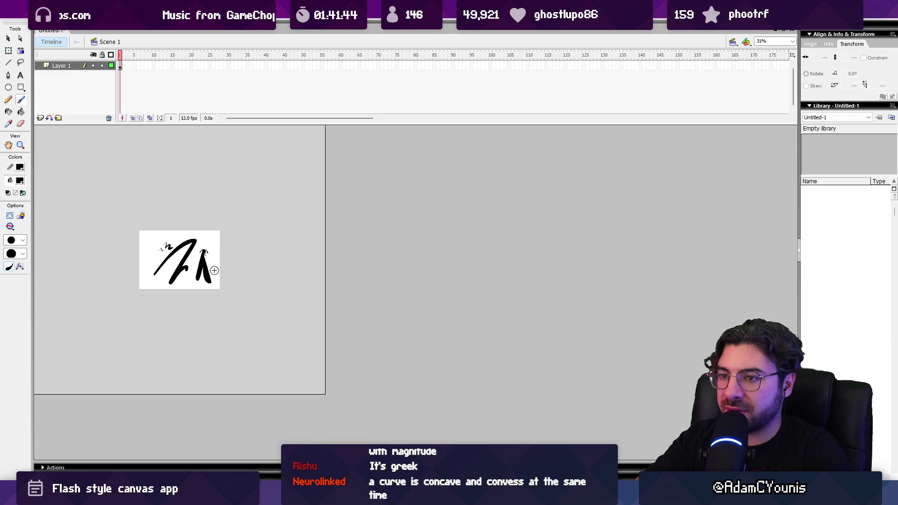
{"action": "key", "text": "ctrl+z"}
- Zoom in closely on the new arch strokes and select the black fill
{"action": "key", "text": "z"}
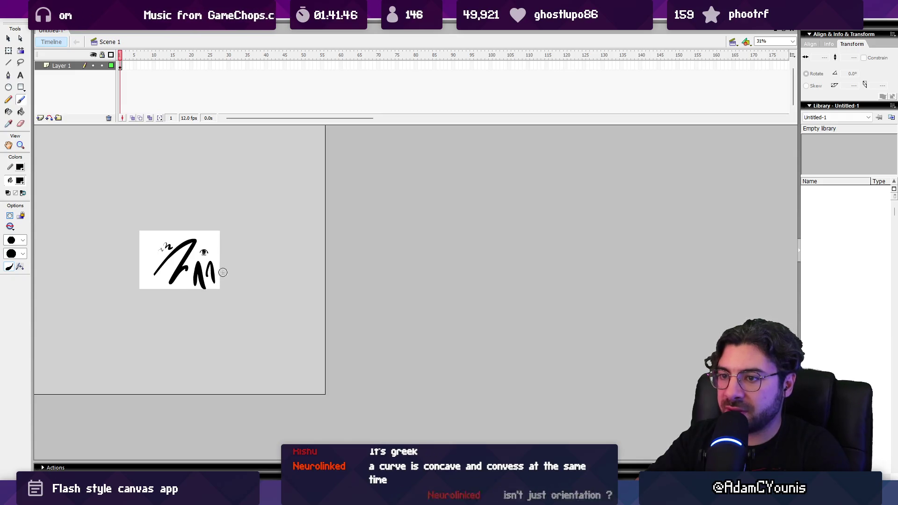
{"action": "left_click", "coordinate": [206, 274]}
{"action": "left_click", "coordinate": [385, 303]}
{"action": "left_click", "coordinate": [369, 294]}
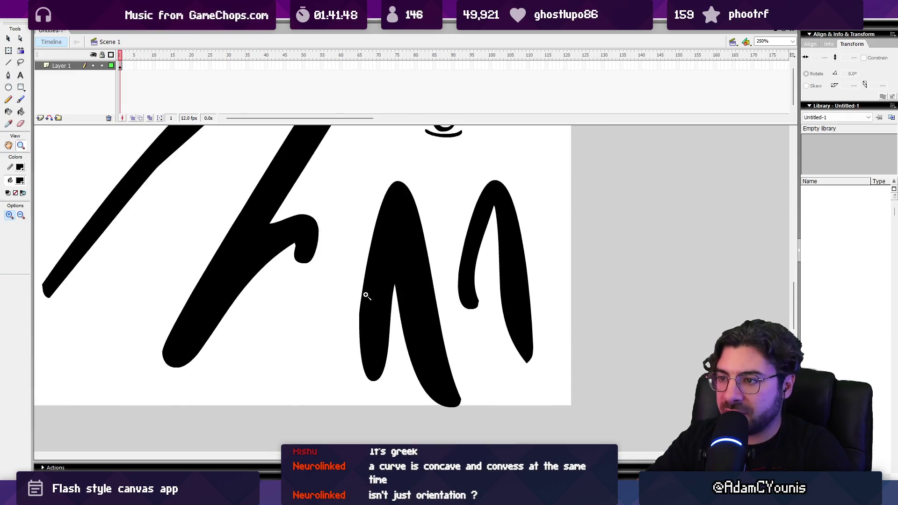
{"action": "left_click", "coordinate": [364, 297]}
{"action": "left_click", "coordinate": [393, 292]}
{"action": "left_click", "coordinate": [394, 289]}
{"action": "key", "text": "v"}
{"action": "left_click", "coordinate": [406, 264]}
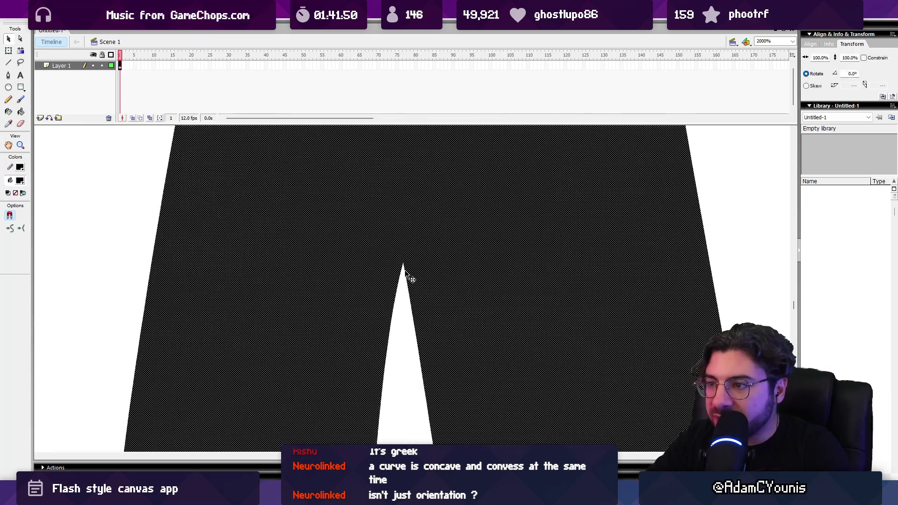
- Show the black arch's anchor points to inspect the notch cusp, then scroll up to its rounded top
{"action": "key", "text": "Escape"}
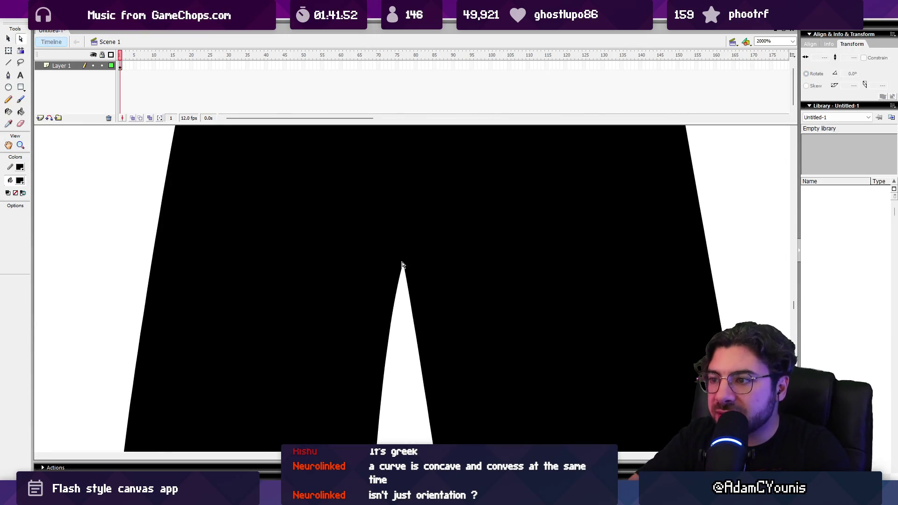
{"action": "left_click", "coordinate": [404, 266]}
{"action": "scroll", "coordinate": [420, 253], "scroll_direction": "down", "scroll_amount": 3}
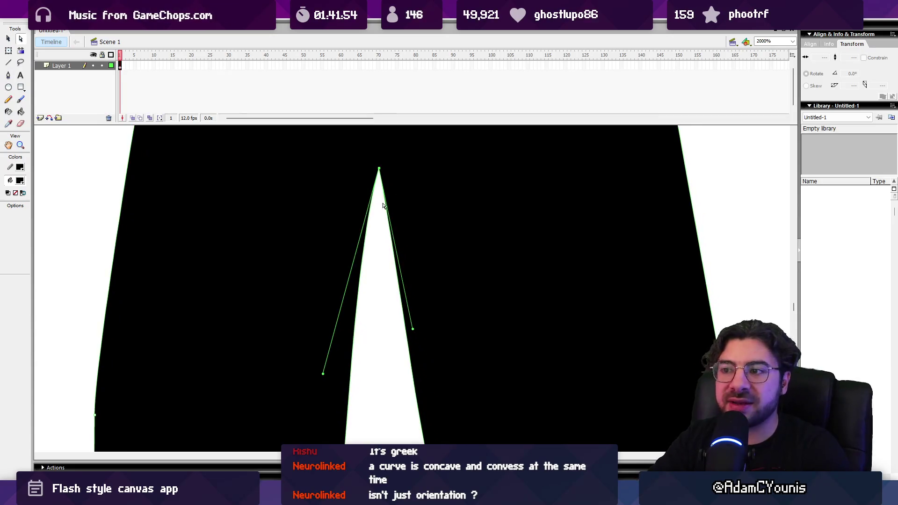
{"action": "scroll", "coordinate": [361, 213], "scroll_direction": "up", "scroll_amount": 1}
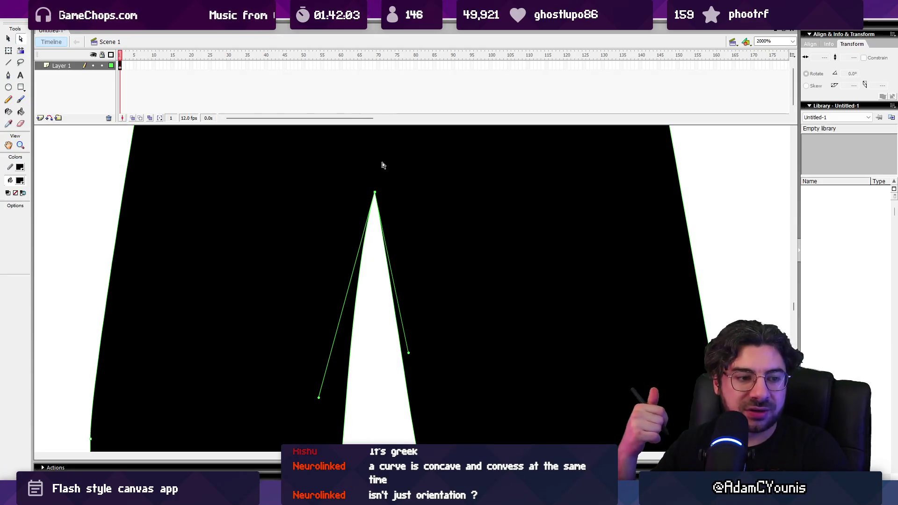
{"action": "left_click_drag", "start_coordinate": [410, 227], "coordinate": [415, 228]}
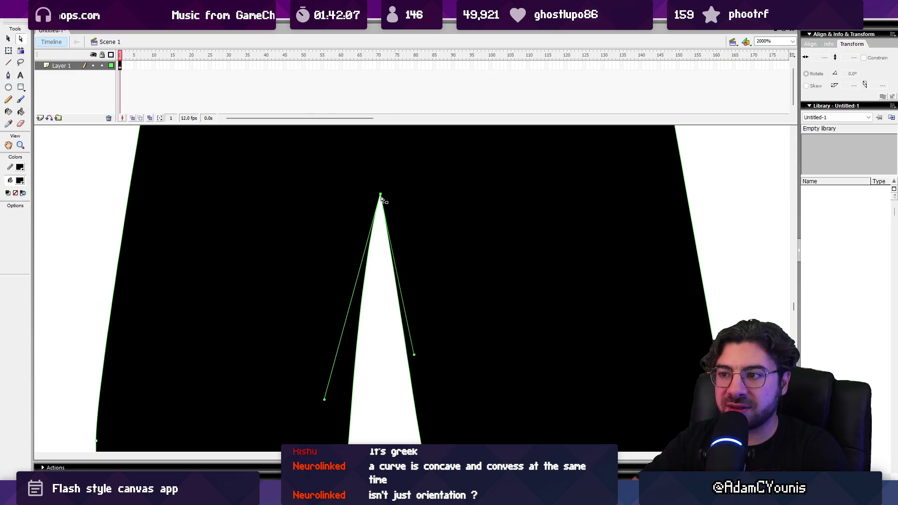
{"action": "scroll", "coordinate": [397, 341], "scroll_direction": "up", "scroll_amount": 10}
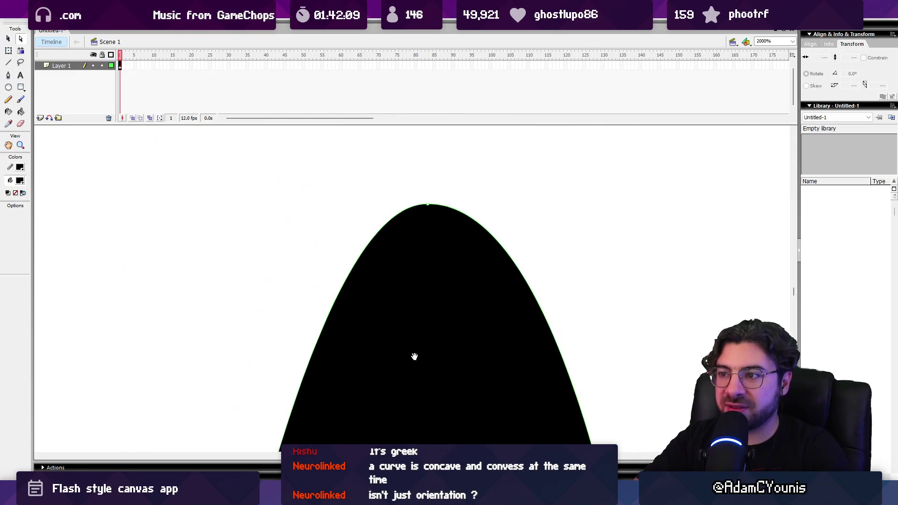
- Select the rounded top's apex anchor to show its horizontal tangent handles, then pan across the drawing
{"action": "left_click", "coordinate": [427, 205]}
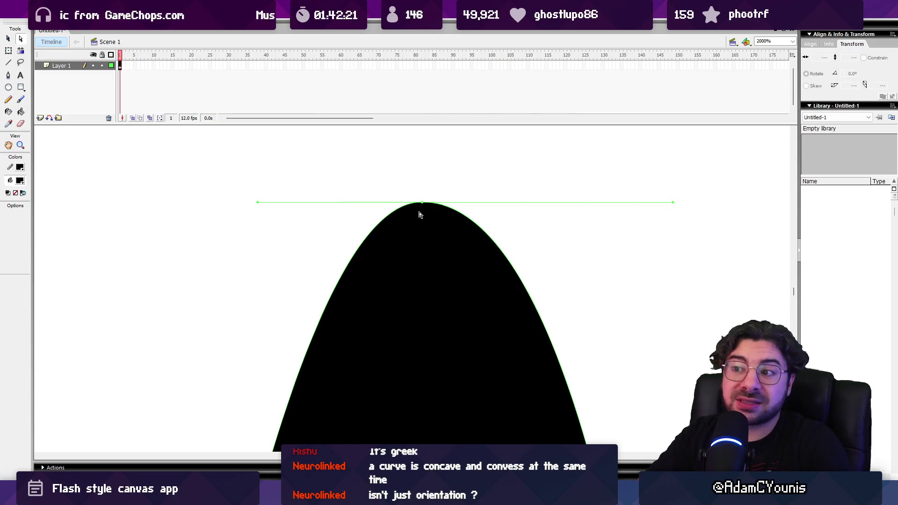
{"action": "left_click_drag", "start_coordinate": [424, 284], "coordinate": [425, 224]}
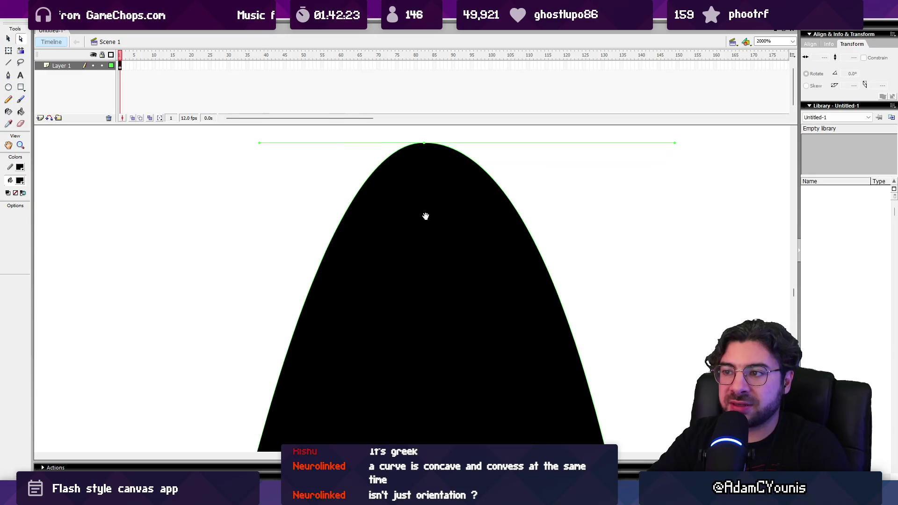
{"action": "left_click_drag", "start_coordinate": [324, 340], "coordinate": [402, 84]}
- Zoom out to 500% to see the neighbouring strokes
{"action": "key", "text": "z"}
{"action": "left_click", "coordinate": [433, 277], "text": "alt"}
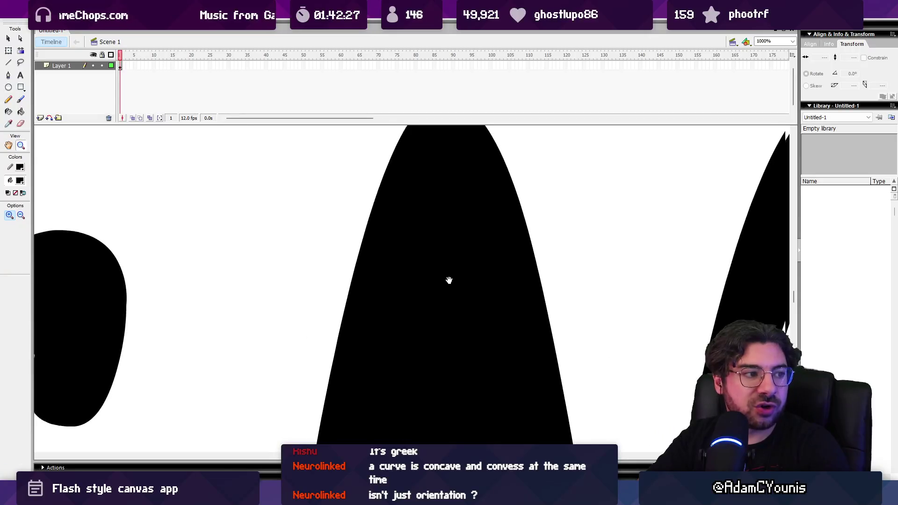
{"action": "left_click", "coordinate": [449, 281], "text": "alt"}
{"action": "left_click", "coordinate": [400, 274], "text": "alt"}
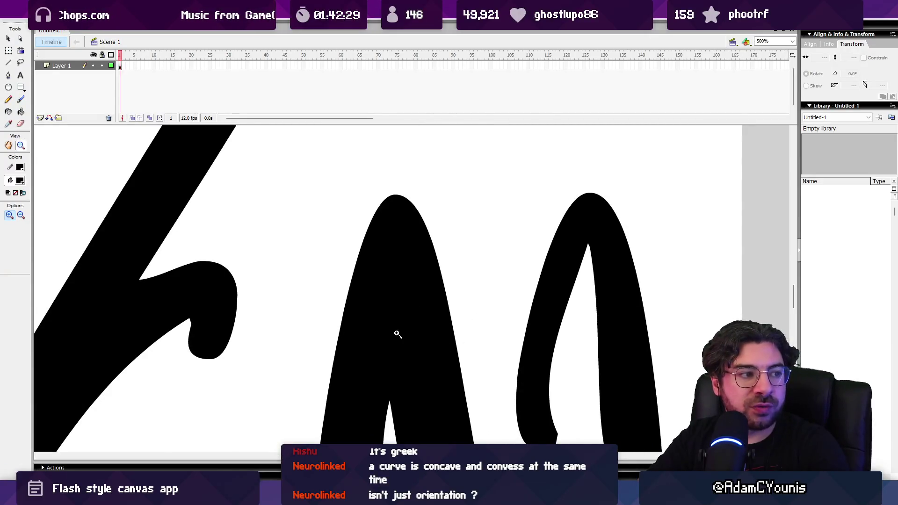
- Zoom in to 2000% on the arch's inner notch and show the shape's anchor points
{"action": "left_click", "coordinate": [393, 310]}
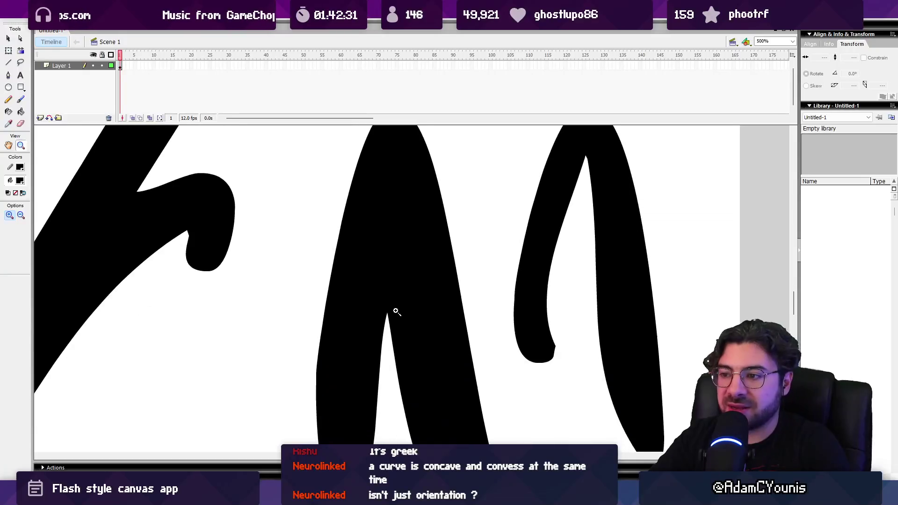
{"action": "left_click", "coordinate": [393, 295]}
{"action": "left_click", "coordinate": [425, 267]}
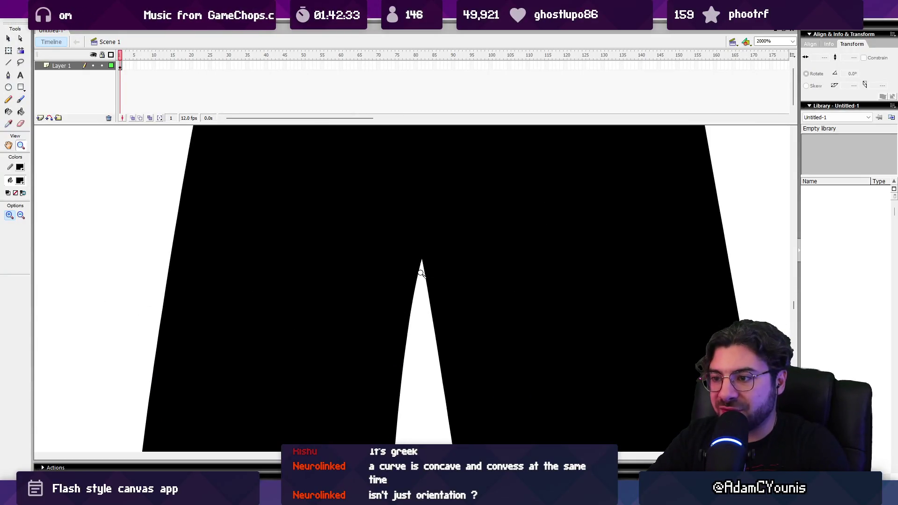
{"action": "key", "text": "a"}
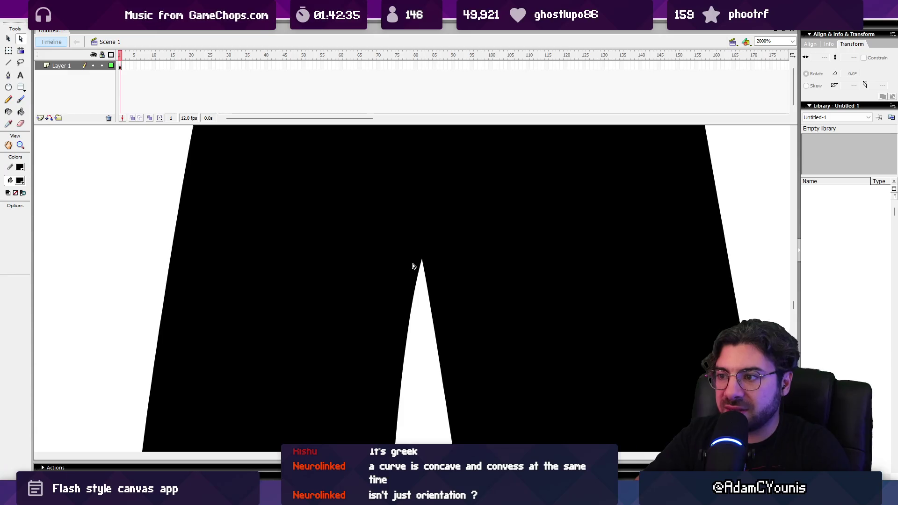
{"action": "left_click", "coordinate": [423, 262]}
- Select the notch apex anchor to show its two angled tangent handles, then zoom out
{"action": "left_click_drag", "start_coordinate": [448, 302], "coordinate": [429, 225]}
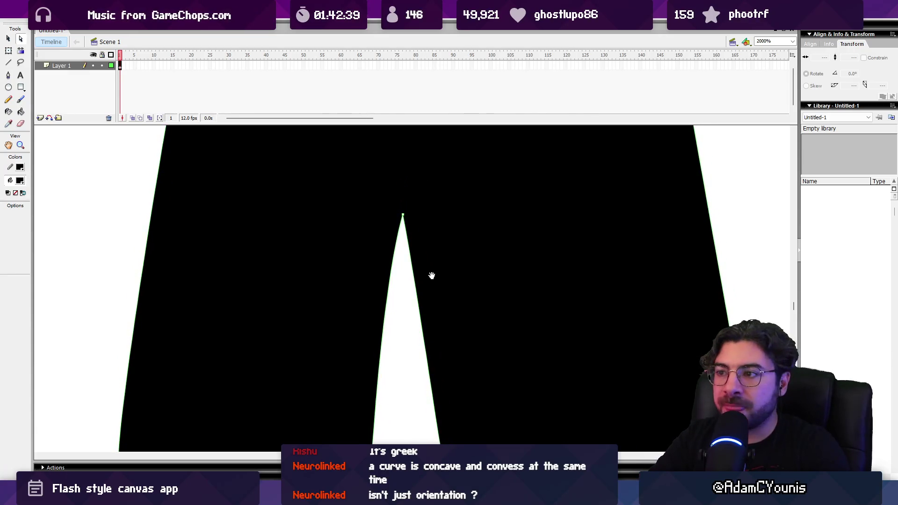
{"action": "left_click_drag", "start_coordinate": [431, 271], "coordinate": [405, 166]}
{"action": "scroll", "coordinate": [405, 166], "scroll_direction": "up", "scroll_amount": 5}
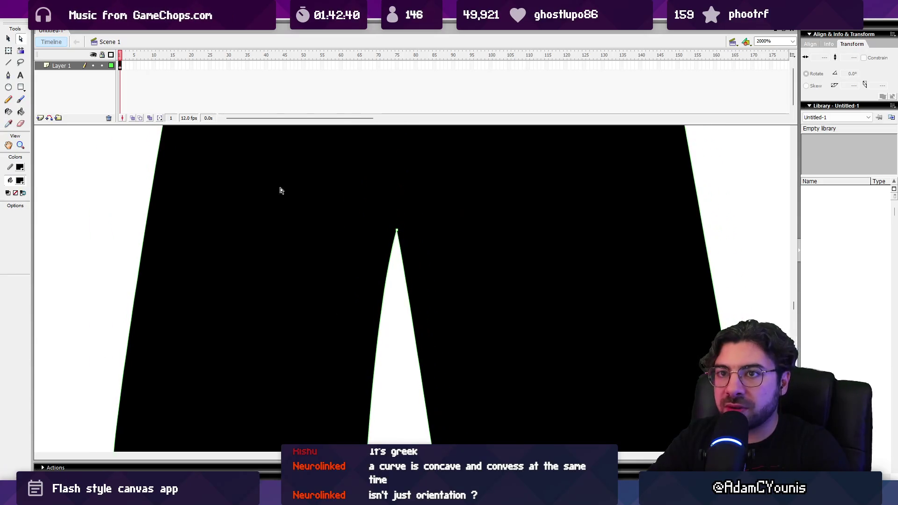
{"action": "left_click", "coordinate": [394, 231]}
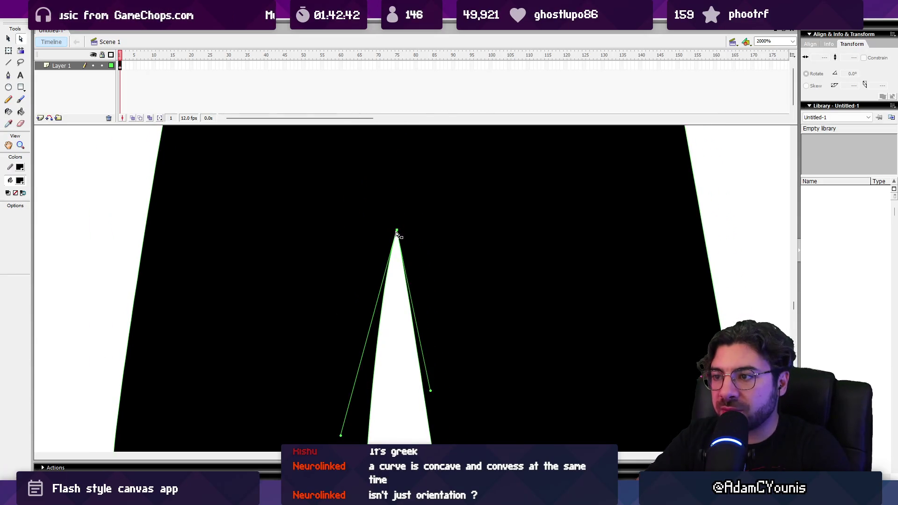
{"action": "scroll", "coordinate": [382, 186], "scroll_direction": "down", "scroll_amount": 2}
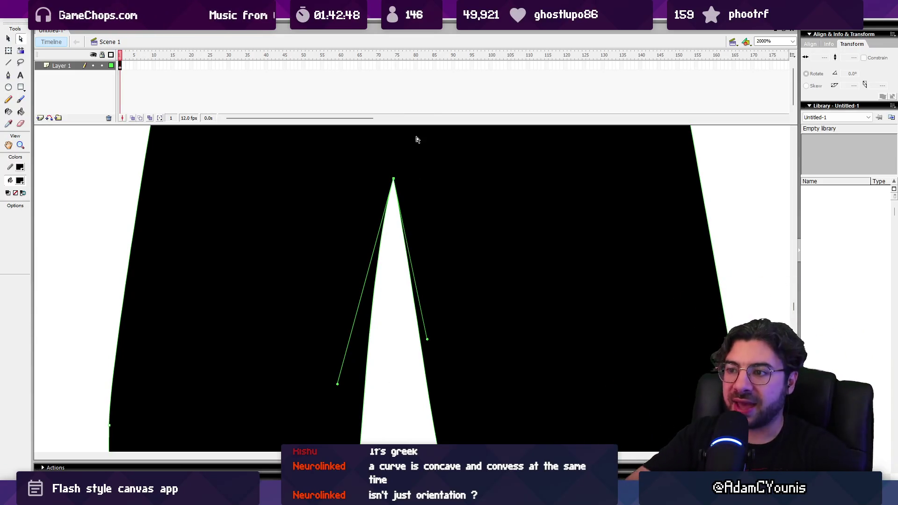
{"action": "key", "text": "z"}
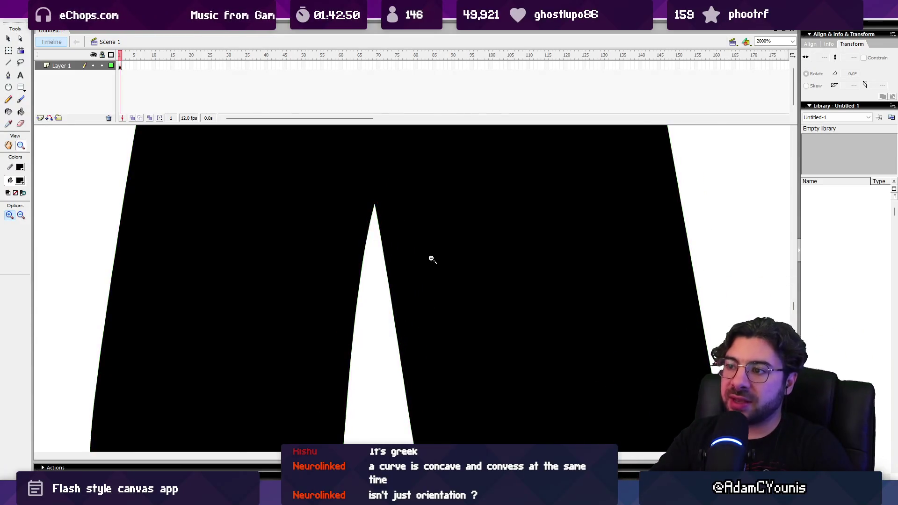
{"action": "left_click", "coordinate": [430, 257], "text": "alt"}
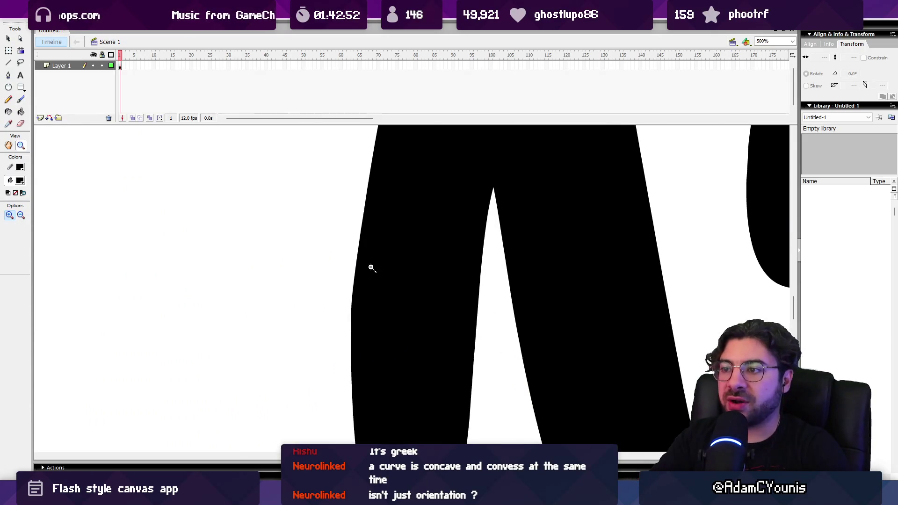
- Zoom out to free canvas, paint a thin arch stroke, and undo it
{"action": "left_click", "coordinate": [371, 268], "text": "alt"}
{"action": "key", "text": "b"}
{"action": "mouse_move", "coordinate": [355, 334]}
{"action": "left_mouse_down"}
{"action": "mouse_move", "coordinate": [381, 313]}
{"action": "mouse_move", "coordinate": [383, 350]}
{"action": "mouse_move", "coordinate": [358, 334]}
{"action": "mouse_move", "coordinate": [346, 341]}
{"action": "mouse_move", "coordinate": [388, 300]}
{"action": "mouse_move", "coordinate": [391, 327]}
{"action": "left_mouse_up"}
{"action": "key", "text": "ctrl+z"}
{"action": "key", "text": "ctrl+z"}
{"action": "key", "text": "ctrl+z"}
- Zoom in to 2000% around the thin arches
{"action": "key", "text": "z"}
{"action": "left_click", "coordinate": [366, 273]}
{"action": "left_click", "coordinate": [398, 280]}
{"action": "left_click", "coordinate": [424, 285]}
{"action": "left_click", "coordinate": [448, 266]}
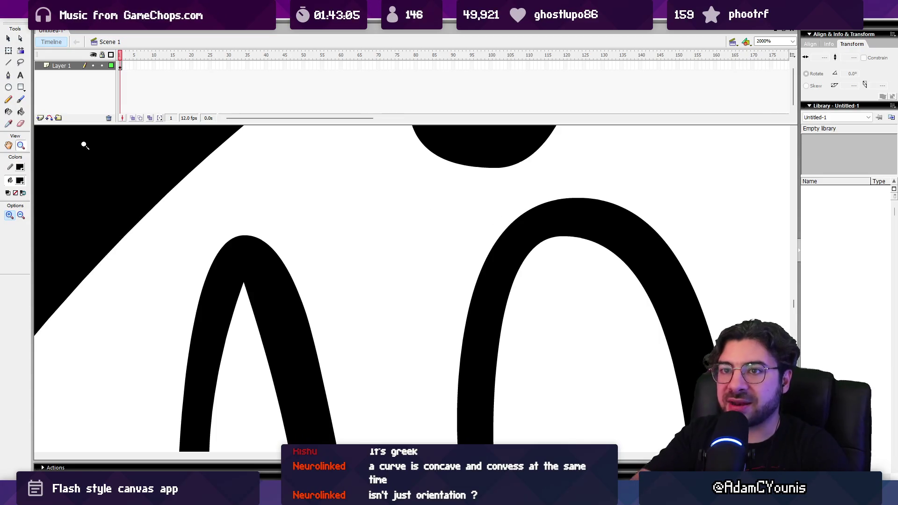
- Compare the right arch's smooth top anchor with the left arch's sharp inner peak anchor
{"action": "left_click", "coordinate": [21, 39]}
{"action": "left_click", "coordinate": [252, 287]}
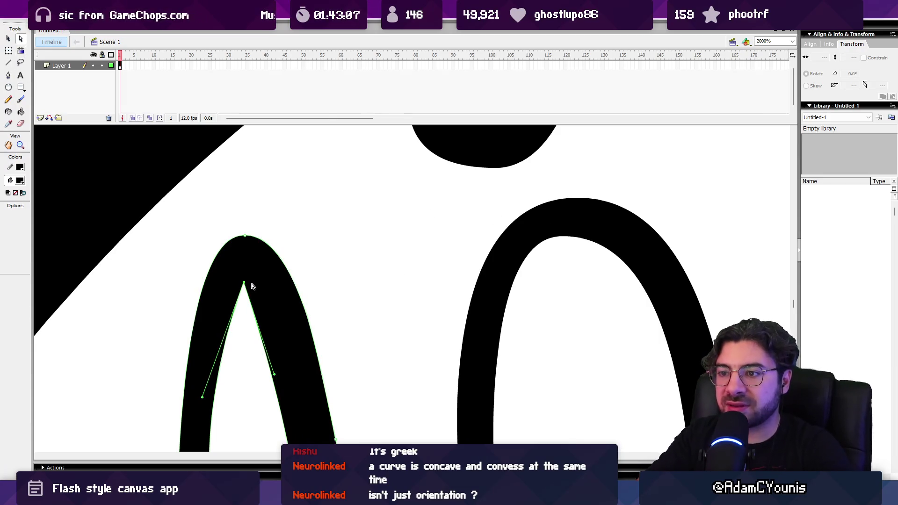
{"action": "left_click", "coordinate": [563, 239]}
{"action": "left_click", "coordinate": [563, 238]}
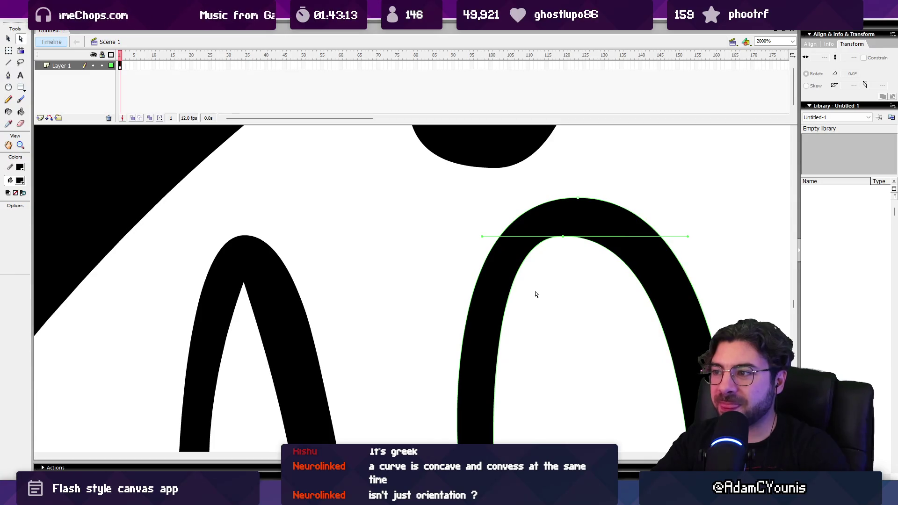
{"action": "left_click", "coordinate": [245, 289]}
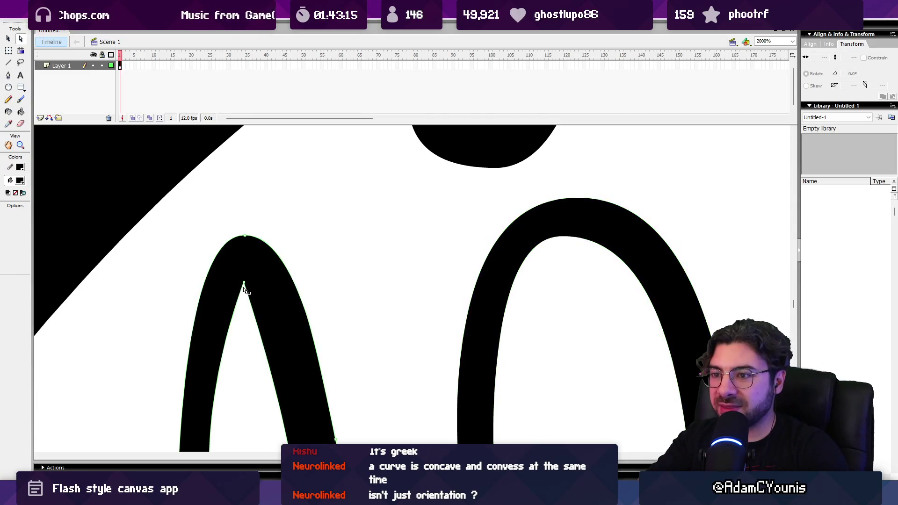
{"action": "left_click", "coordinate": [245, 284]}
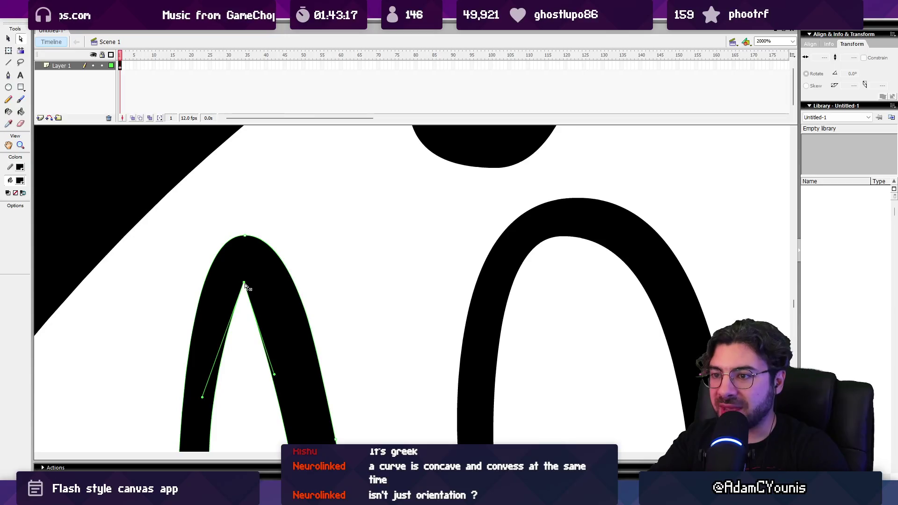
- Centre both arches in view and zoom out to 500%
{"action": "mouse_move", "coordinate": [383, 303]}
{"action": "left_mouse_down"}
{"action": "mouse_move", "coordinate": [377, 242]}
{"action": "mouse_move", "coordinate": [382, 270]}
{"action": "left_mouse_up"}
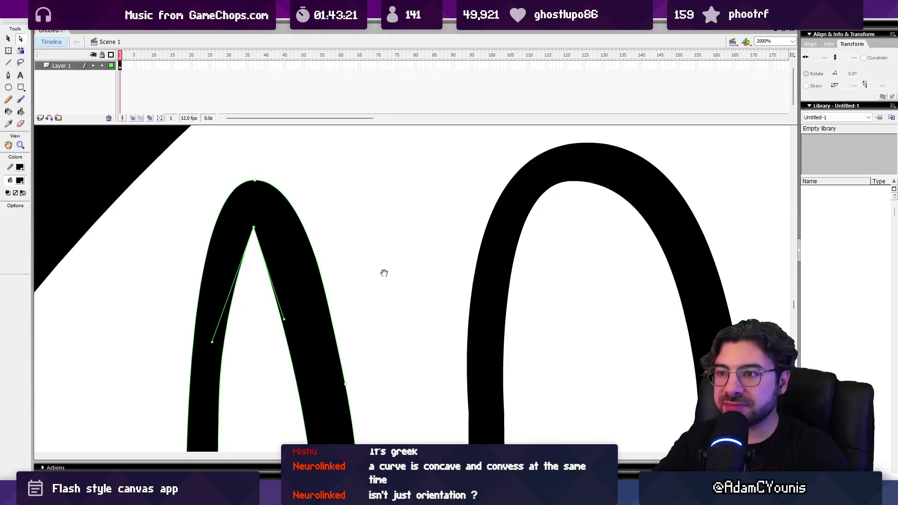
{"action": "key", "text": "z"}
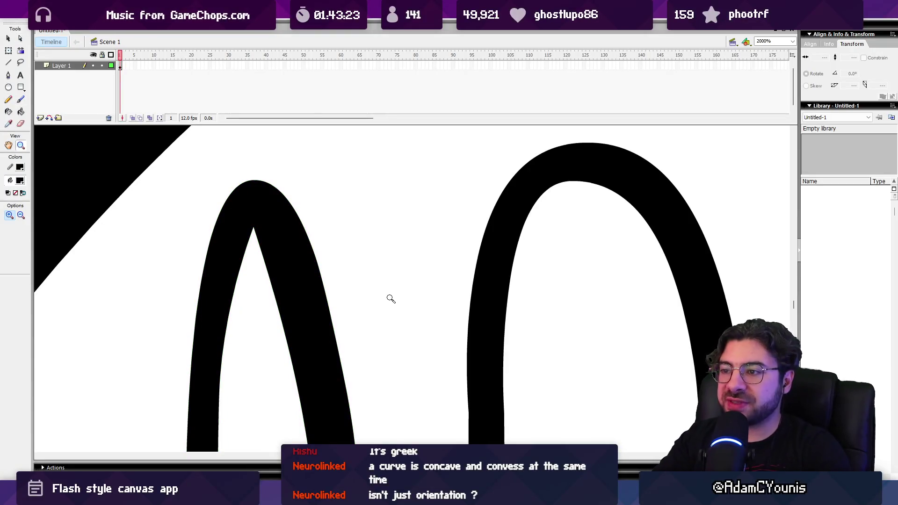
{"action": "left_click", "coordinate": [392, 298], "text": "alt"}
{"action": "left_click", "coordinate": [394, 304], "text": "alt"}
- Paint two more small arch strokes and zoom in on them
{"action": "key", "text": "b"}
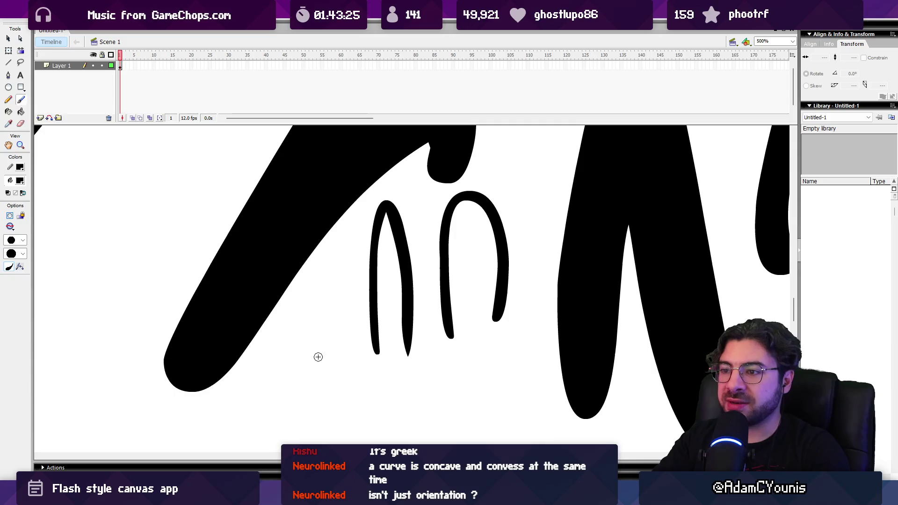
{"action": "left_click_drag", "start_coordinate": [317, 356], "coordinate": [342, 362]}
{"action": "mouse_move", "coordinate": [425, 409]}
{"action": "left_mouse_down"}
{"action": "mouse_move", "coordinate": [478, 400]}
{"action": "mouse_move", "coordinate": [527, 372]}
{"action": "mouse_move", "coordinate": [529, 384]}
{"action": "left_mouse_up"}
{"action": "key", "text": "z"}
{"action": "left_click", "coordinate": [506, 374]}
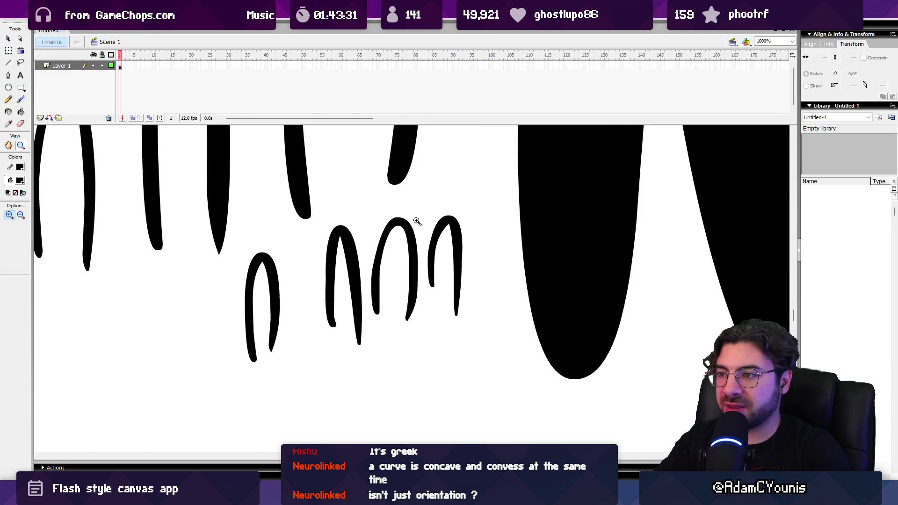
{"action": "left_click", "coordinate": [415, 222]}
{"action": "left_click_drag", "start_coordinate": [387, 296], "coordinate": [440, 261]}
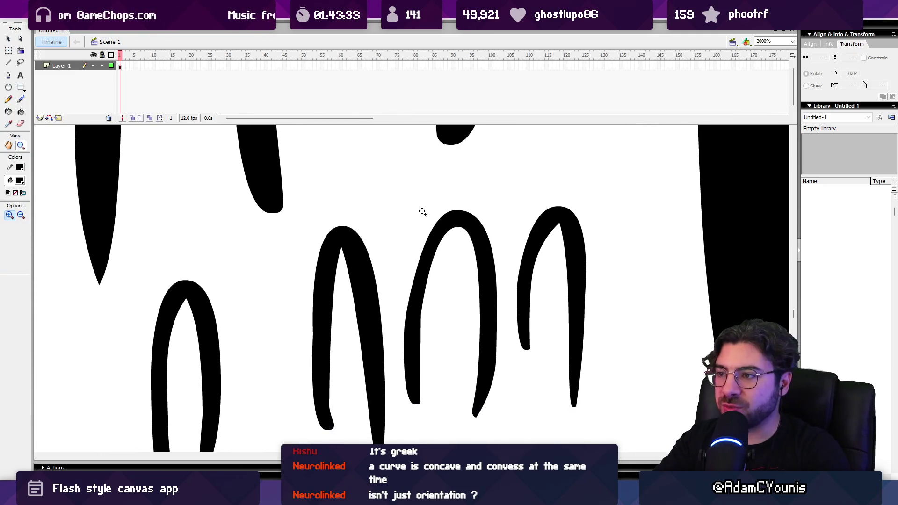
- Inspect the top anchors of all four arches, ending with the fourth arch's pointed top handles
{"action": "left_click", "coordinate": [21, 38]}
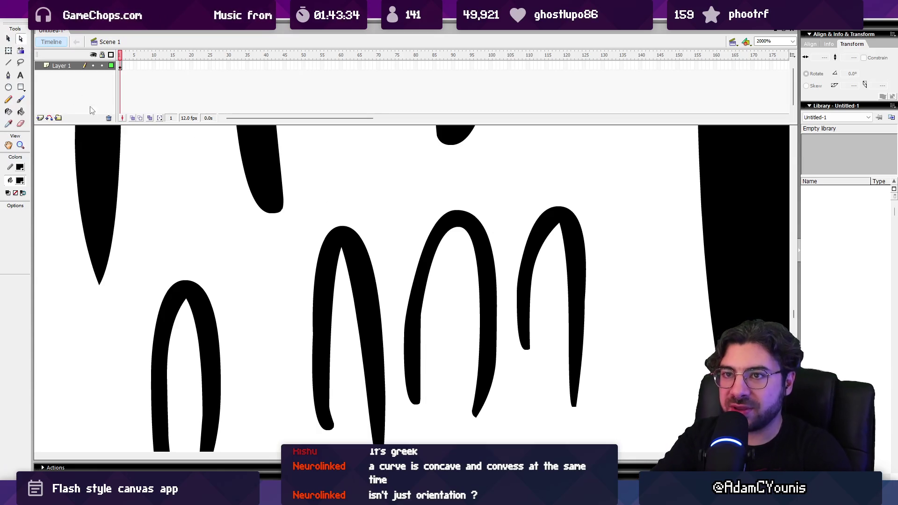
{"action": "left_click", "coordinate": [190, 304]}
{"action": "left_click", "coordinate": [186, 299]}
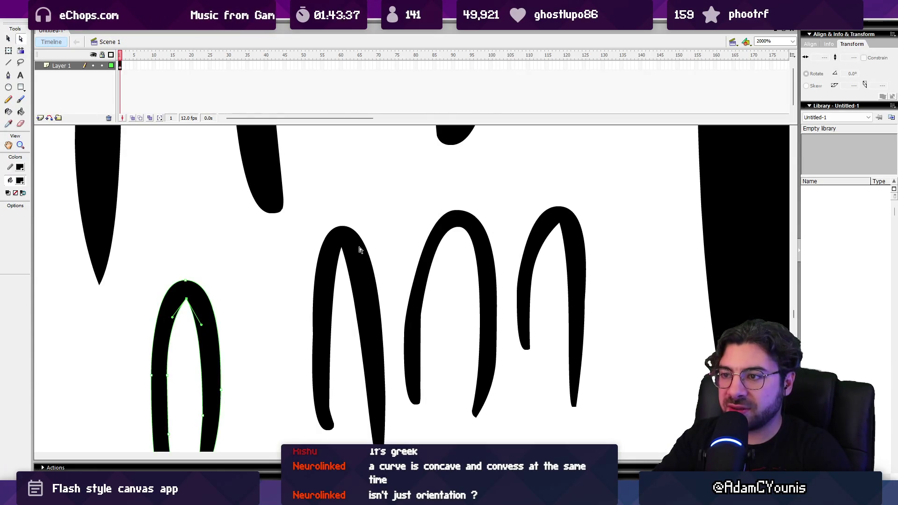
{"action": "left_click", "coordinate": [342, 251]}
{"action": "left_click", "coordinate": [459, 230]}
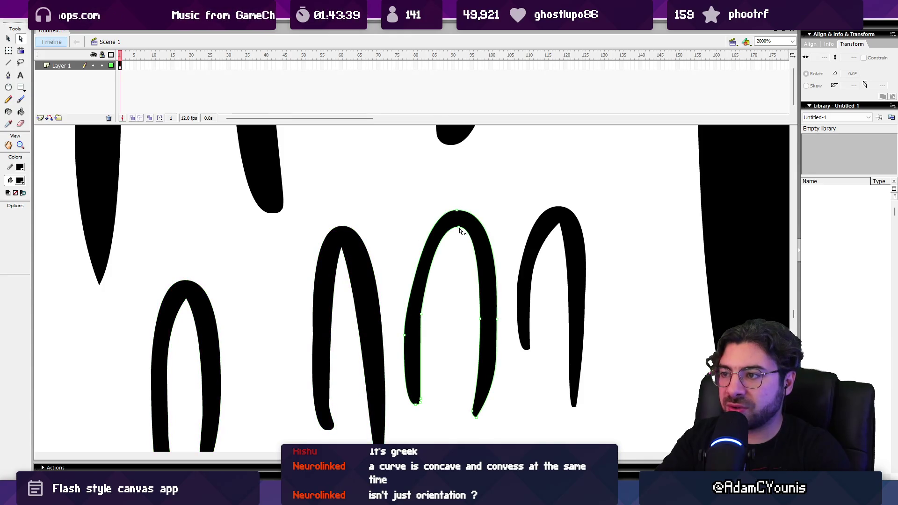
{"action": "left_click", "coordinate": [558, 226]}
{"action": "left_click", "coordinate": [562, 226]}
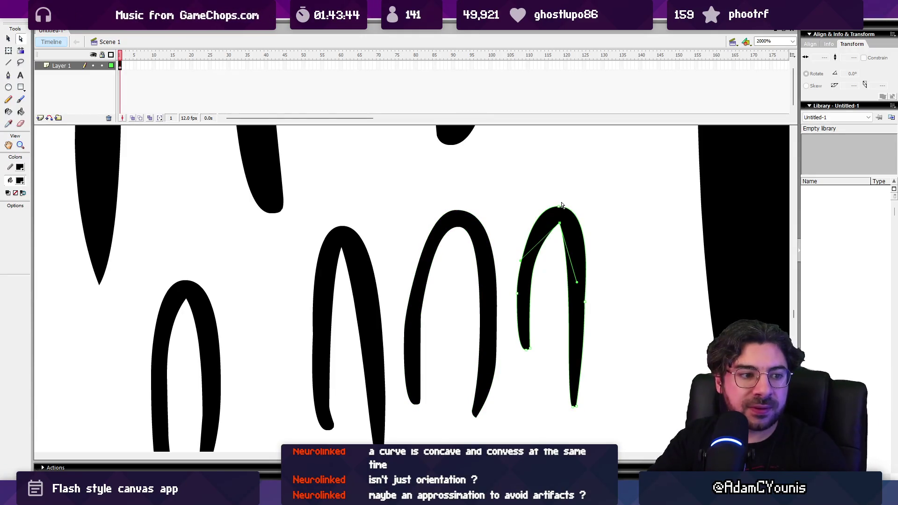
{"action": "key", "text": "z"}
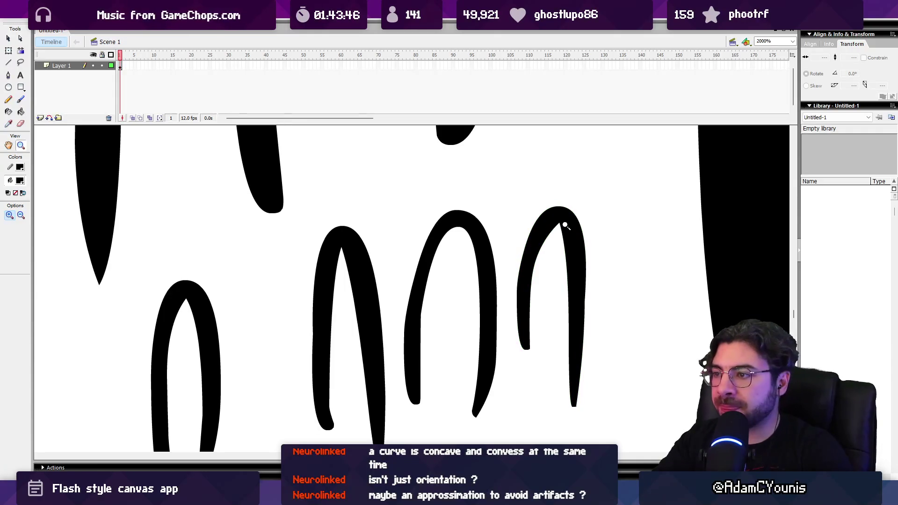
- Paint a small hooked stroke right of the fourth arch, undoing the first attempt
{"action": "key", "text": "b"}
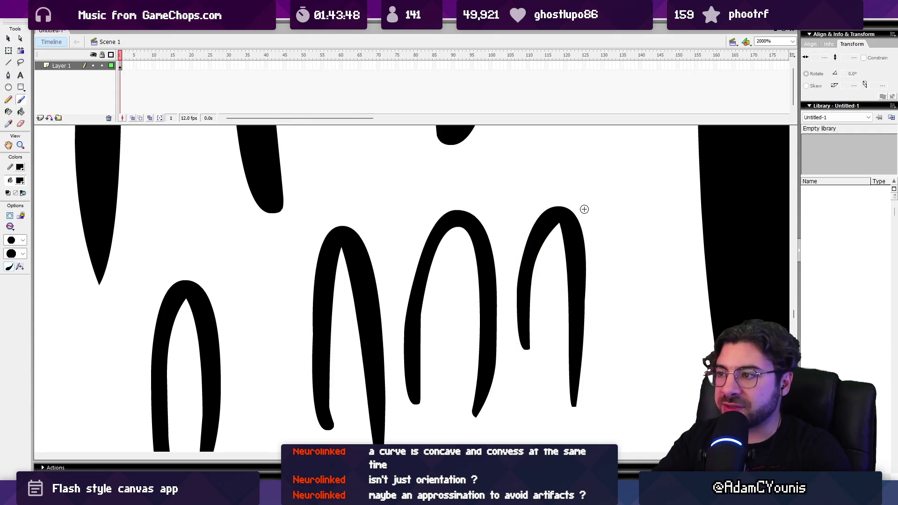
{"action": "mouse_move", "coordinate": [603, 213]}
{"action": "left_mouse_down"}
{"action": "mouse_move", "coordinate": [626, 241]}
{"action": "mouse_move", "coordinate": [622, 189]}
{"action": "mouse_move", "coordinate": [631, 256]}
{"action": "left_mouse_up"}
{"action": "key", "text": "ctrl+z"}
{"action": "key", "text": "ctrl+z"}
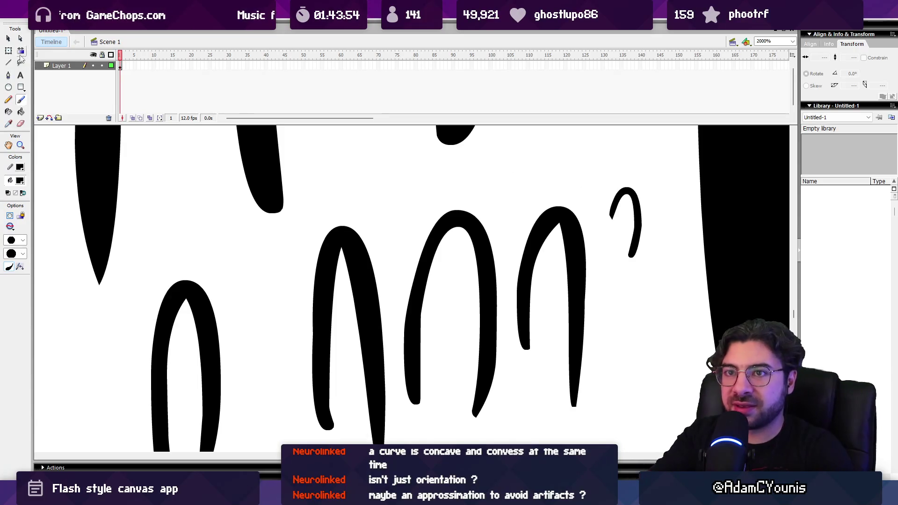
- Show the path points of the hooked stroke and then the middle arch
{"action": "key", "text": "a"}
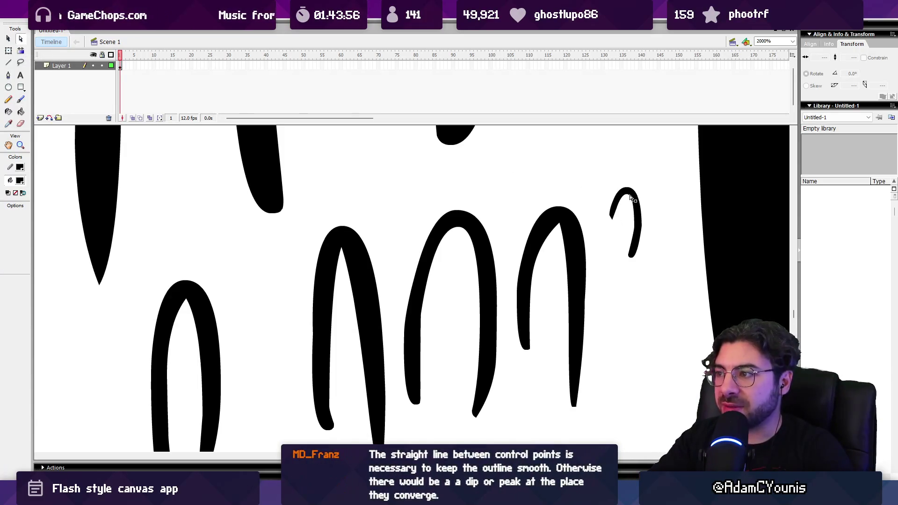
{"action": "left_click", "coordinate": [630, 196]}
{"action": "key", "text": "z"}
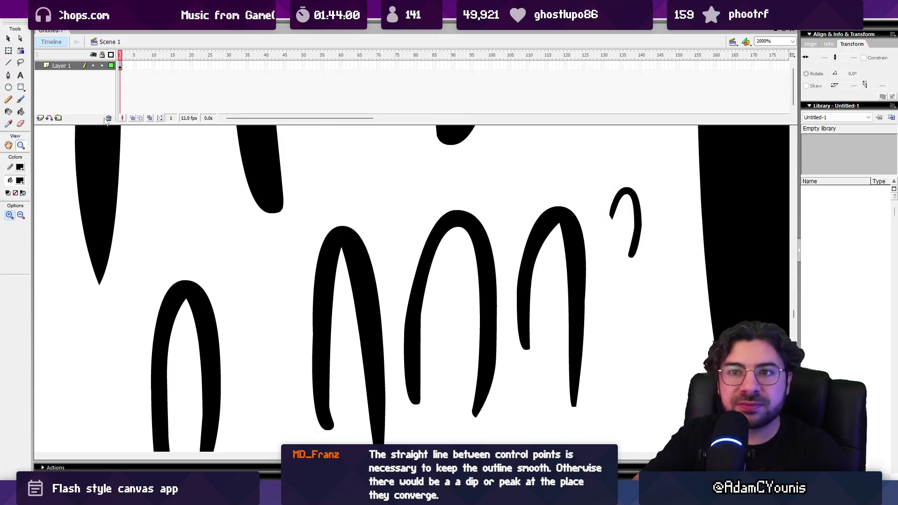
{"action": "left_click", "coordinate": [21, 40]}
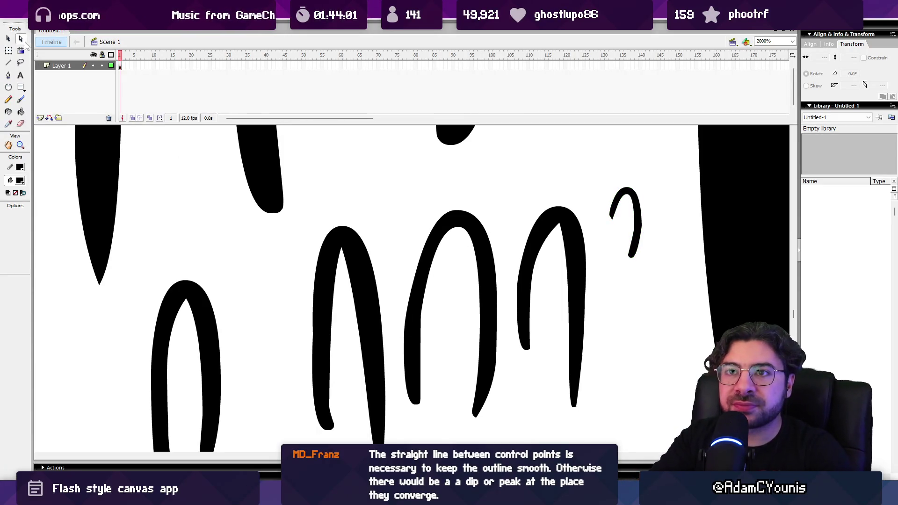
{"action": "left_click", "coordinate": [459, 232]}
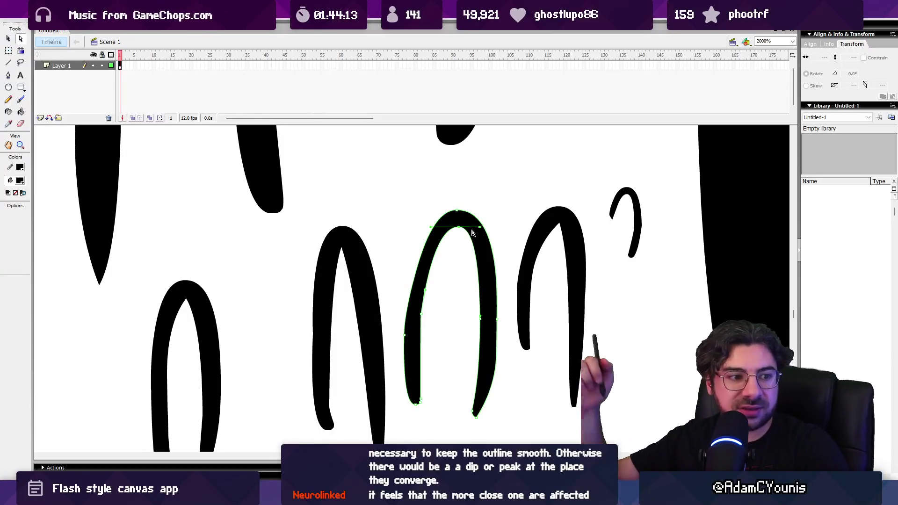
- Zoom out to 1000% and paint a C-shaped curve below the arches
{"action": "key", "text": "z"}
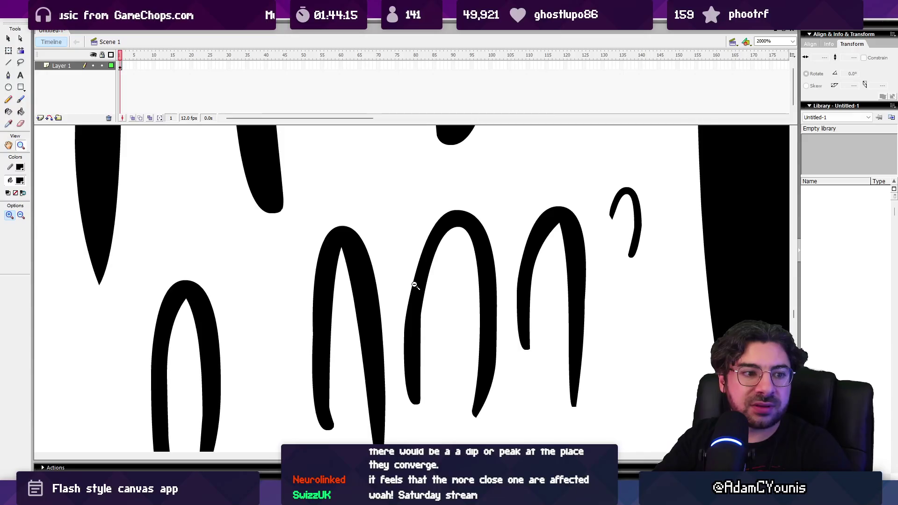
{"action": "left_click", "coordinate": [413, 288], "text": "alt"}
{"action": "key", "text": "b"}
{"action": "left_click_drag", "start_coordinate": [270, 366], "coordinate": [301, 298]}
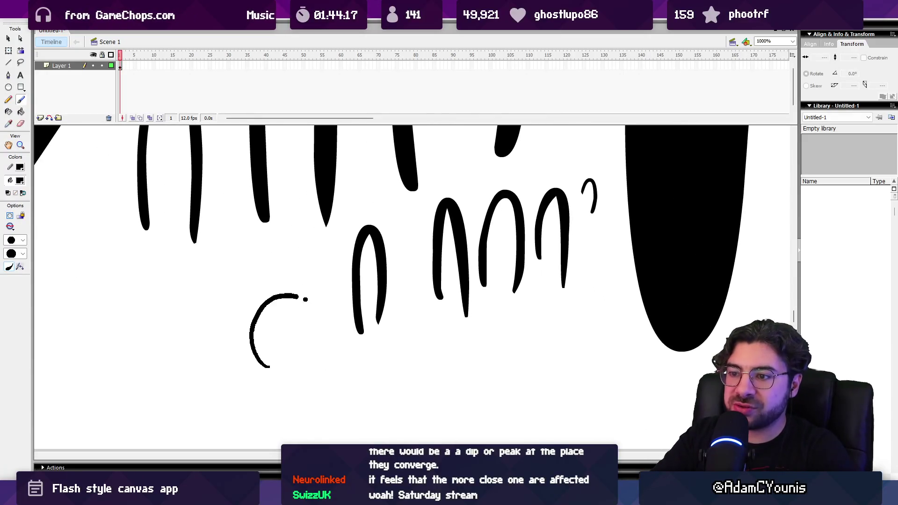
- Zoom to 2000% and compare the C curve's top and left anchor handles
{"action": "key", "text": "z"}
{"action": "left_click", "coordinate": [272, 326]}
{"action": "left_click_drag", "start_coordinate": [396, 278], "coordinate": [314, 282]}
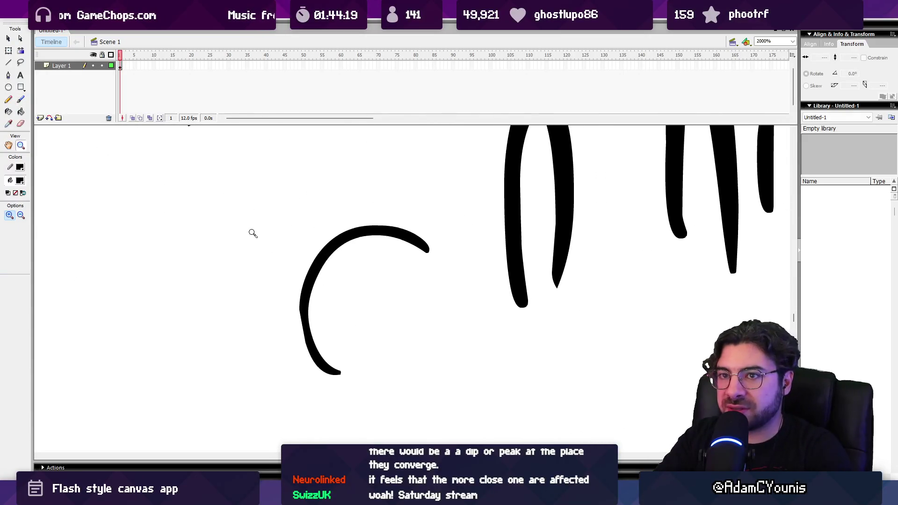
{"action": "key", "text": "a"}
{"action": "left_click", "coordinate": [329, 260]}
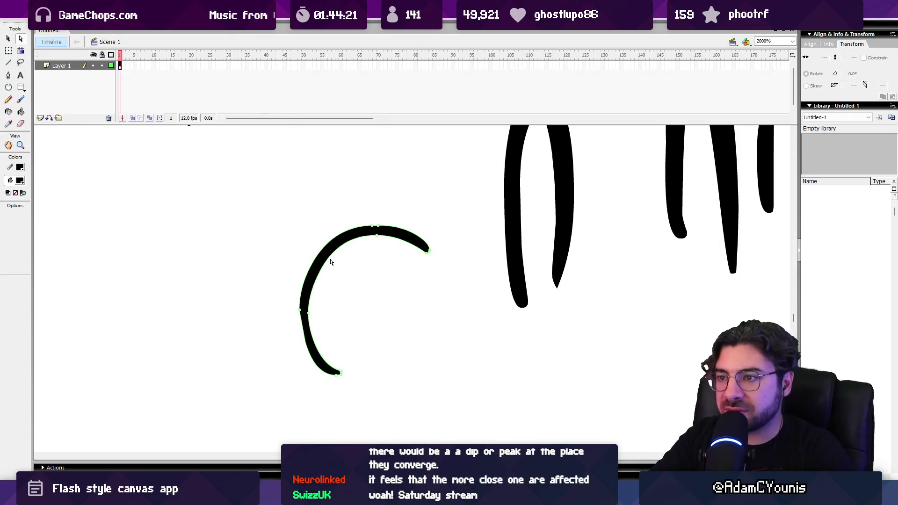
{"action": "left_click", "coordinate": [379, 238]}
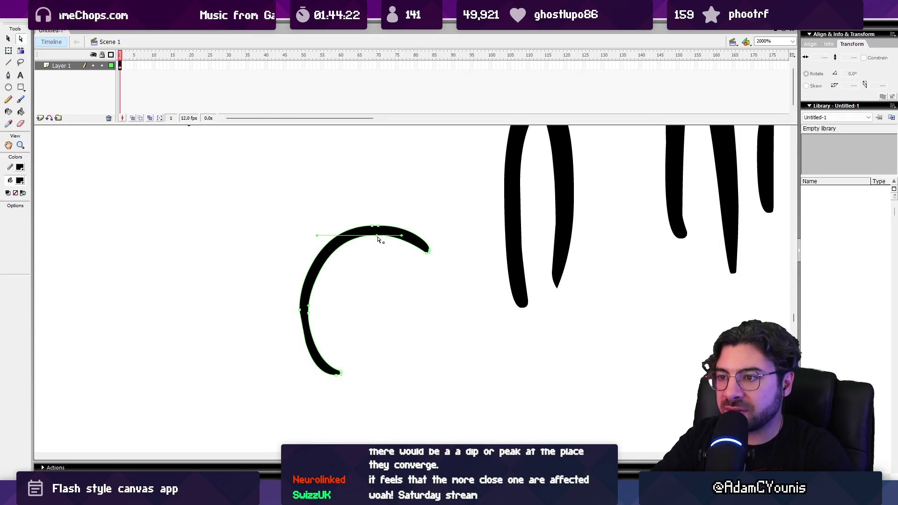
{"action": "left_click", "coordinate": [307, 316]}
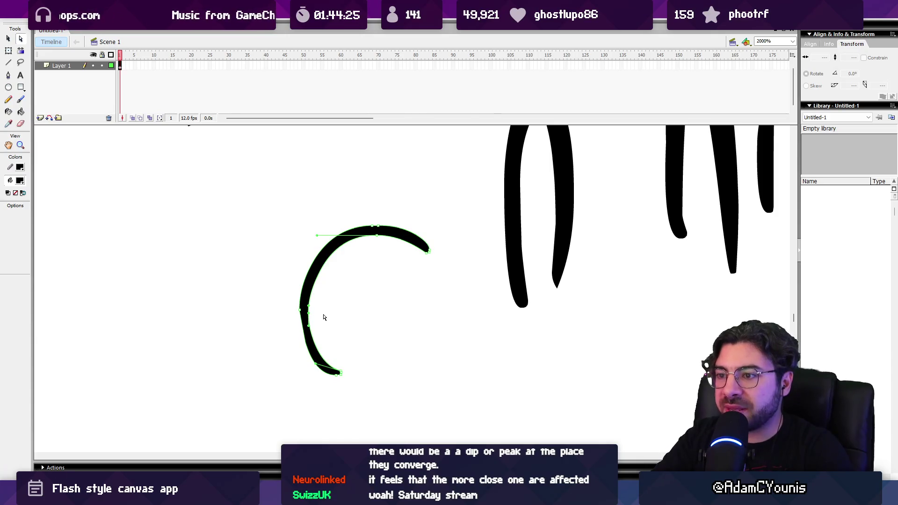
{"action": "left_click", "coordinate": [379, 240]}
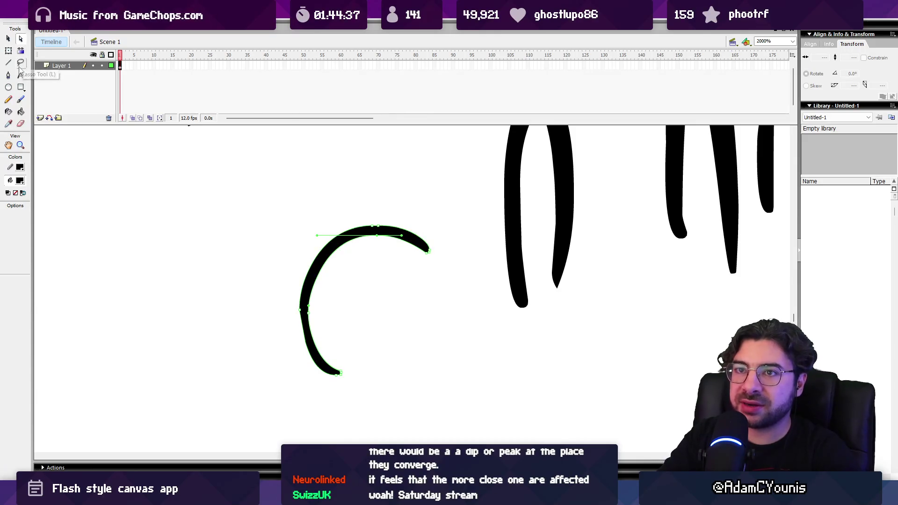
- Paint and undo an S stroke left of the C, then zoom out to 125%
{"action": "left_click", "coordinate": [21, 99]}
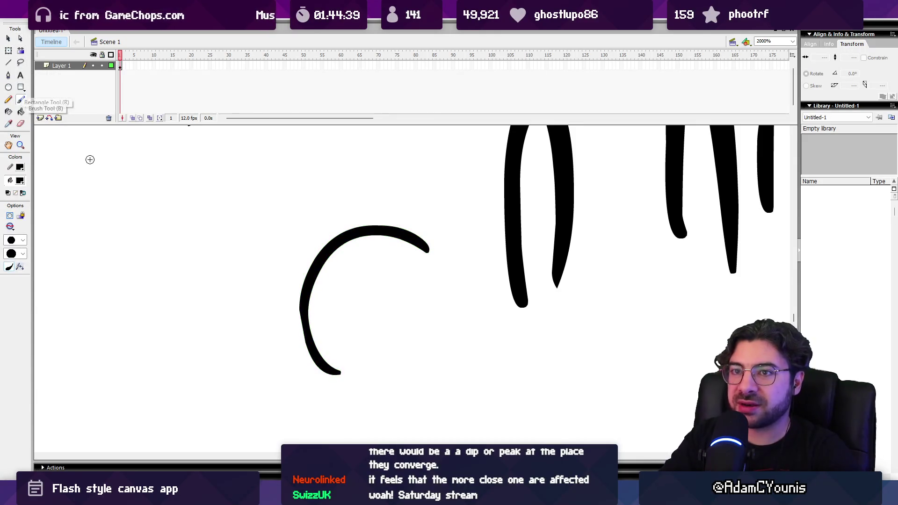
{"action": "mouse_move", "coordinate": [241, 176]}
{"action": "left_mouse_down"}
{"action": "mouse_move", "coordinate": [164, 194]}
{"action": "mouse_move", "coordinate": [123, 366]}
{"action": "left_mouse_up"}
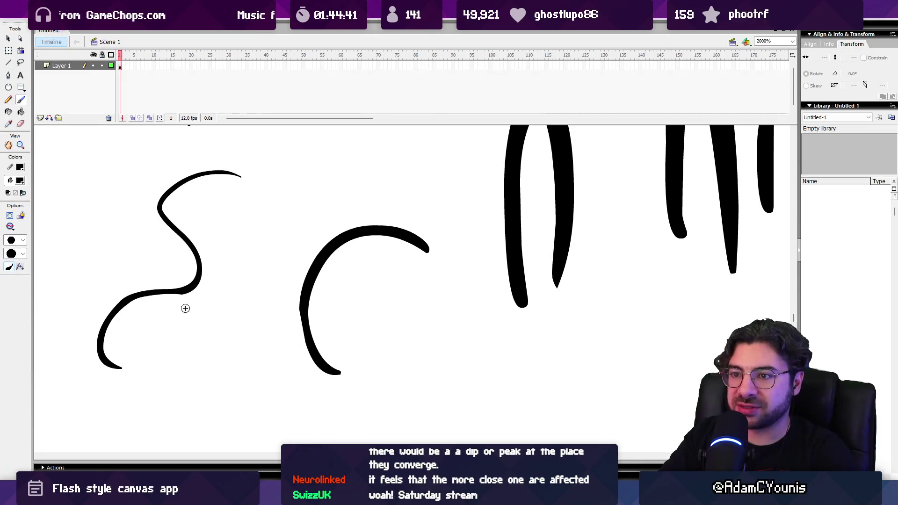
{"action": "mouse_move", "coordinate": [160, 285]}
{"action": "left_mouse_down"}
{"action": "mouse_move", "coordinate": [277, 320]}
{"action": "mouse_move", "coordinate": [312, 290]}
{"action": "left_mouse_up"}
{"action": "key", "text": "ctrl+z"}
{"action": "key", "text": "z"}
{"action": "left_click", "coordinate": [341, 286], "text": "alt"}
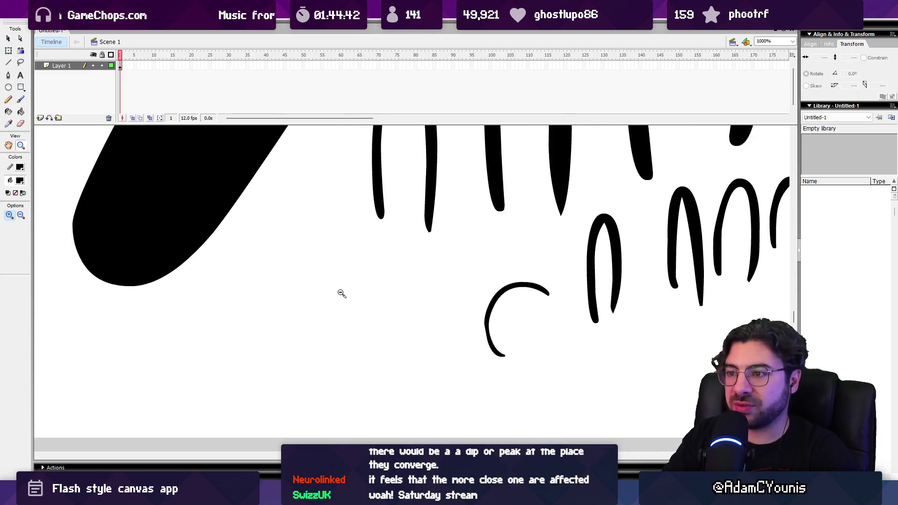
{"action": "left_click", "coordinate": [348, 298], "text": "alt"}
{"action": "left_click", "coordinate": [349, 300], "text": "alt"}
{"action": "scroll", "coordinate": [364, 280], "scroll_direction": "up", "scroll_amount": 4}
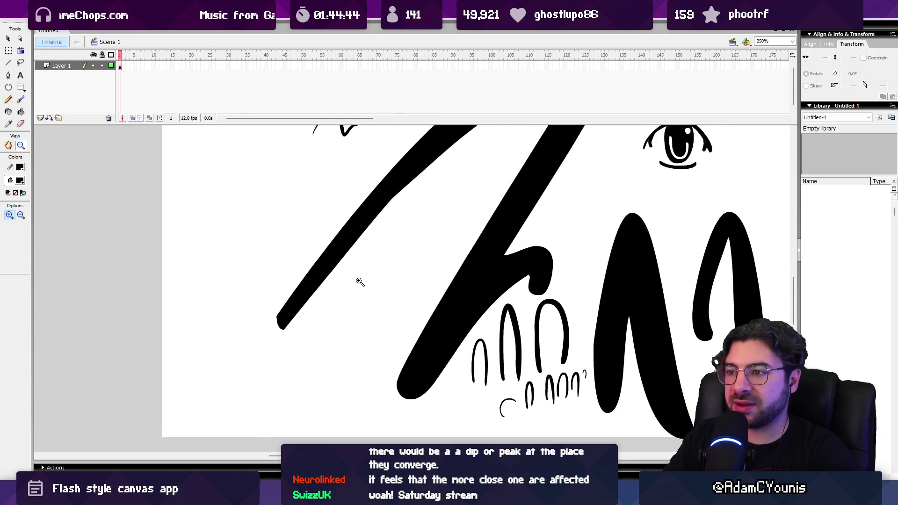
{"action": "left_click", "coordinate": [373, 267], "text": "alt"}
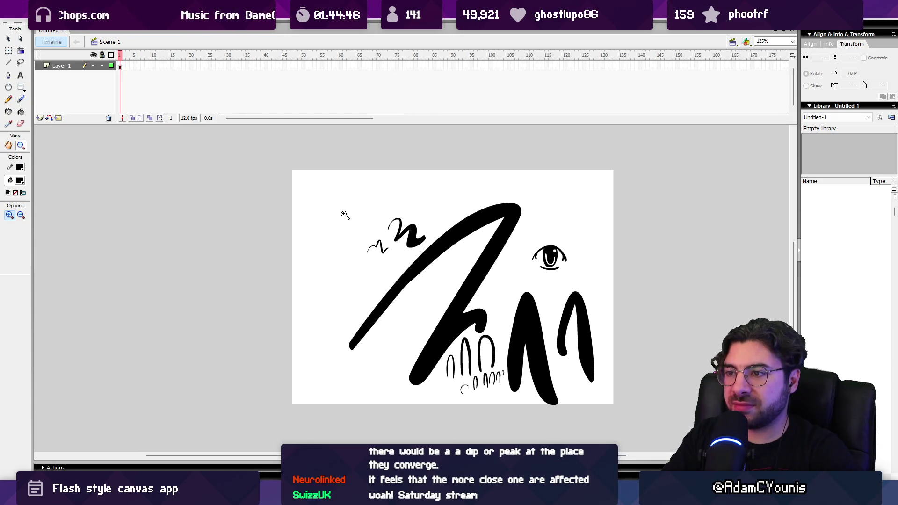
- Paint a large S at the canvas's upper left and zoom in to 500% on it
{"action": "key", "text": "b"}
{"action": "mouse_move", "coordinate": [356, 202]}
{"action": "left_mouse_down"}
{"action": "mouse_move", "coordinate": [331, 203]}
{"action": "mouse_move", "coordinate": [305, 273]}
{"action": "left_mouse_up"}
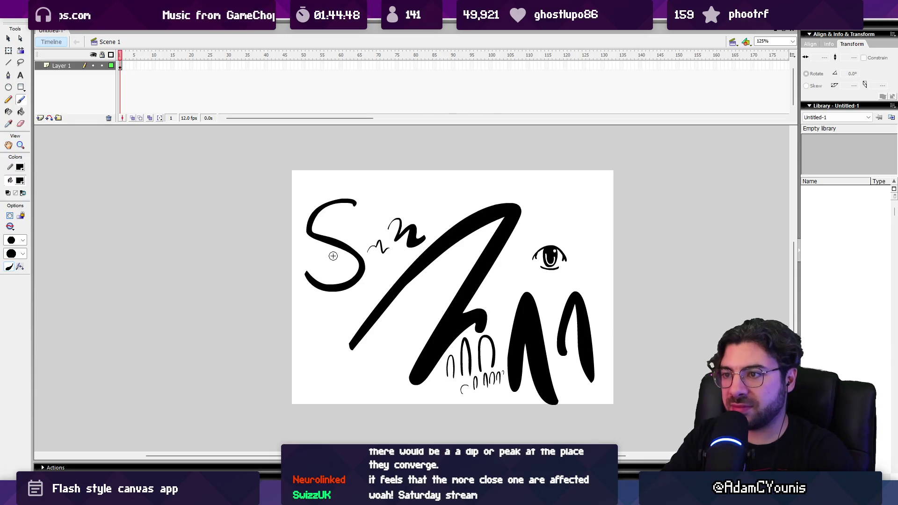
{"action": "key", "text": "z"}
{"action": "left_click", "coordinate": [344, 254]}
{"action": "left_click", "coordinate": [370, 246]}
{"action": "mouse_move", "coordinate": [412, 262]}
{"action": "left_mouse_down"}
{"action": "mouse_move", "coordinate": [334, 196]}
{"action": "mouse_move", "coordinate": [295, 255]}
{"action": "left_mouse_up"}
- Show the S stroke's path points and select an anchor to view its tangent handles
{"action": "left_click", "coordinate": [20, 38]}
{"action": "left_click", "coordinate": [345, 185]}
{"action": "mouse_move", "coordinate": [374, 220]}
{"action": "left_mouse_down"}
{"action": "mouse_move", "coordinate": [357, 164]}
{"action": "mouse_move", "coordinate": [357, 216]}
{"action": "left_mouse_up"}
{"action": "left_click", "coordinate": [470, 397]}
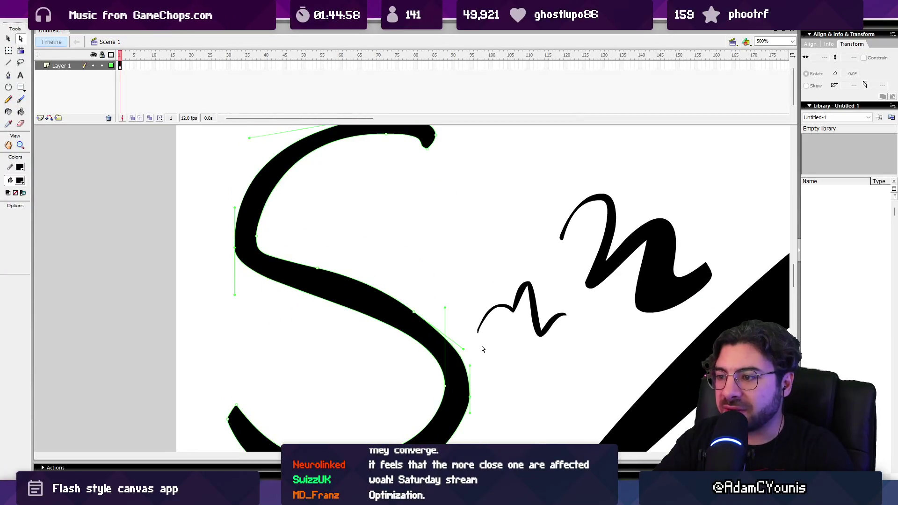
{"action": "left_click_drag", "start_coordinate": [468, 315], "coordinate": [470, 371]}
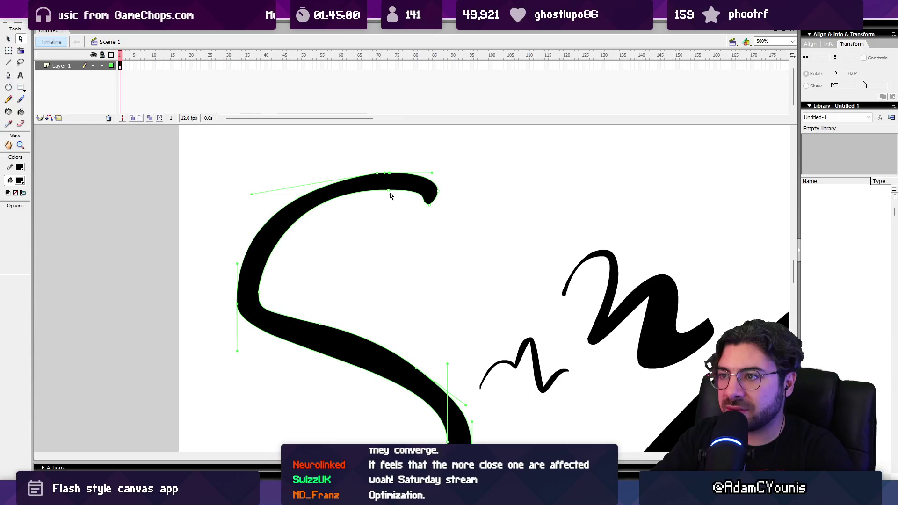
{"action": "left_click_drag", "start_coordinate": [374, 421], "coordinate": [370, 225]}
{"action": "left_click", "coordinate": [336, 351]}
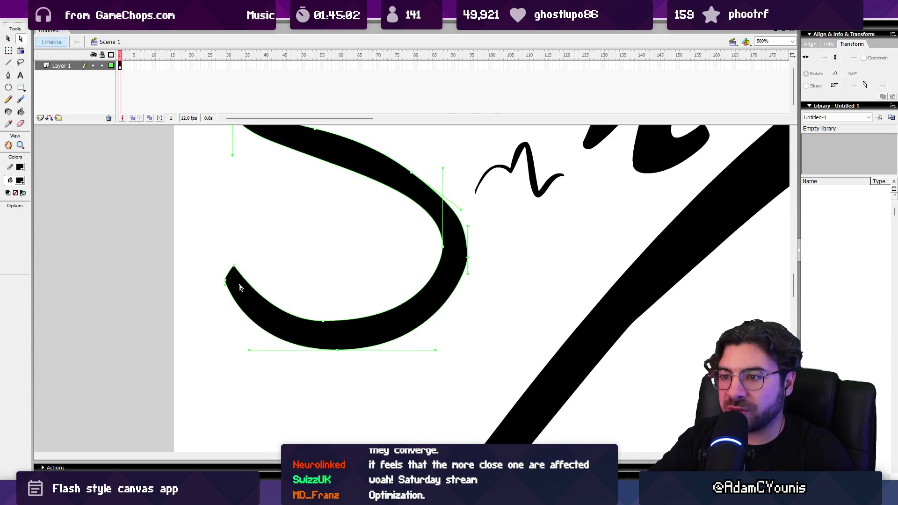
{"action": "key", "text": "z"}
{"action": "mouse_move", "coordinate": [321, 213]}
{"action": "left_mouse_down"}
{"action": "mouse_move", "coordinate": [350, 317]}
{"action": "mouse_move", "coordinate": [353, 290]}
{"action": "left_mouse_up"}
{"action": "left_click", "coordinate": [377, 293]}
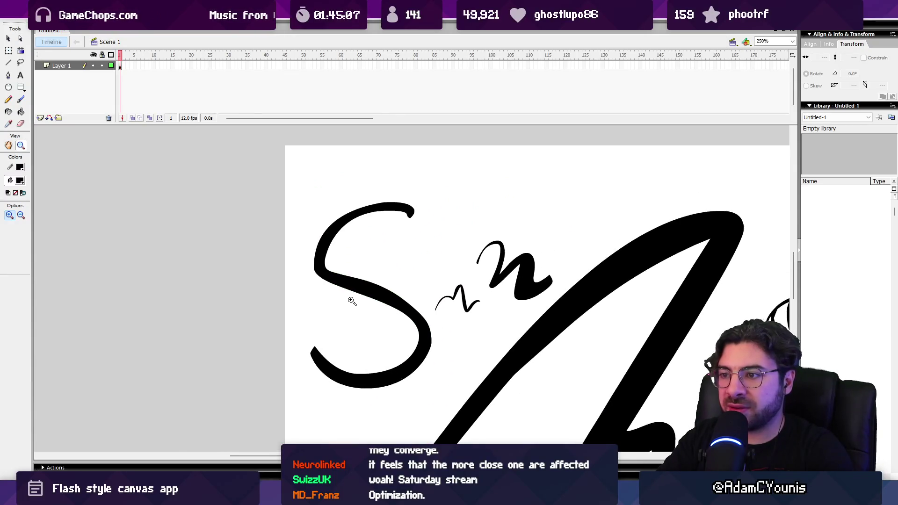
{"action": "key", "text": "a"}
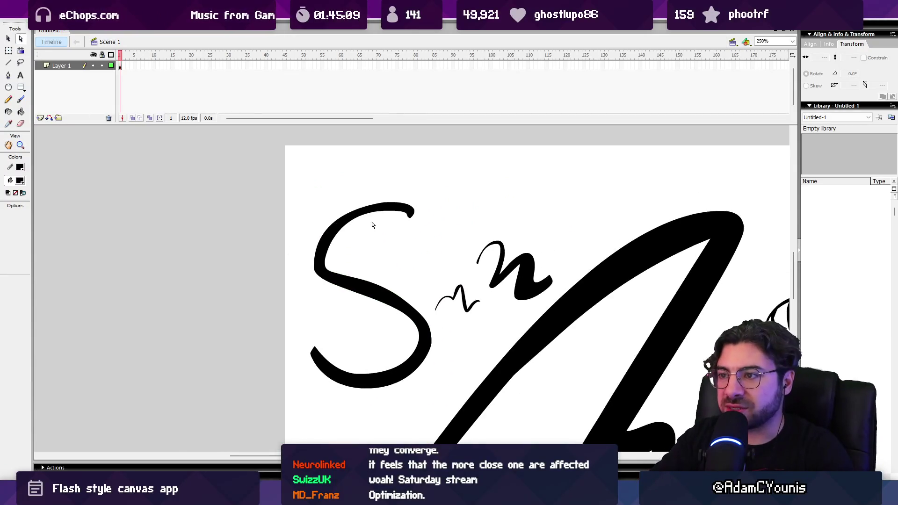
{"action": "left_click", "coordinate": [374, 210]}
{"action": "left_click", "coordinate": [390, 205]}
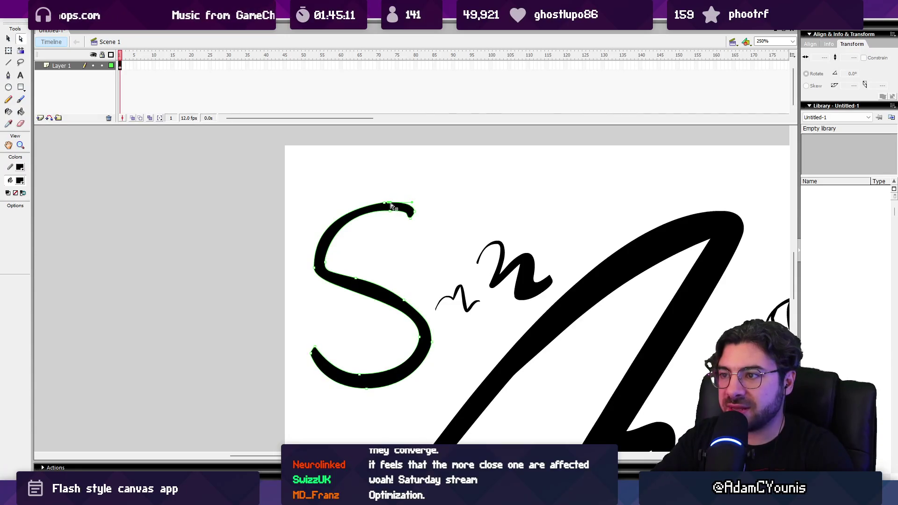
{"action": "left_click", "coordinate": [367, 390]}
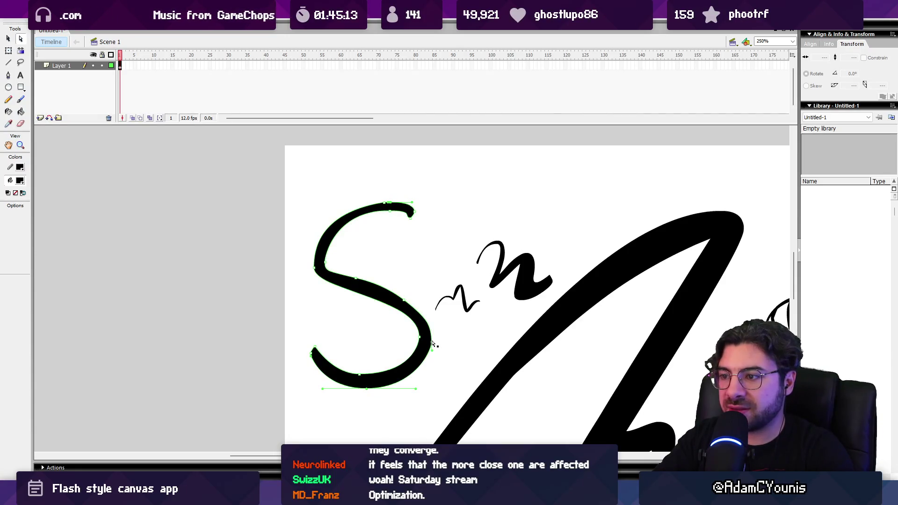
{"action": "left_click", "coordinate": [313, 269]}
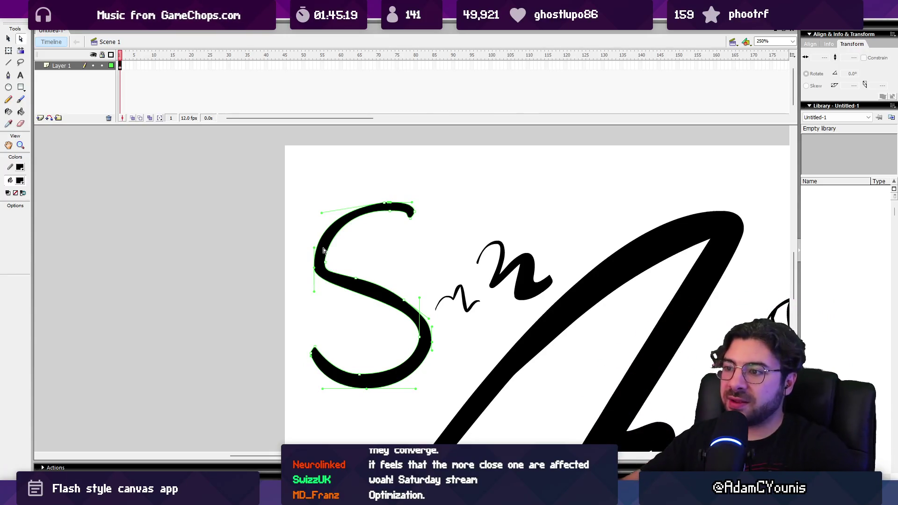
{"action": "scroll", "coordinate": [403, 260], "scroll_direction": "down", "scroll_amount": 2}
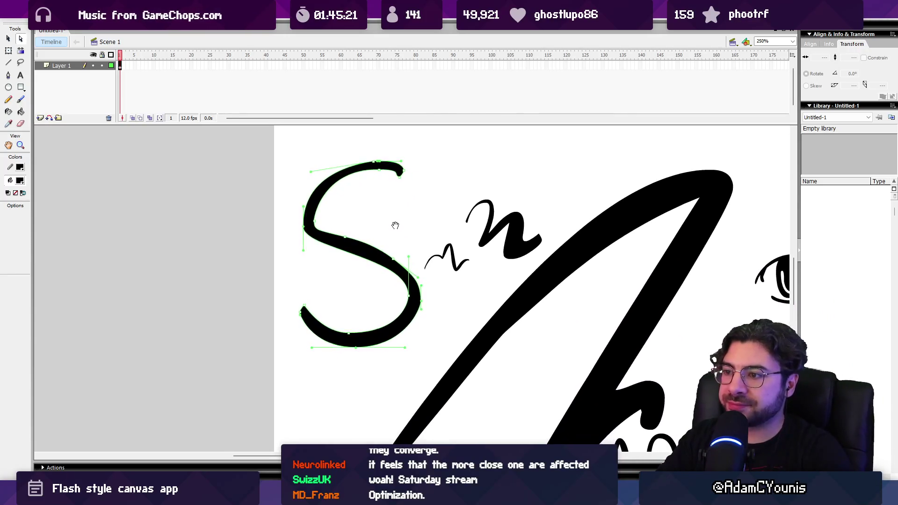
{"action": "mouse_move", "coordinate": [625, 224]}
{"action": "left_mouse_down"}
{"action": "mouse_move", "coordinate": [438, 210]}
{"action": "mouse_move", "coordinate": [467, 252]}
{"action": "left_mouse_up"}
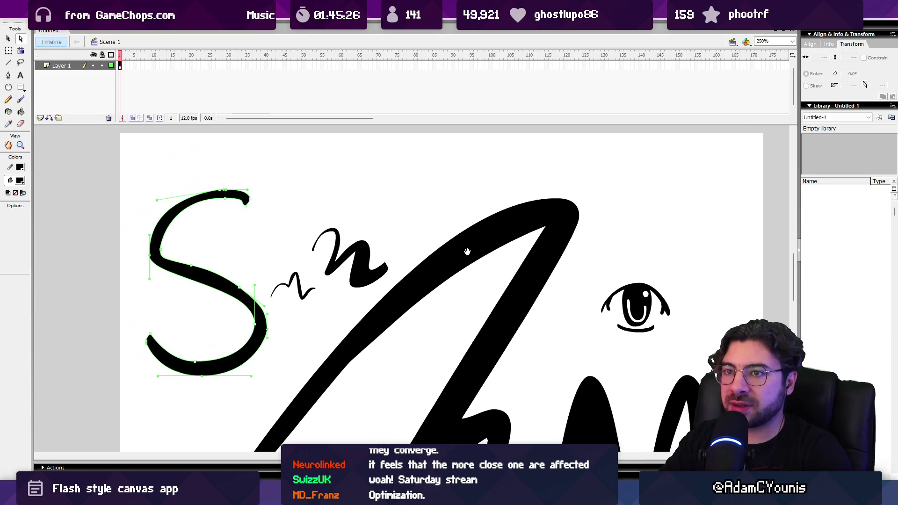
- Zoom in closely on the n squiggle, clearing the S stroke's path display
{"action": "left_click", "coordinate": [361, 242]}
{"action": "key", "text": "z"}
{"action": "left_click", "coordinate": [372, 257]}
{"action": "left_click", "coordinate": [374, 259]}
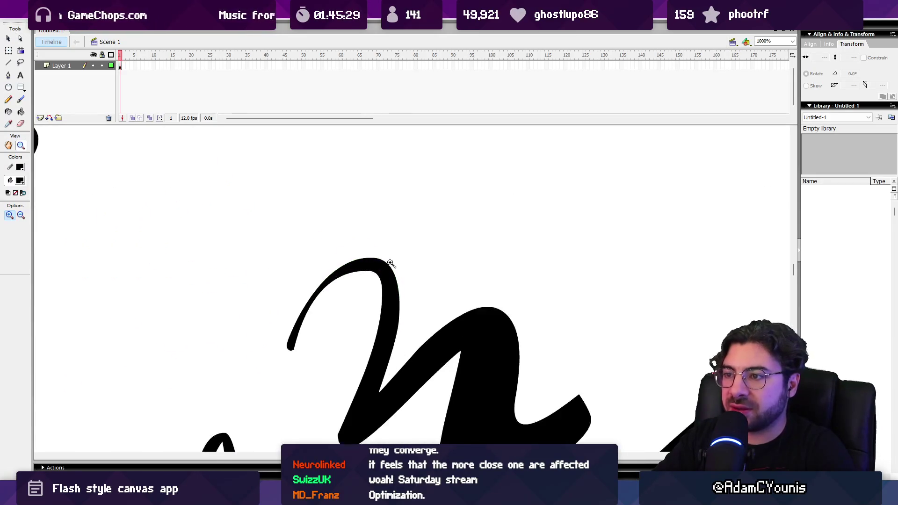
{"action": "scroll", "coordinate": [391, 263], "scroll_direction": "down", "scroll_amount": 3}
- Use the Subselection tool to view tangent handles at the n's top, inner-curve, outer-edge and right-hump anchors
{"action": "left_click", "coordinate": [20, 40]}
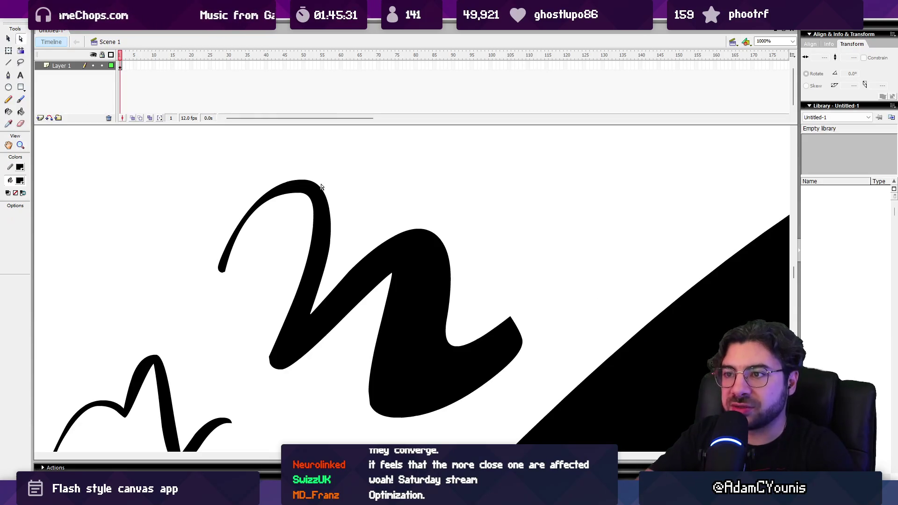
{"action": "left_click", "coordinate": [312, 185]}
{"action": "left_click", "coordinate": [303, 180]}
{"action": "left_click", "coordinate": [301, 196]}
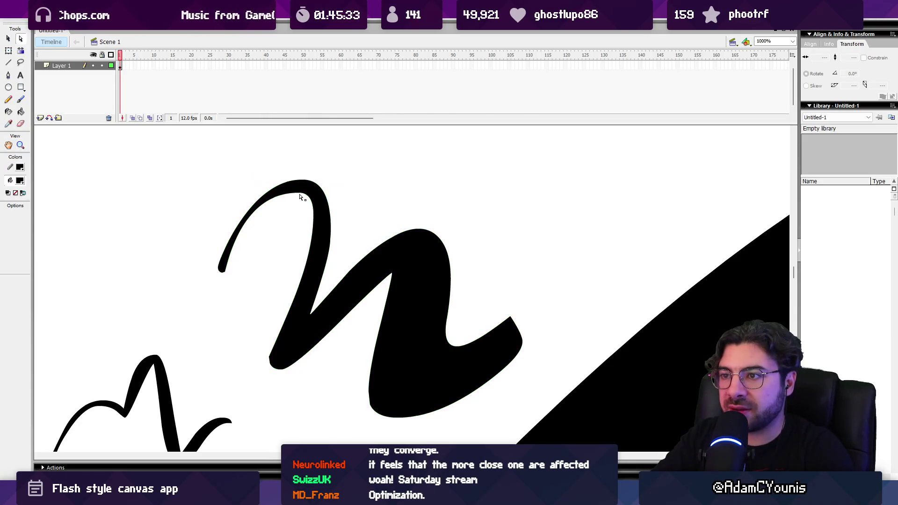
{"action": "left_click", "coordinate": [302, 196]}
{"action": "left_click", "coordinate": [300, 196]}
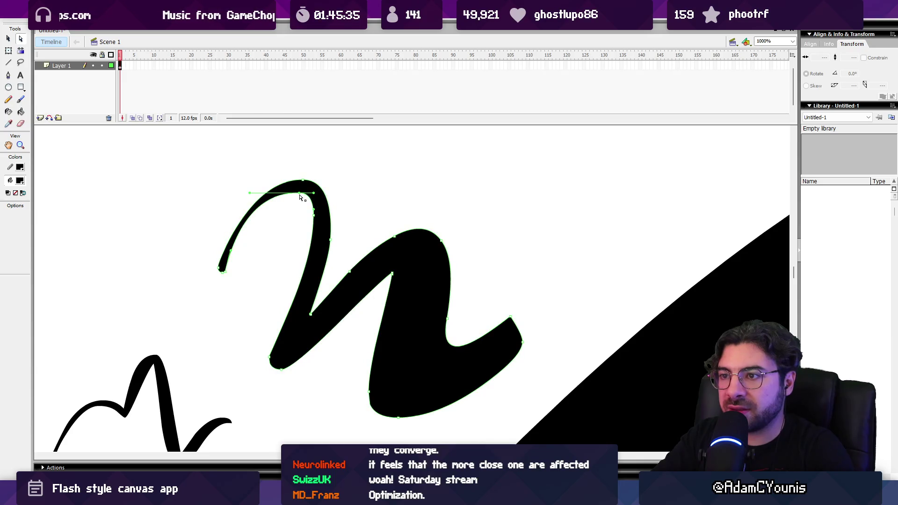
{"action": "left_click", "coordinate": [317, 220]}
{"action": "left_click", "coordinate": [333, 242]}
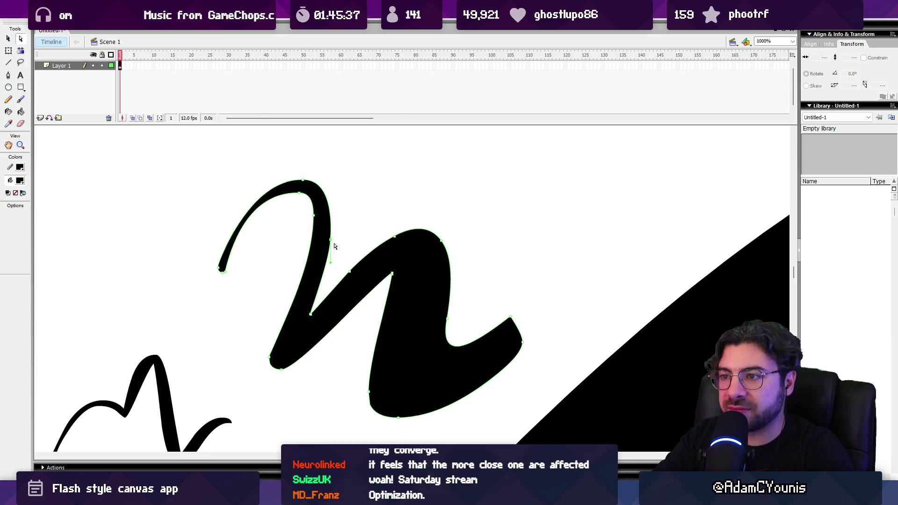
{"action": "left_click", "coordinate": [442, 243]}
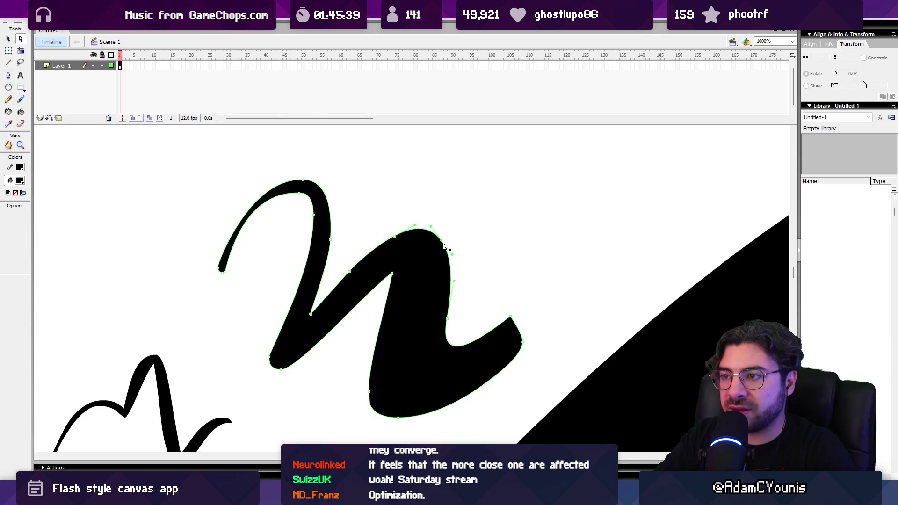
- Zoom further into the right hump, check its top anchor's tangent handles, then zoom back out
{"action": "key", "text": "z"}
{"action": "left_click", "coordinate": [448, 243]}
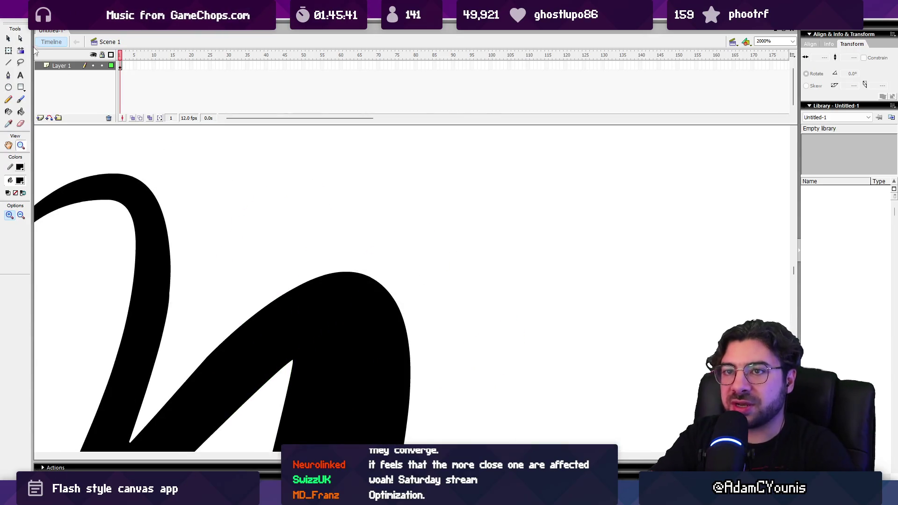
{"action": "key", "text": "a"}
{"action": "left_click", "coordinate": [394, 300]}
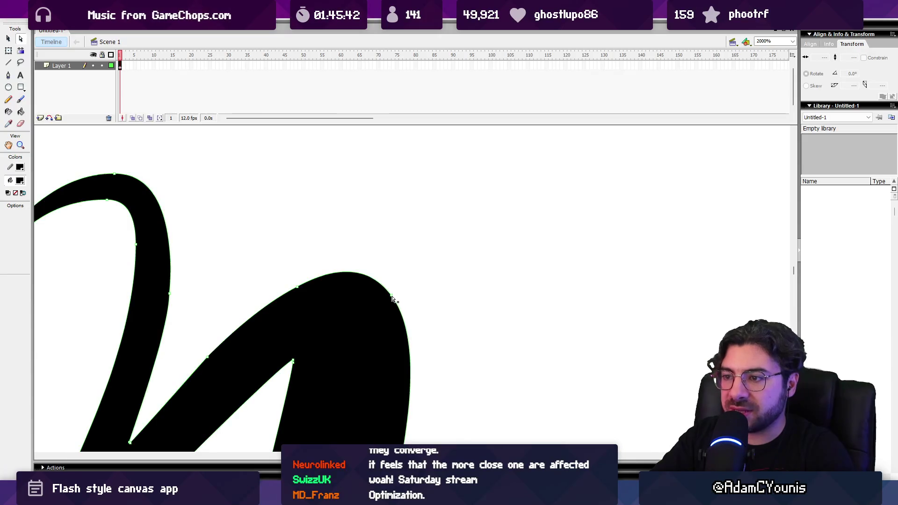
{"action": "left_click", "coordinate": [391, 304]}
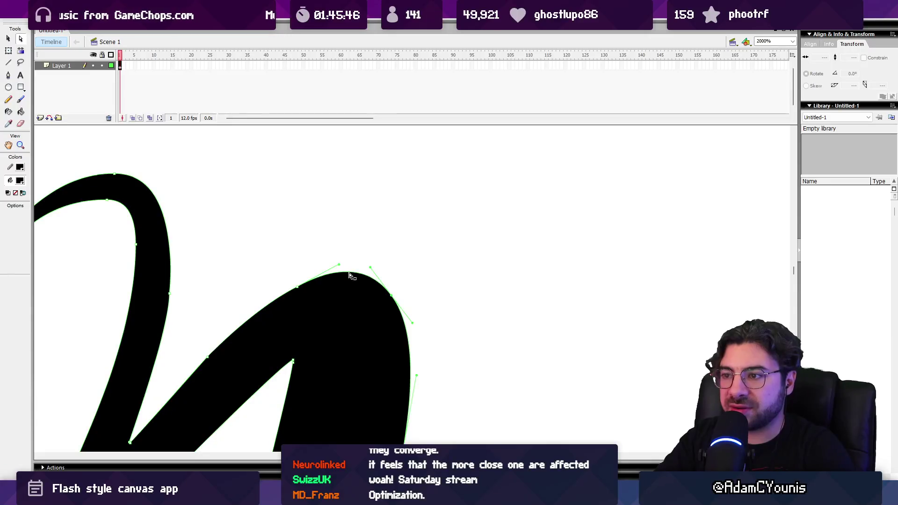
{"action": "key", "text": "z"}
{"action": "left_click", "coordinate": [395, 252], "text": "alt"}
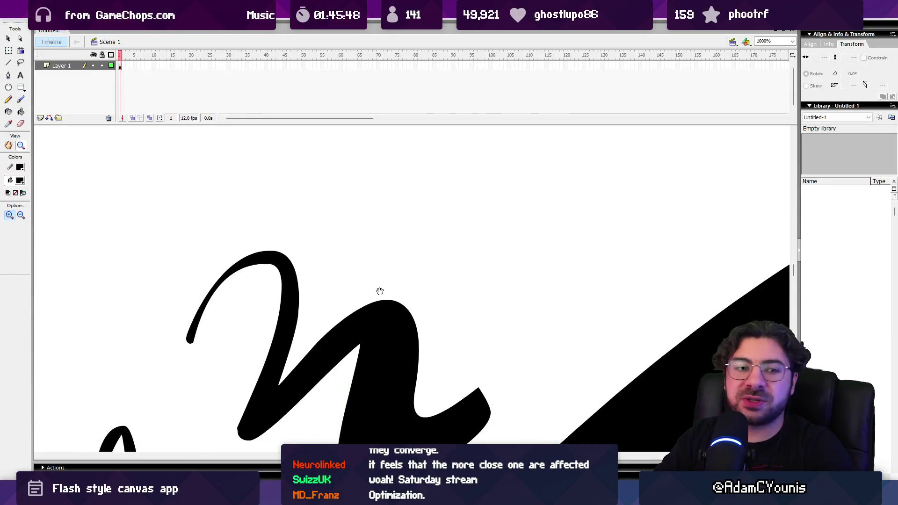
{"action": "left_click_drag", "start_coordinate": [378, 290], "coordinate": [366, 241]}
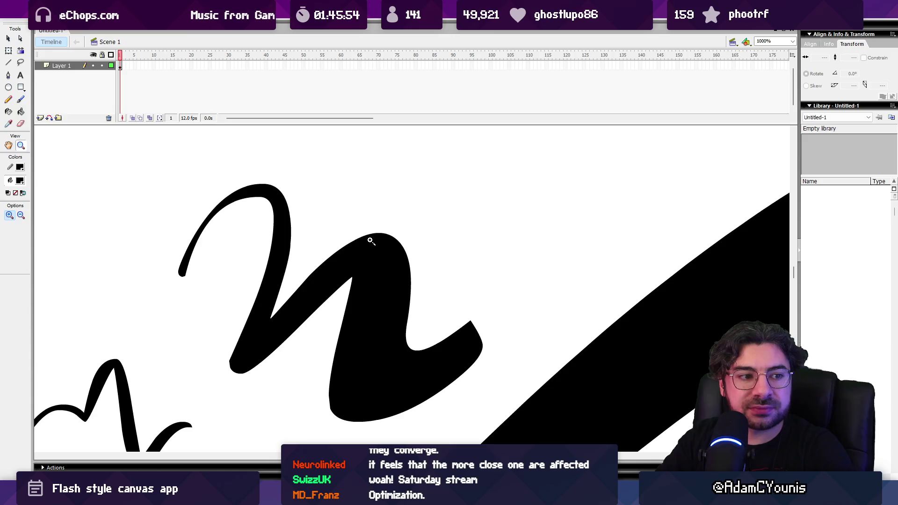
{"action": "left_click", "coordinate": [375, 241], "text": "alt"}
{"action": "scroll", "coordinate": [389, 294], "scroll_direction": "down", "scroll_amount": 2}
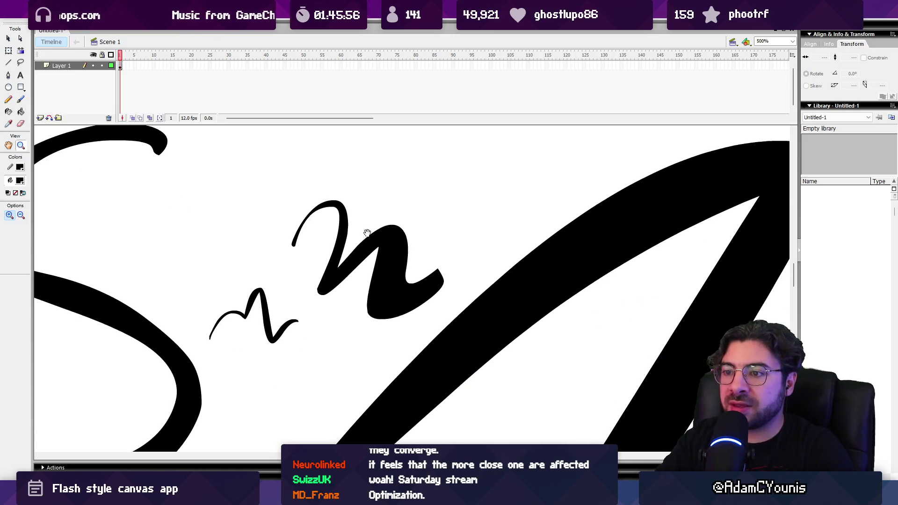
{"action": "scroll", "coordinate": [396, 262], "scroll_direction": "down", "scroll_amount": 3}
{"action": "left_click_drag", "start_coordinate": [402, 270], "coordinate": [376, 223]}
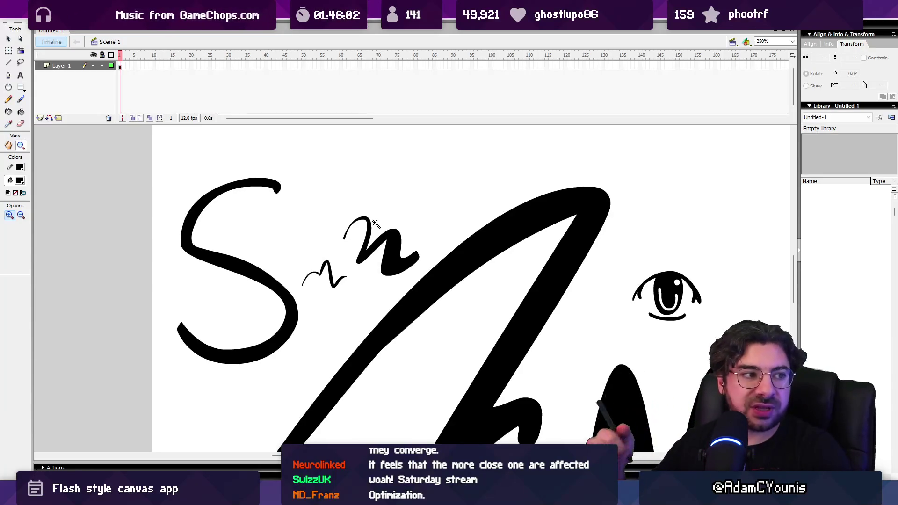
{"action": "left_click", "coordinate": [600, 213]}
{"action": "left_click", "coordinate": [426, 295]}
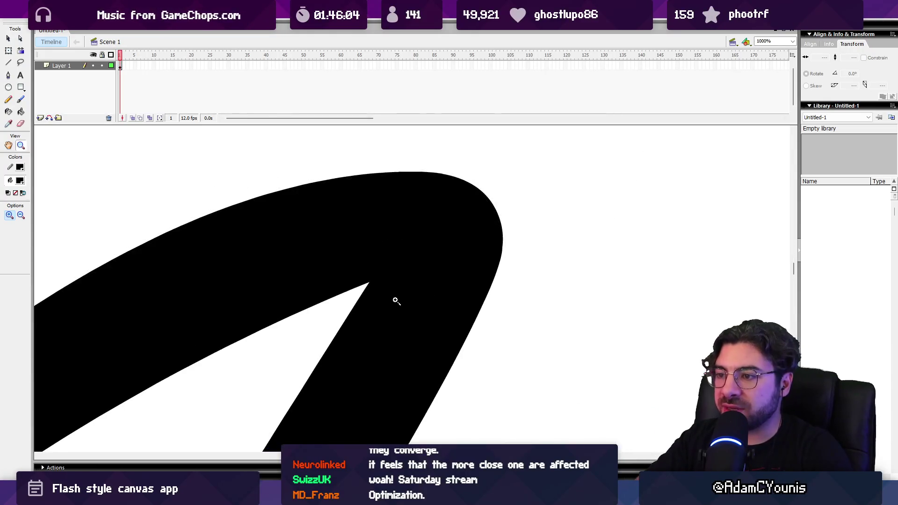
{"action": "key", "text": "a"}
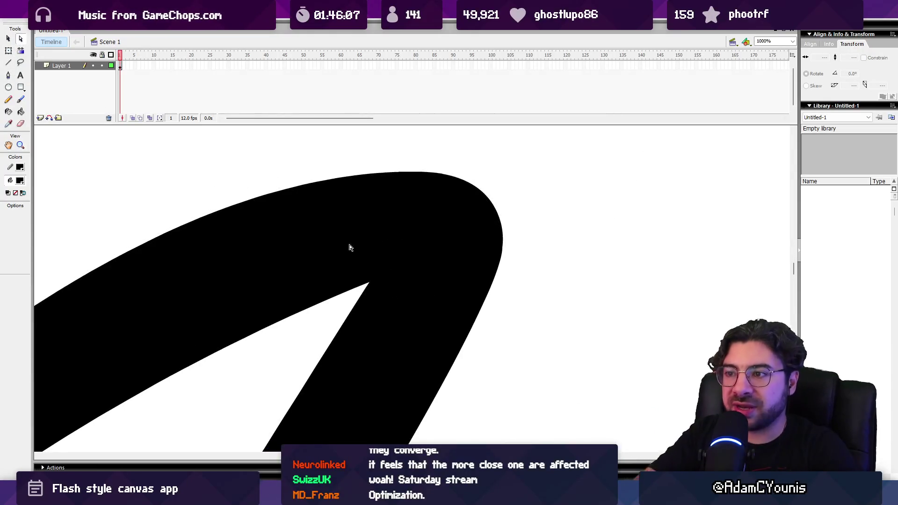
{"action": "left_click", "coordinate": [368, 287]}
{"action": "key", "text": "z"}
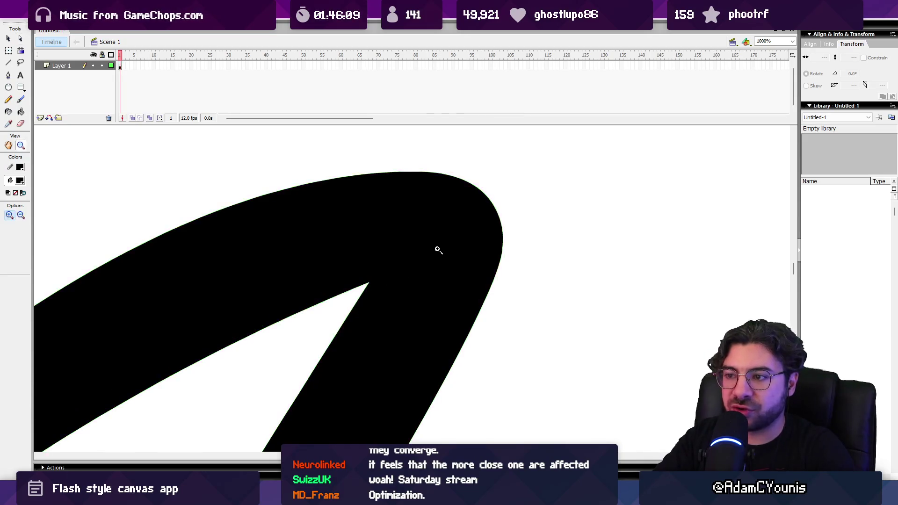
{"action": "left_click", "coordinate": [445, 243], "text": "alt"}
{"action": "left_click", "coordinate": [476, 177], "text": "alt"}
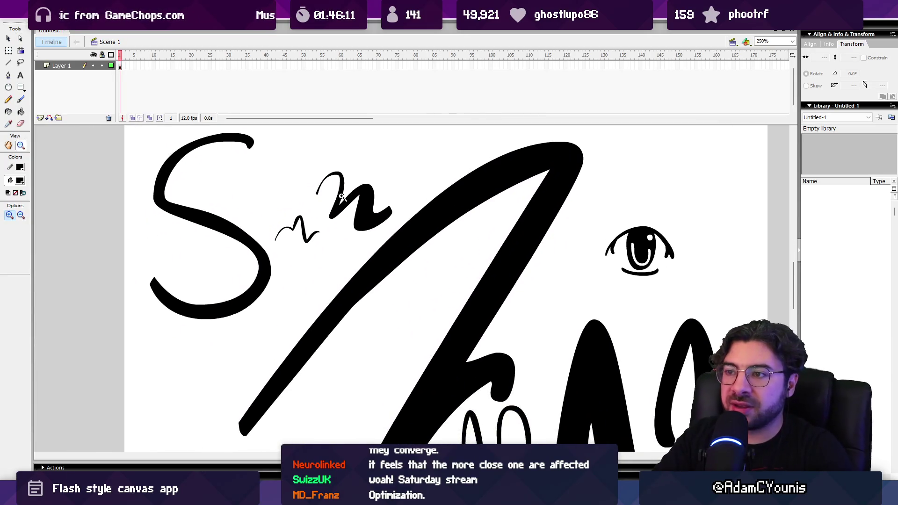
{"action": "left_click", "coordinate": [342, 197]}
{"action": "mouse_move", "coordinate": [341, 210]}
{"action": "left_mouse_down"}
{"action": "mouse_move", "coordinate": [360, 201]}
{"action": "mouse_move", "coordinate": [370, 209]}
{"action": "left_mouse_up"}
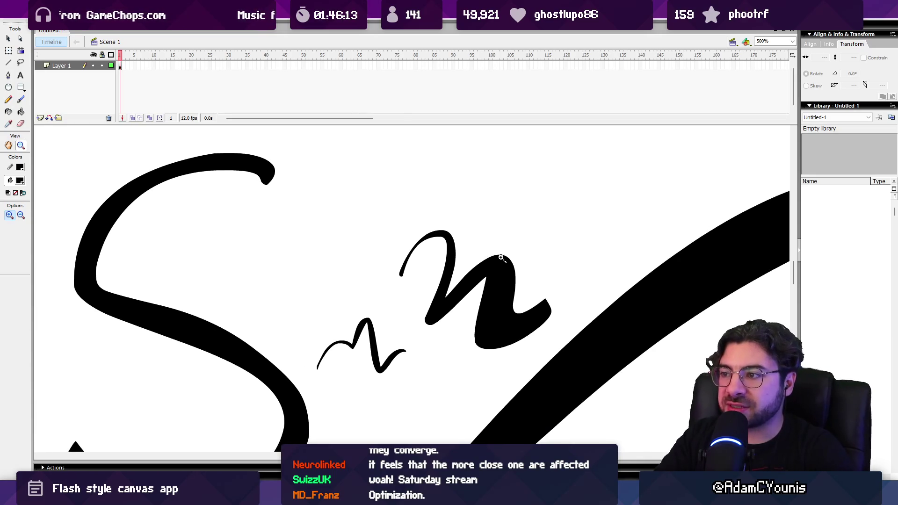
{"action": "left_click", "coordinate": [501, 258]}
{"action": "key", "text": "a"}
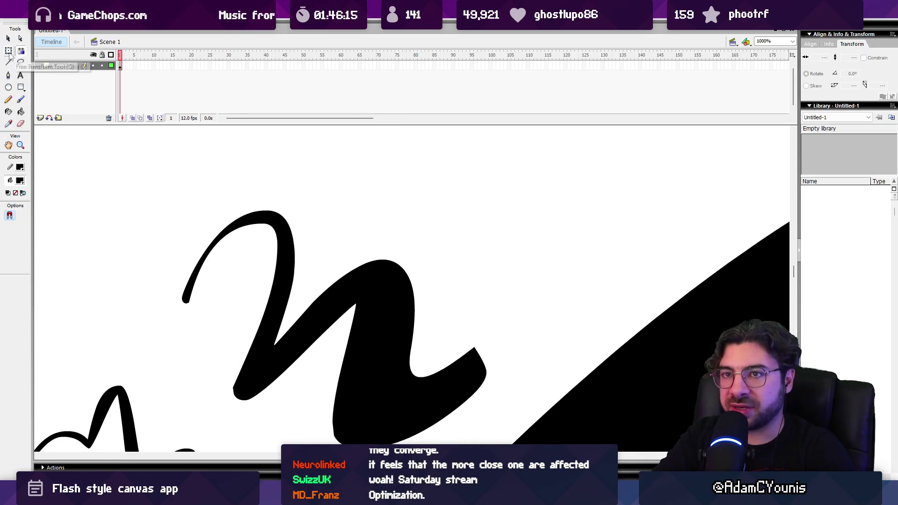
- Show the n squiggle's anchors and compare tangent handles at its top and bottom-left points
{"action": "left_click", "coordinate": [391, 267]}
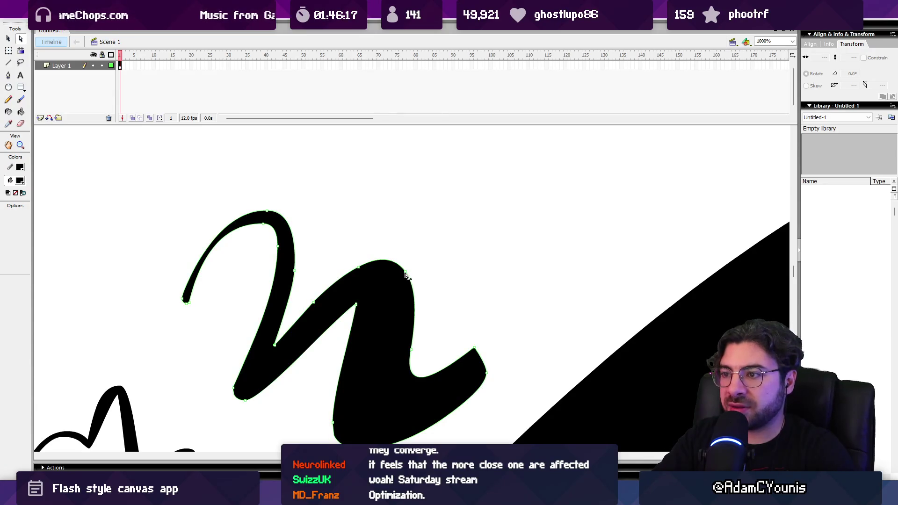
{"action": "left_click", "coordinate": [268, 214]}
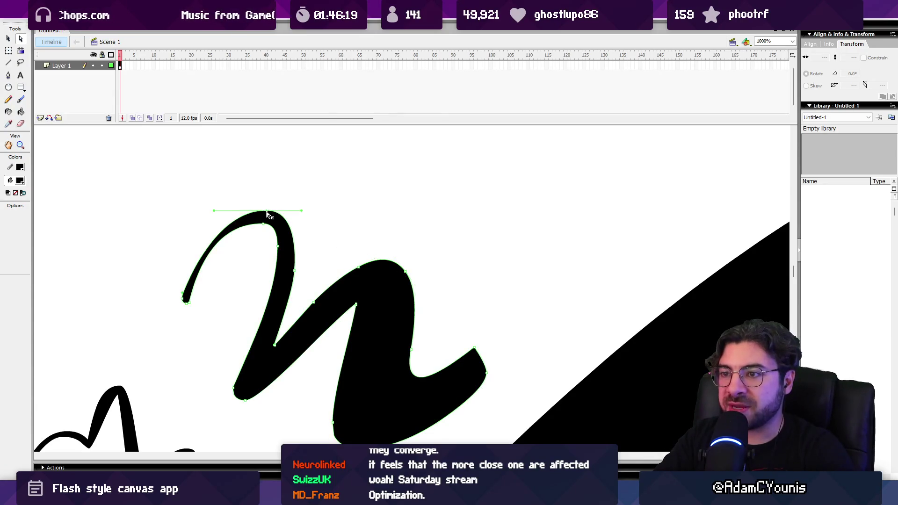
{"action": "left_click", "coordinate": [247, 402]}
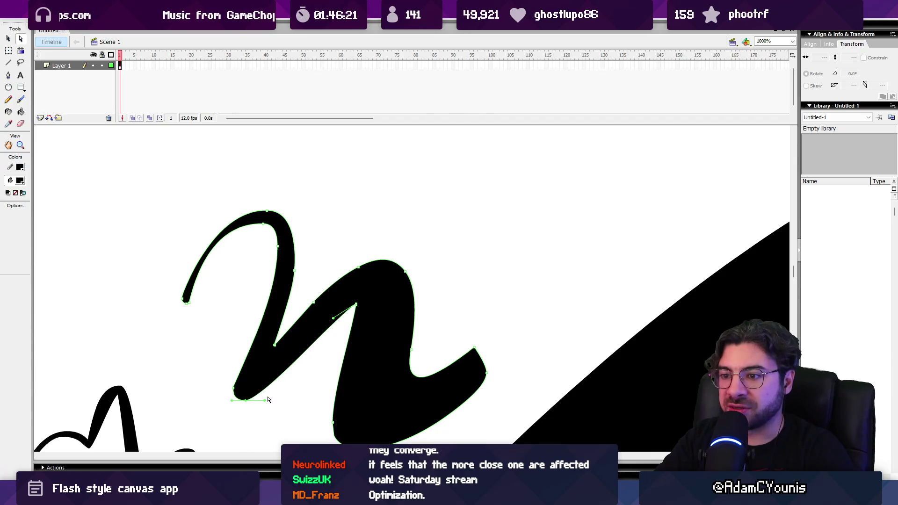
{"action": "left_click", "coordinate": [266, 213]}
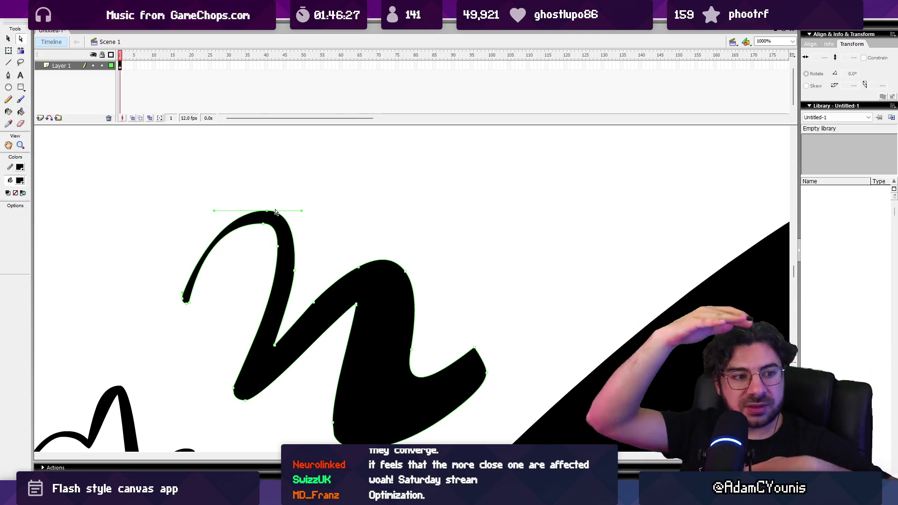
- Shift the view lower and inspect handles at the hump's outer edge, inner corner and hump top
{"action": "left_click_drag", "start_coordinate": [359, 214], "coordinate": [361, 238]}
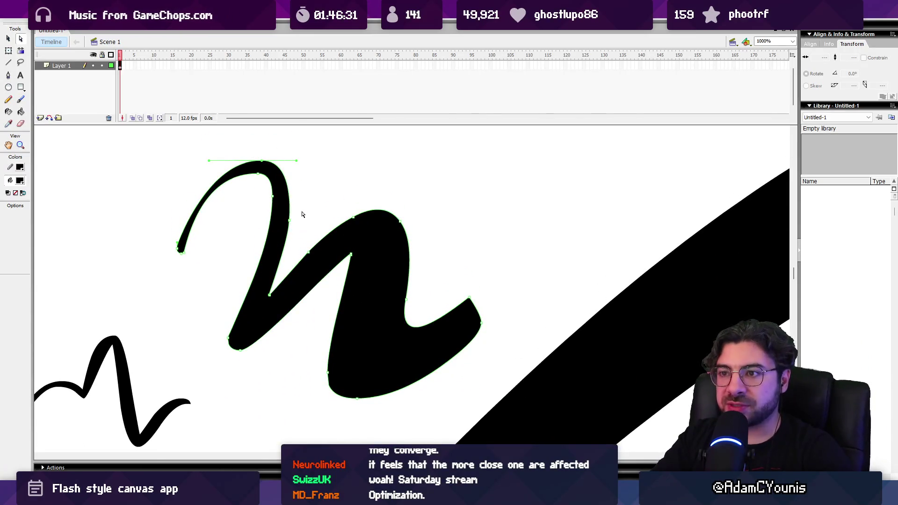
{"action": "left_click", "coordinate": [402, 227]}
{"action": "left_click", "coordinate": [406, 303]}
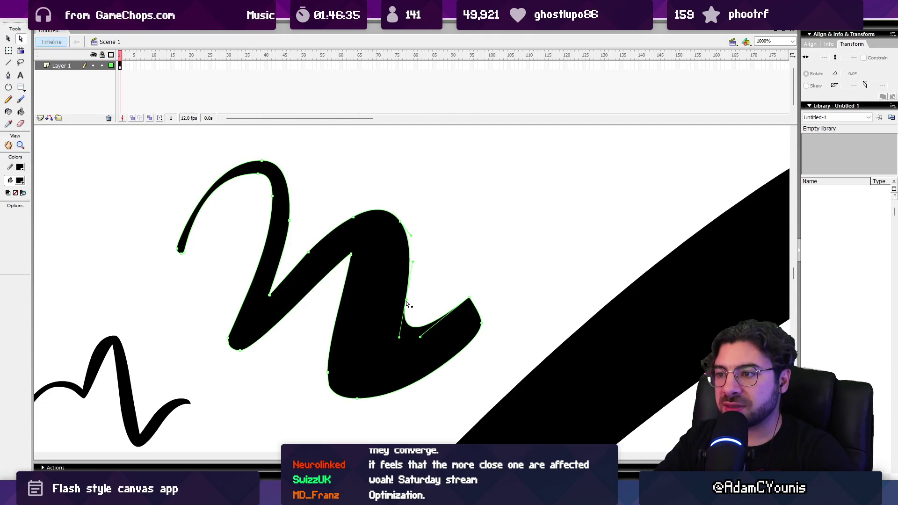
{"action": "left_click", "coordinate": [401, 227]}
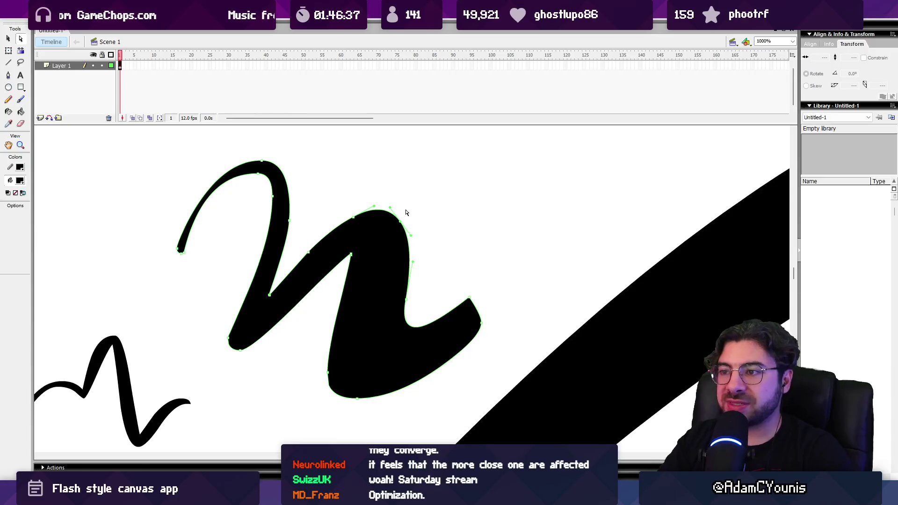
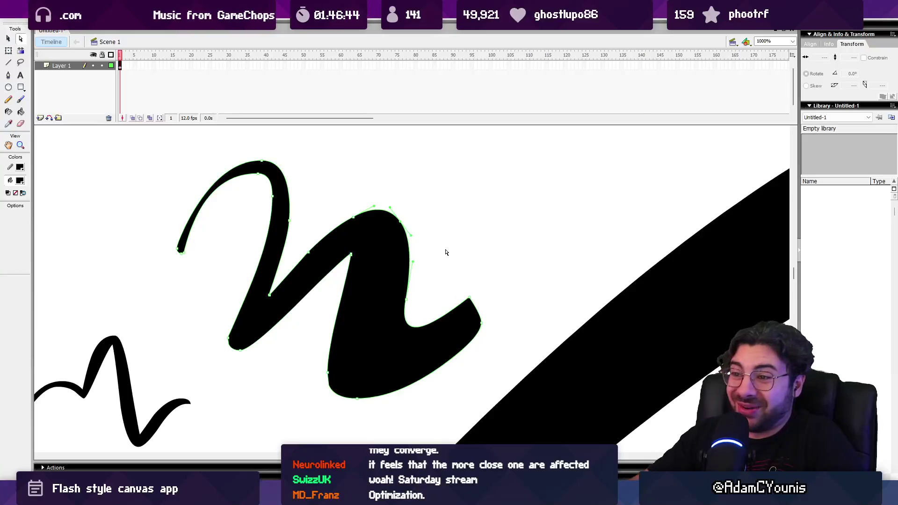
- Zoom on the black squiggle stroke and reveal its anchor points with the Subselection tool
{"action": "key", "text": "z"}
{"action": "left_click", "coordinate": [357, 255]}
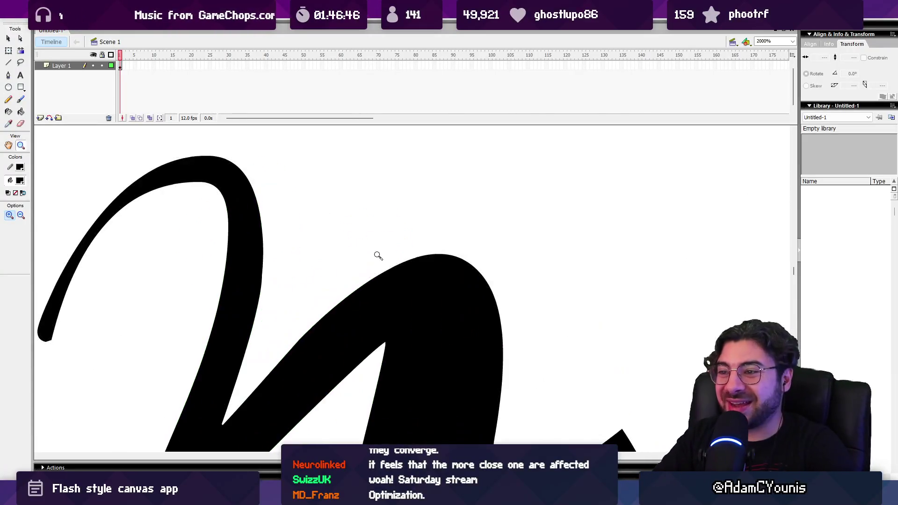
{"action": "left_click", "coordinate": [388, 259], "text": "alt"}
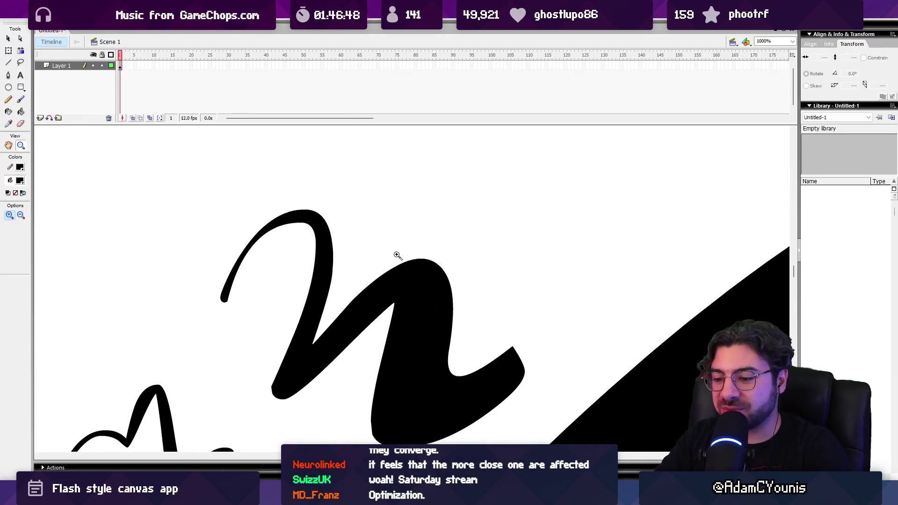
{"action": "key", "text": "a"}
{"action": "left_click", "coordinate": [439, 269]}
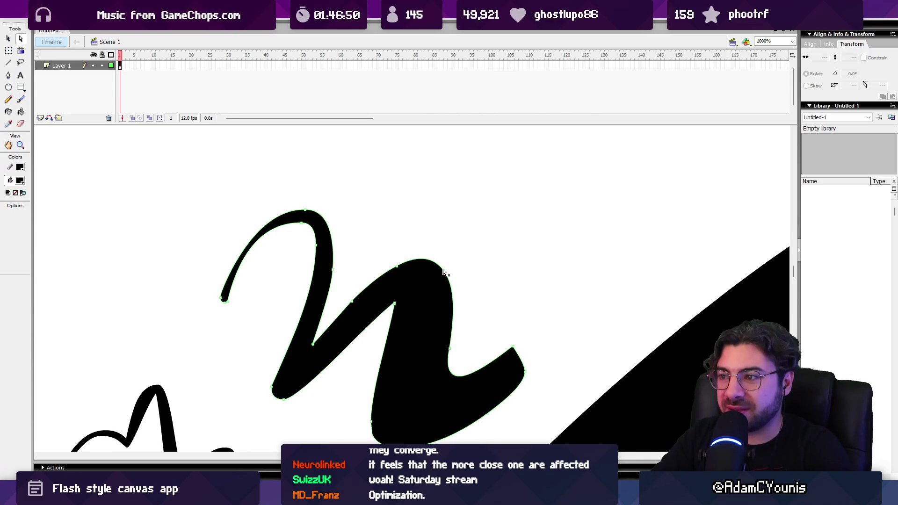
- Show the Bézier handles of the top-bend, lower-middle, bottom and lower-left anchors
{"action": "left_click", "coordinate": [444, 273]}
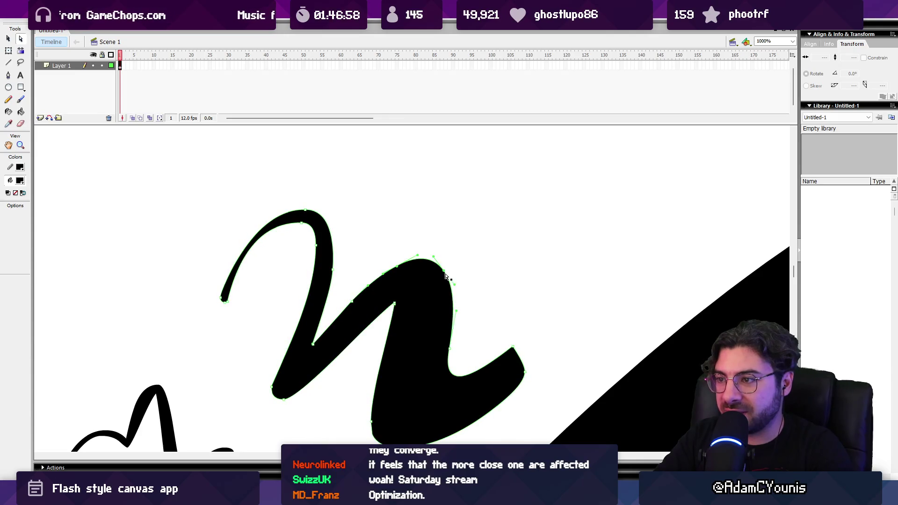
{"action": "left_click", "coordinate": [450, 349]}
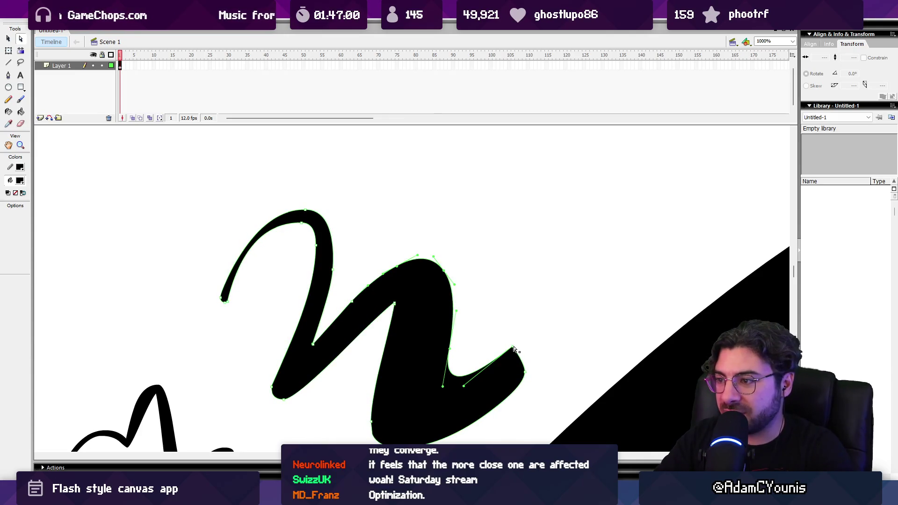
{"action": "left_click", "coordinate": [284, 400]}
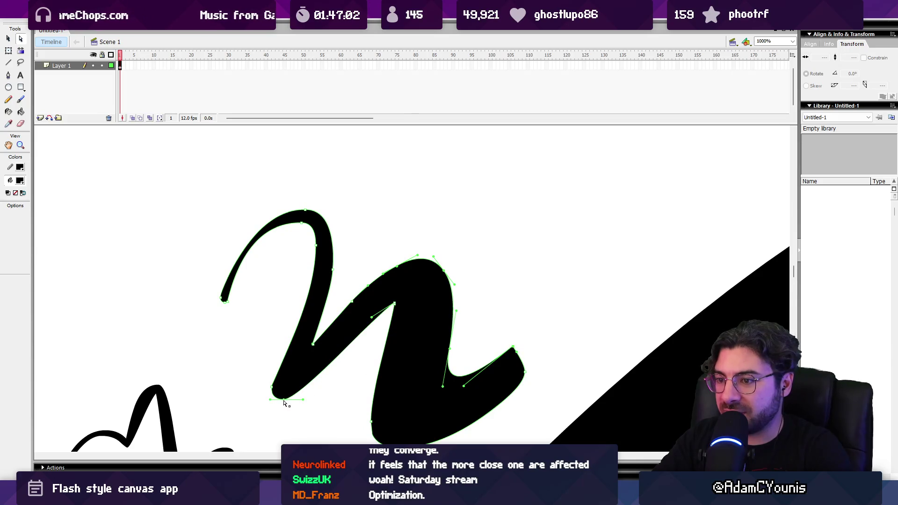
{"action": "left_click", "coordinate": [272, 388]}
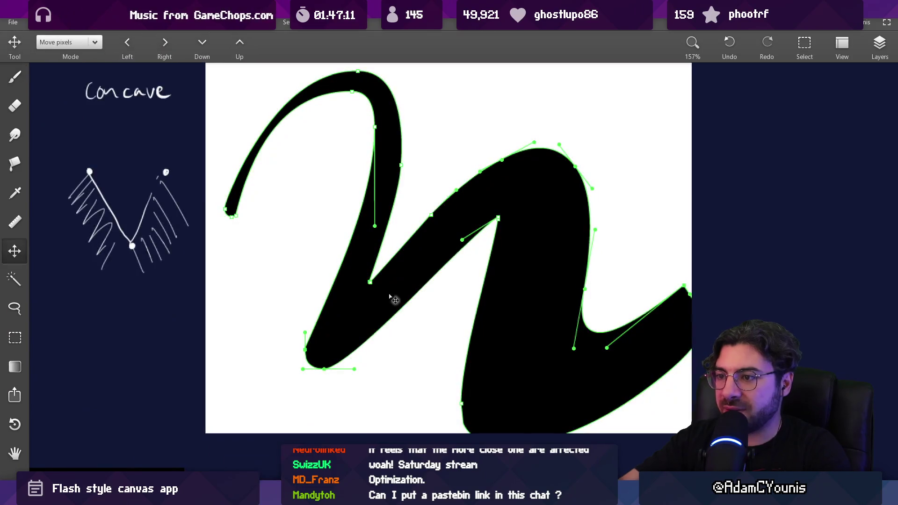
{"action": "scroll", "coordinate": [392, 297], "scroll_direction": "down", "scroll_amount": 10}
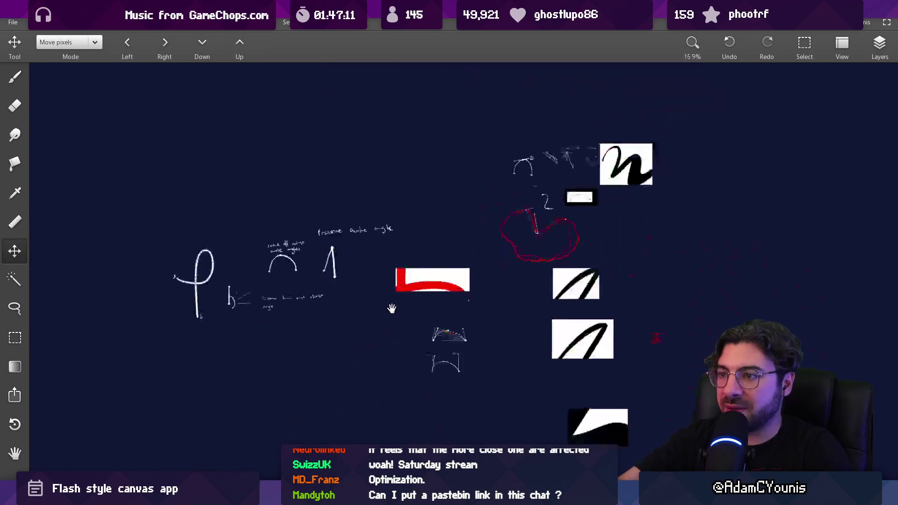
- Zoom onto the pasted Flash screenshot and pan to the curve's upper-right bend
{"action": "scroll", "coordinate": [540, 251], "scroll_direction": "up", "scroll_amount": 5}
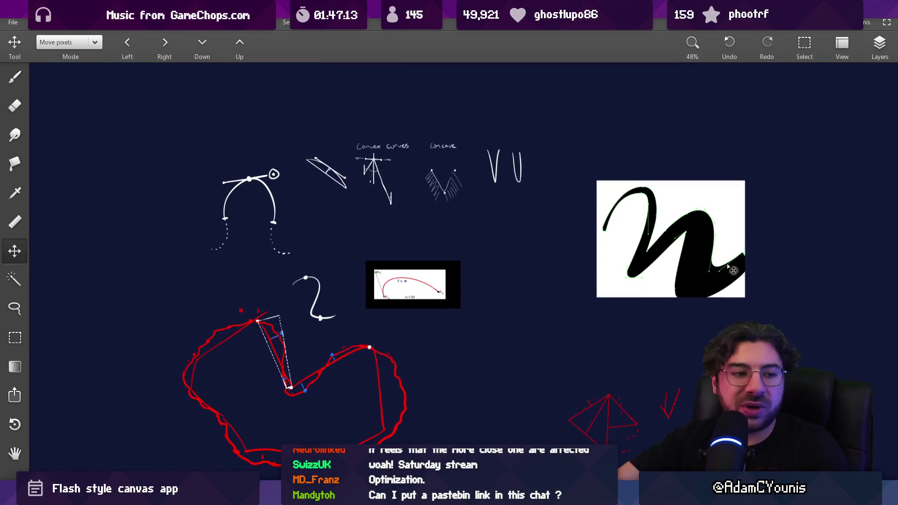
{"action": "scroll", "coordinate": [770, 268], "scroll_direction": "up", "scroll_amount": 5}
{"action": "left_click_drag", "start_coordinate": [752, 286], "coordinate": [551, 322]}
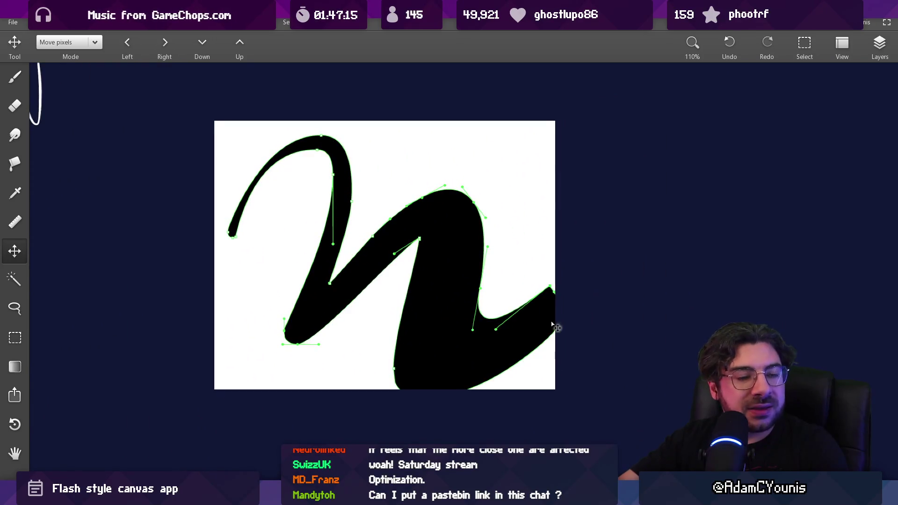
{"action": "scroll", "coordinate": [297, 322], "scroll_direction": "up", "scroll_amount": 4}
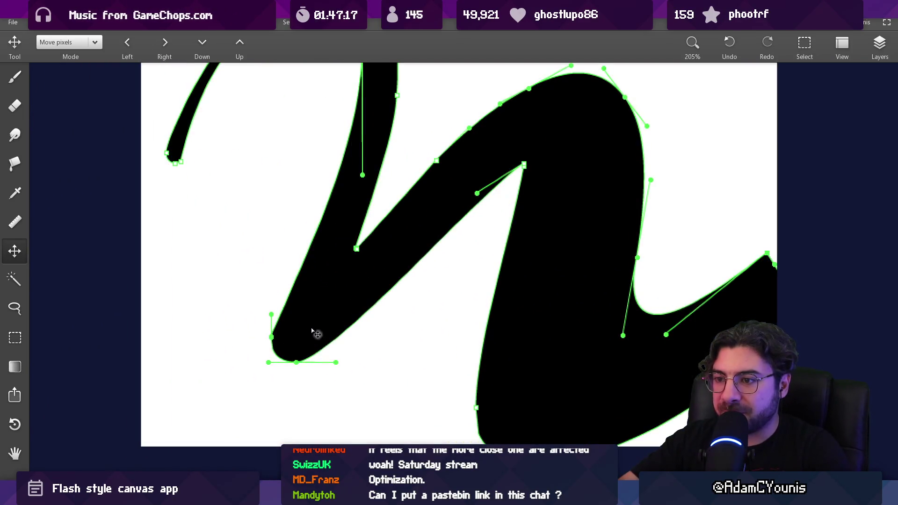
{"action": "scroll", "coordinate": [345, 329], "scroll_direction": "down", "scroll_amount": 4}
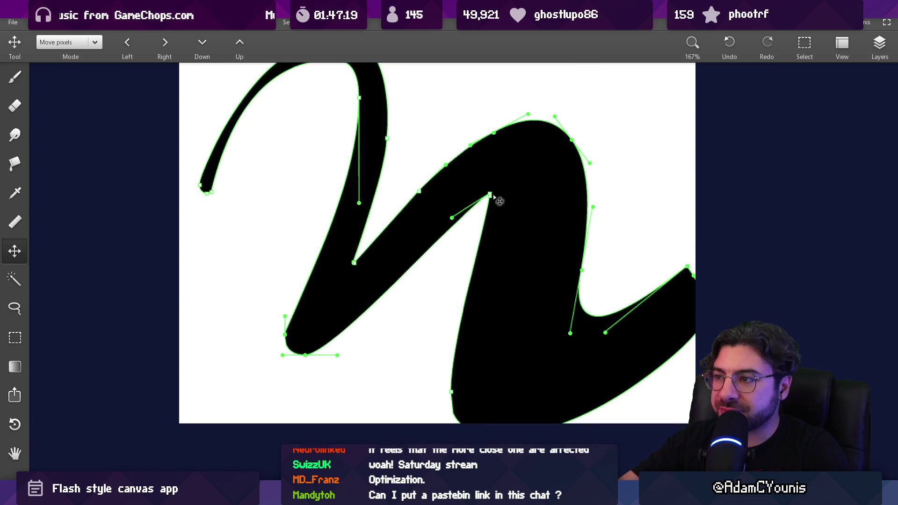
{"action": "scroll", "coordinate": [578, 137], "scroll_direction": "up", "scroll_amount": 6}
{"action": "mouse_move", "coordinate": [561, 157]}
{"action": "left_mouse_down"}
{"action": "mouse_move", "coordinate": [509, 184]}
{"action": "mouse_move", "coordinate": [434, 151]}
{"action": "left_mouse_up"}
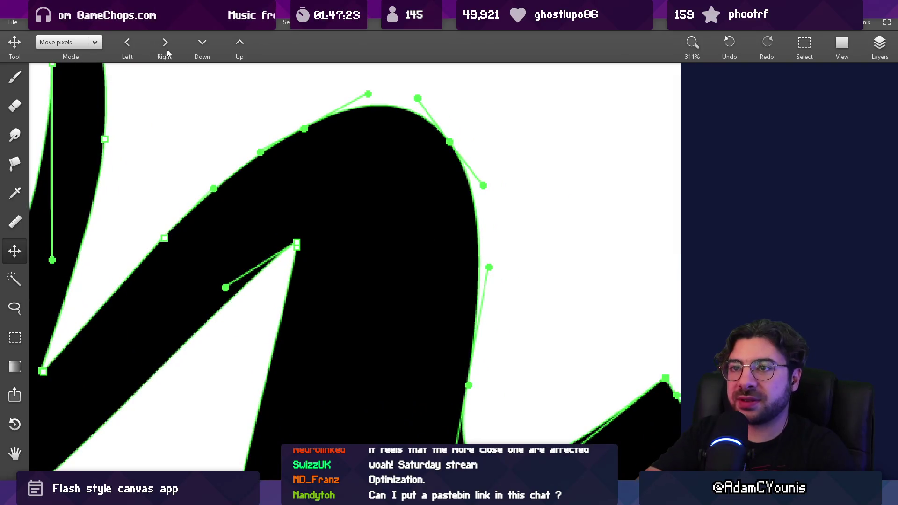
- Pick the Brush and open its Color RGB settings, adjusting the red slider
{"action": "key", "text": "b"}
{"action": "key", "text": "c"}
{"action": "mouse_move", "coordinate": [201, 106]}
{"action": "left_mouse_down"}
{"action": "mouse_move", "coordinate": [145, 107]}
{"action": "mouse_move", "coordinate": [216, 106]}
{"action": "left_mouse_up"}
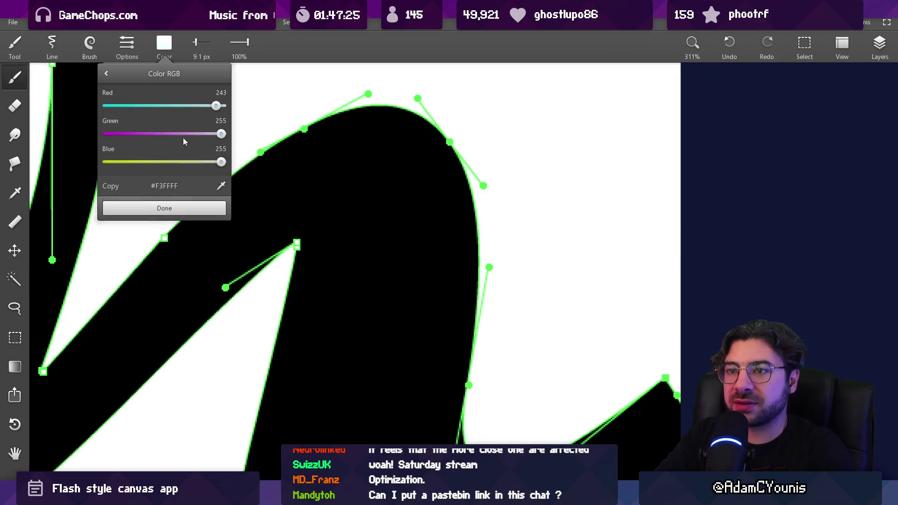
- Set the brush to pure red and tick the upper-right, upper-left and lower-right anchors
{"action": "left_click_drag", "start_coordinate": [184, 133], "coordinate": [107, 134]}
{"action": "left_click_drag", "start_coordinate": [222, 161], "coordinate": [107, 161]}
{"action": "left_click", "coordinate": [153, 212]}
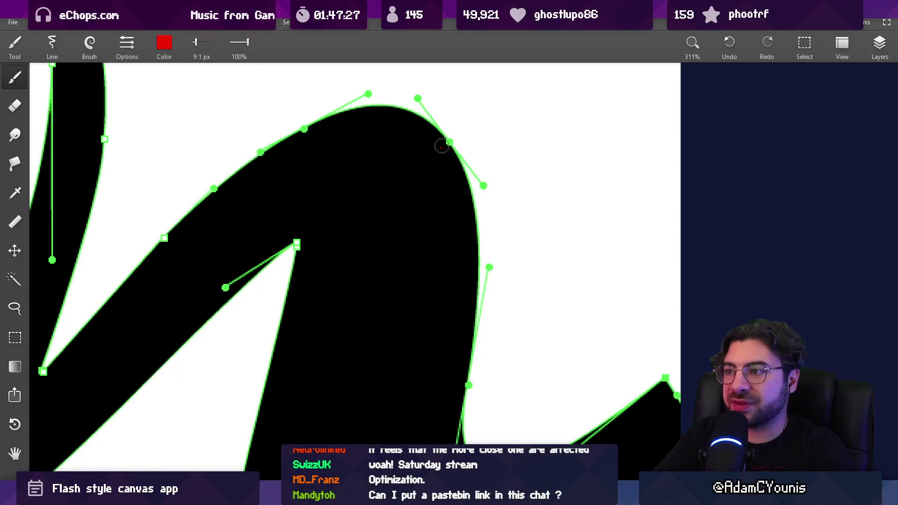
{"action": "left_click_drag", "start_coordinate": [449, 144], "coordinate": [435, 152]}
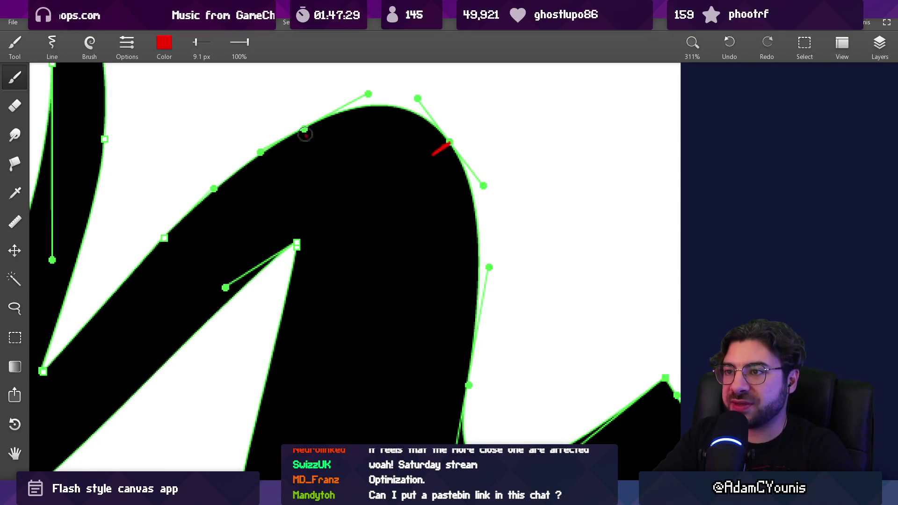
{"action": "left_click_drag", "start_coordinate": [305, 133], "coordinate": [311, 138]}
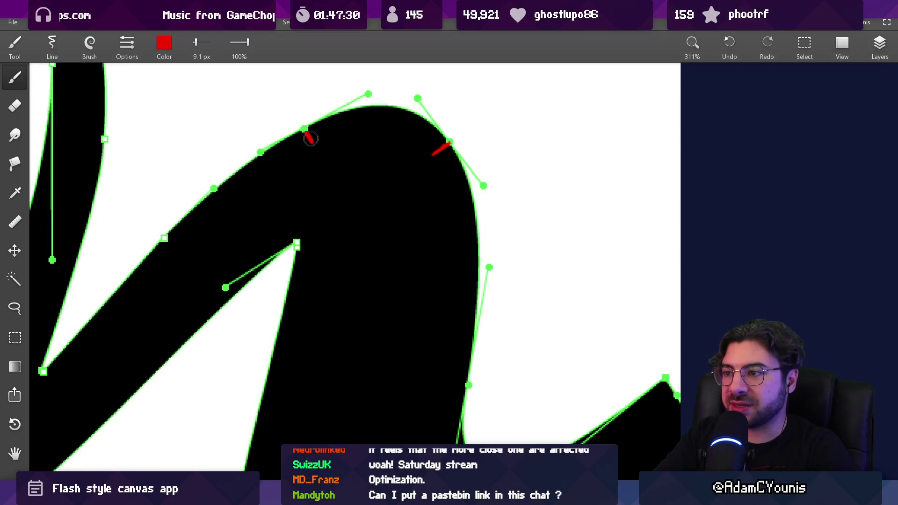
{"action": "left_click", "coordinate": [464, 384]}
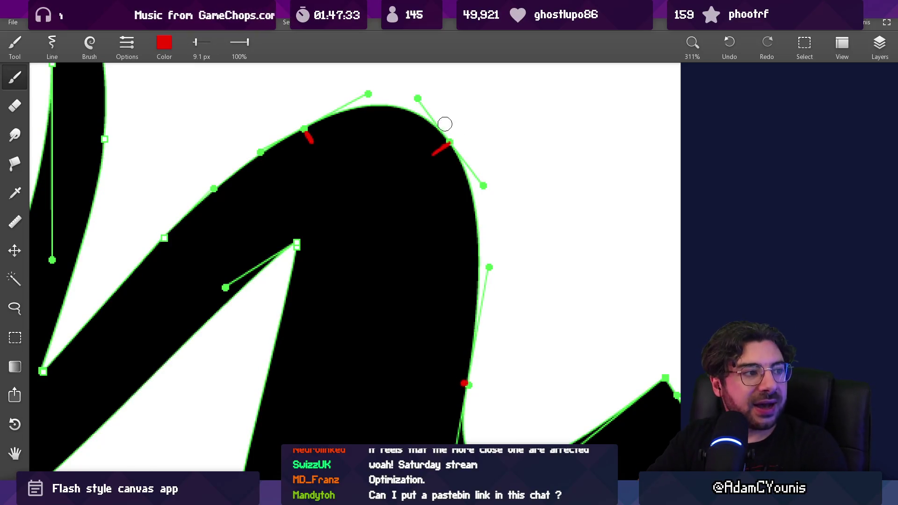
- Trace the upper tangent handle as a red line with a rounded blob at its end
{"action": "left_click", "coordinate": [417, 100]}
{"action": "left_click_drag", "start_coordinate": [417, 100], "coordinate": [481, 190]}
{"action": "key", "text": "ctrl+z"}
{"action": "left_click_drag", "start_coordinate": [417, 98], "coordinate": [482, 183]}
{"action": "key", "text": "ctrl+z"}
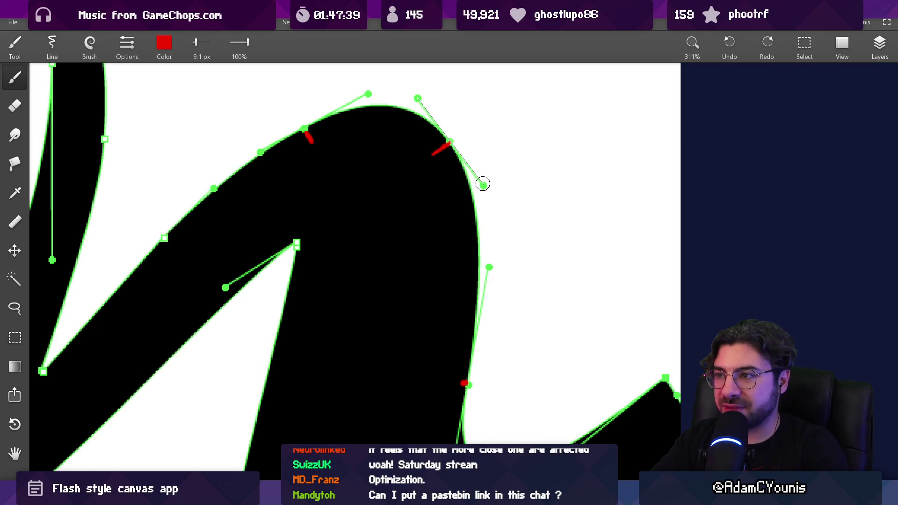
{"action": "key", "text": "ctrl+shift+z"}
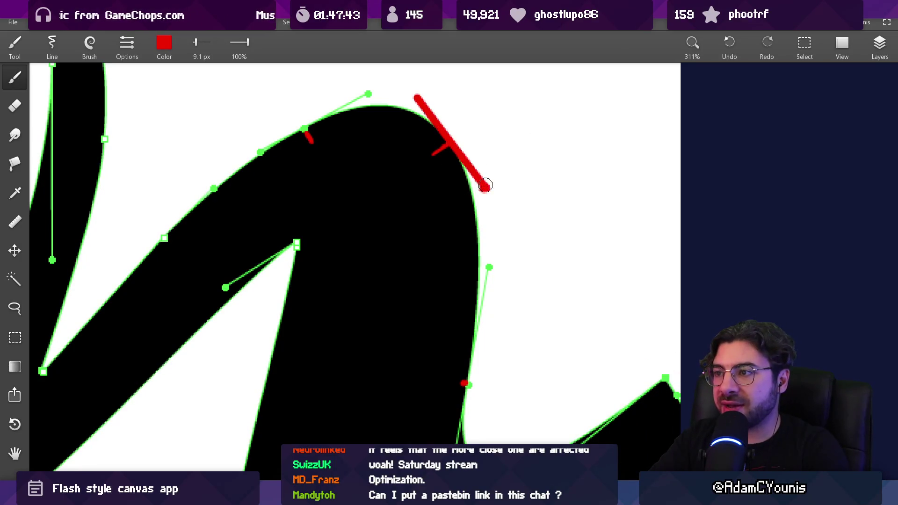
{"action": "left_click", "coordinate": [418, 95]}
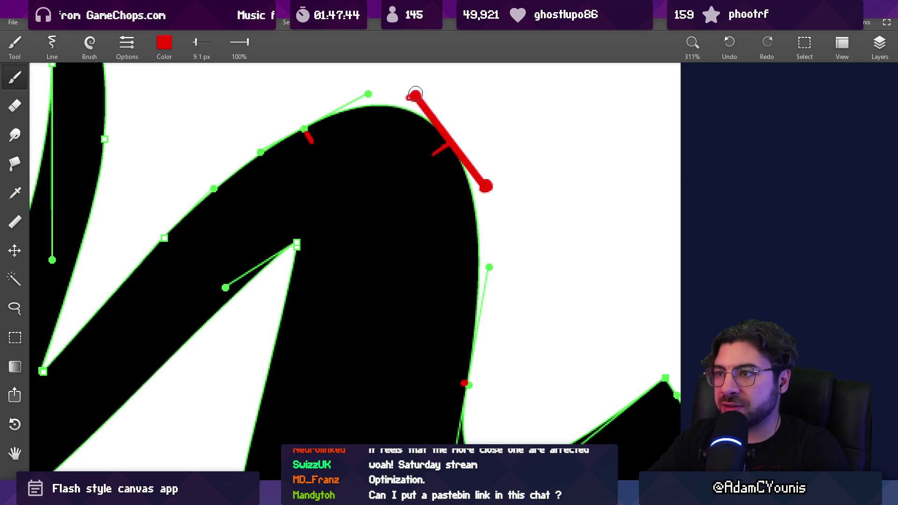
{"action": "left_click", "coordinate": [415, 95]}
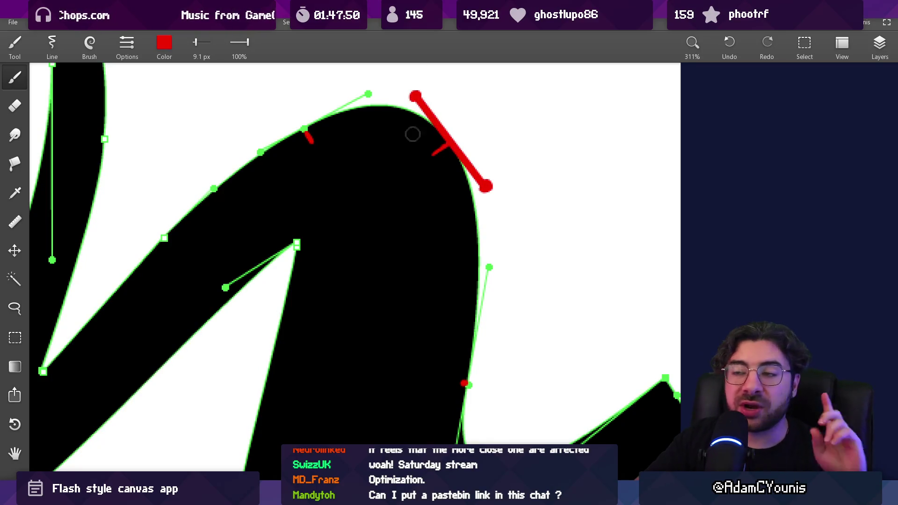
- Try a red path sketch over the bend, undo it, and zoom out to the whole curve
{"action": "mouse_move", "coordinate": [304, 130]}
{"action": "left_mouse_down"}
{"action": "mouse_move", "coordinate": [423, 113]}
{"action": "mouse_move", "coordinate": [475, 336]}
{"action": "left_mouse_up"}
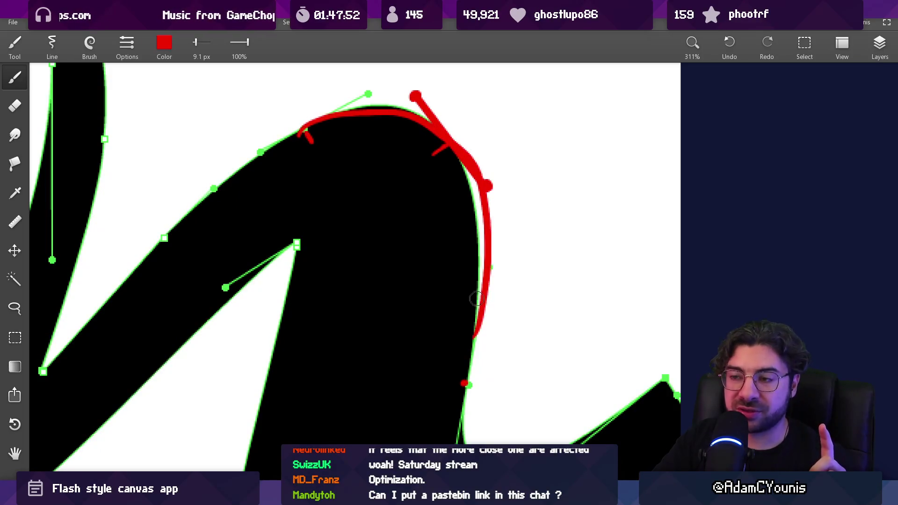
{"action": "key", "text": "ctrl+z"}
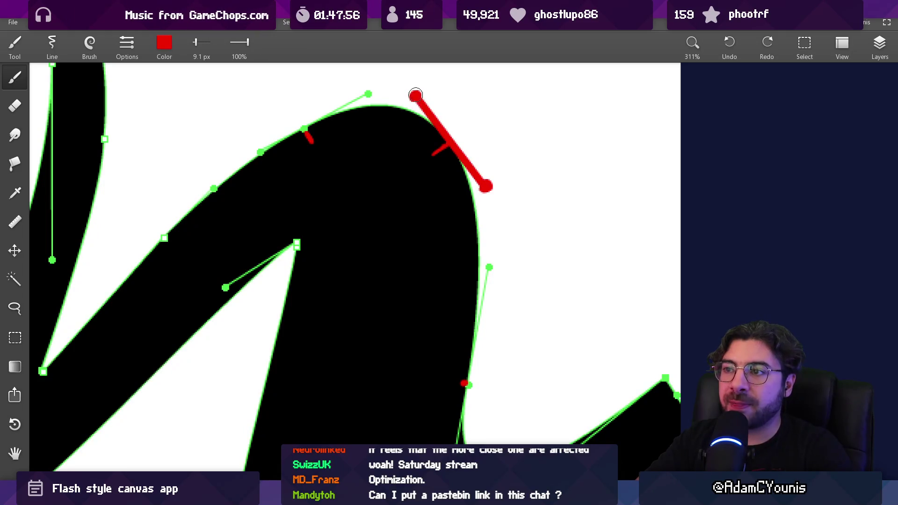
{"action": "key", "text": "ctrl+minus"}
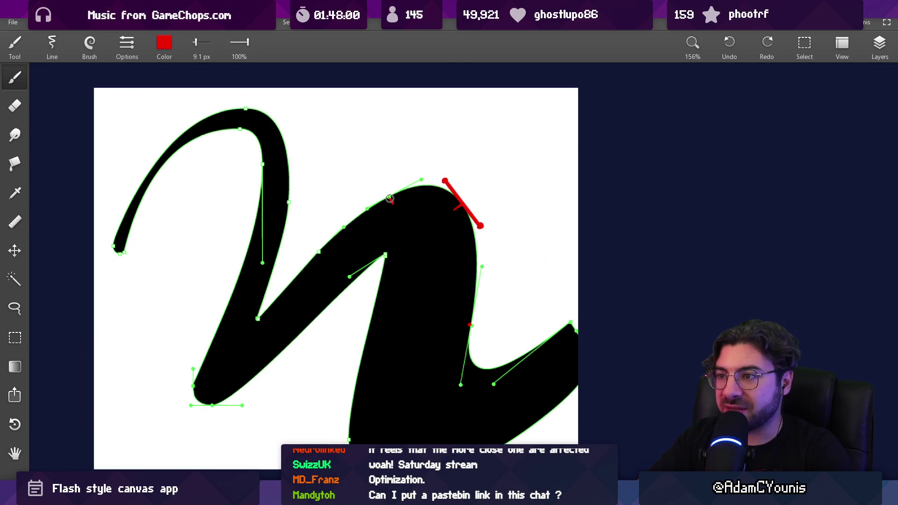
- Draw red construction lines linking the left and top anchors via the handle, then undo them
{"action": "left_click", "coordinate": [390, 198]}
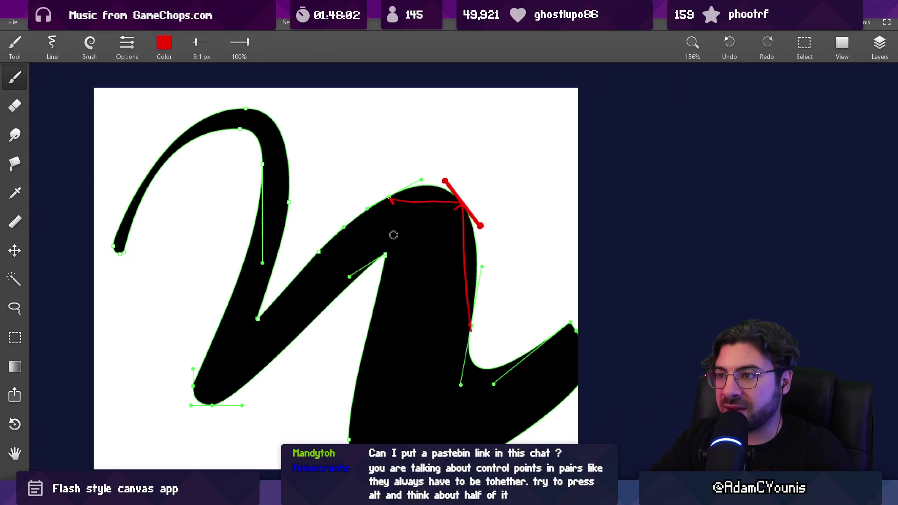
{"action": "left_click", "coordinate": [318, 252]}
{"action": "scroll", "coordinate": [484, 204], "scroll_direction": "up", "scroll_amount": 2}
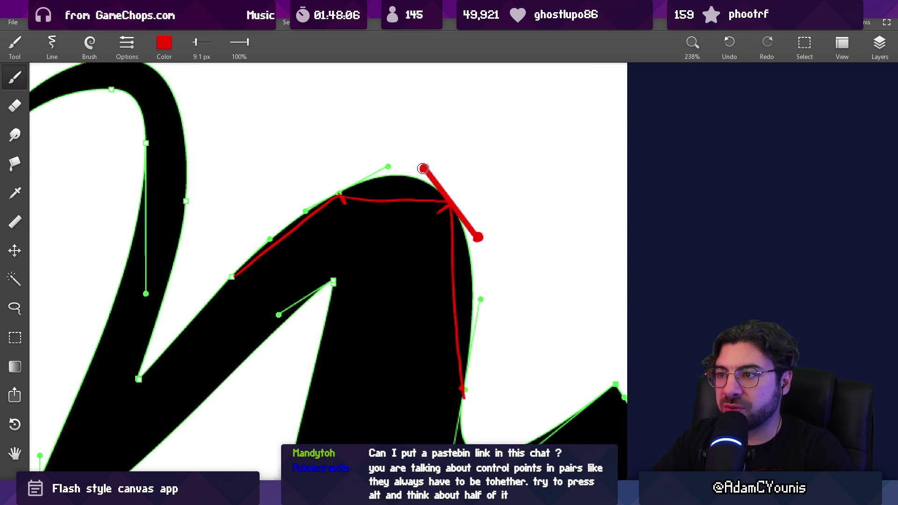
{"action": "left_click", "coordinate": [398, 177]}
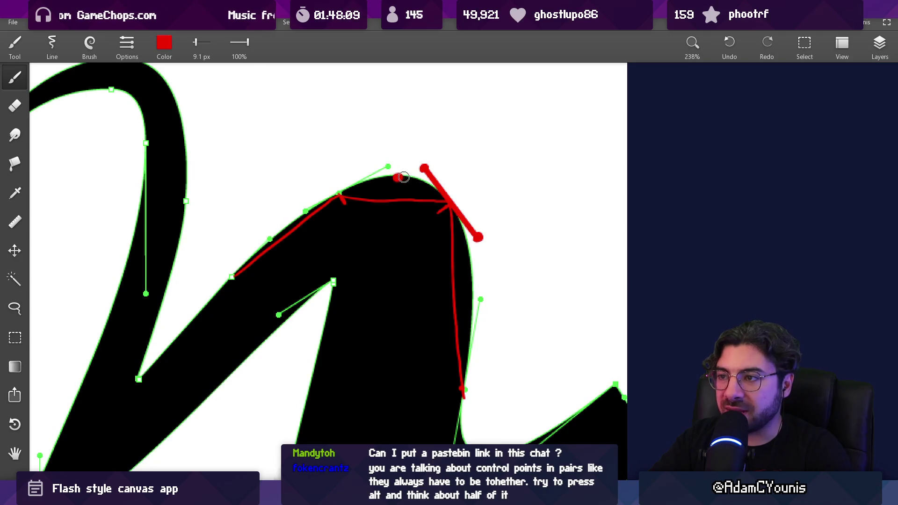
{"action": "key", "text": "ctrl+z"}
{"action": "key", "text": "ctrl+z"}
{"action": "key", "text": "ctrl+z"}
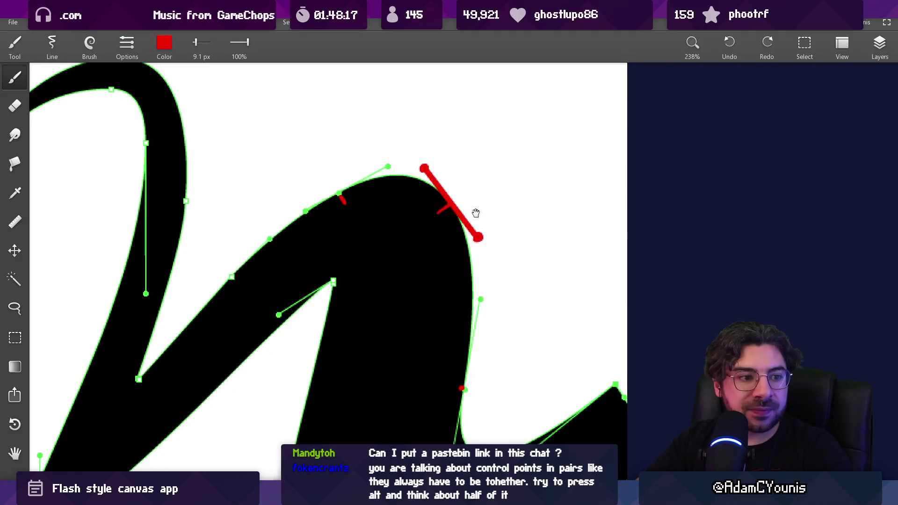
- Switch to the Macromedia Flash window showing the curve
{"action": "left_click_drag", "start_coordinate": [476, 214], "coordinate": [483, 225]}
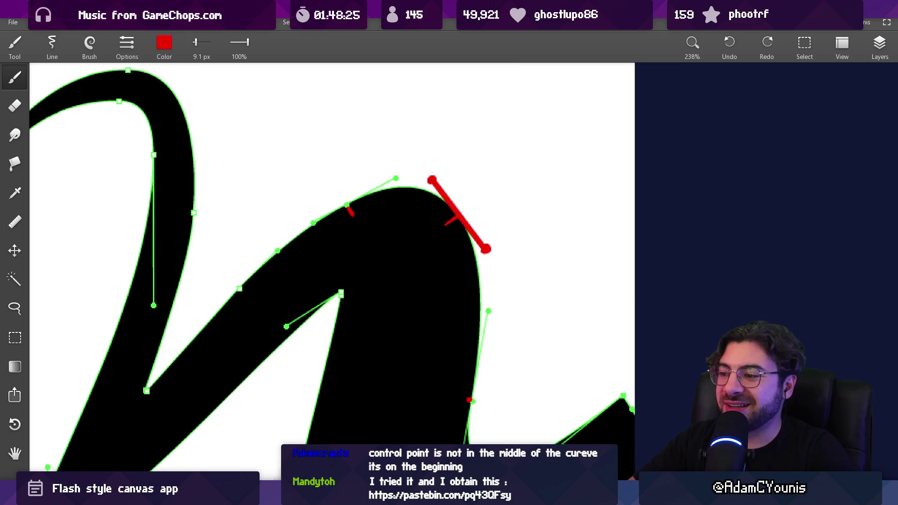
{"action": "mouse_move", "coordinate": [579, 496]}
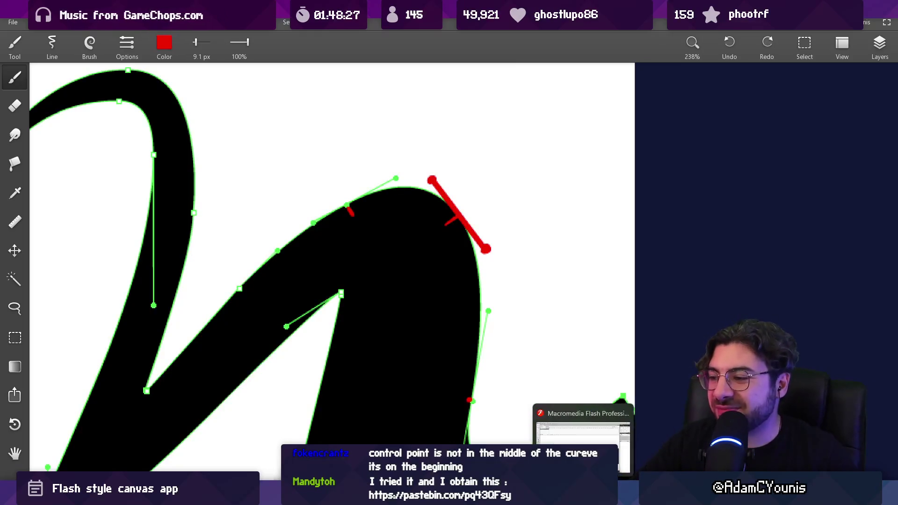
{"action": "left_click", "coordinate": [557, 435]}
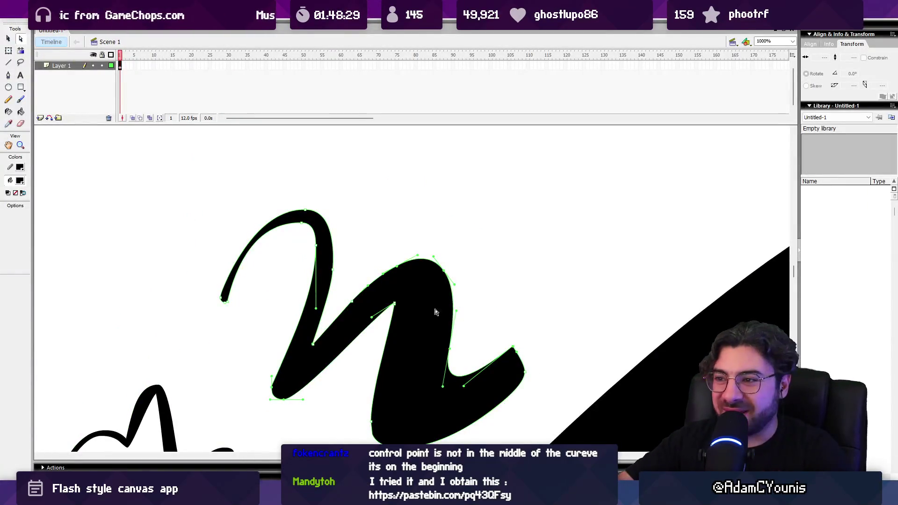
- Magnify the stroke to 2000% and reveal its anchor points with the Subselection tool
{"action": "key", "text": "z"}
{"action": "left_click", "coordinate": [413, 267]}
{"action": "key", "text": "v"}
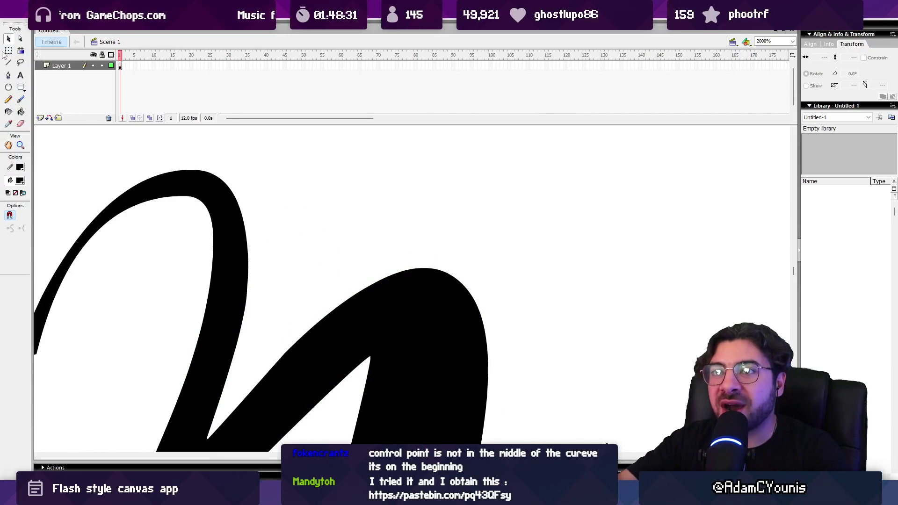
{"action": "left_click", "coordinate": [20, 40]}
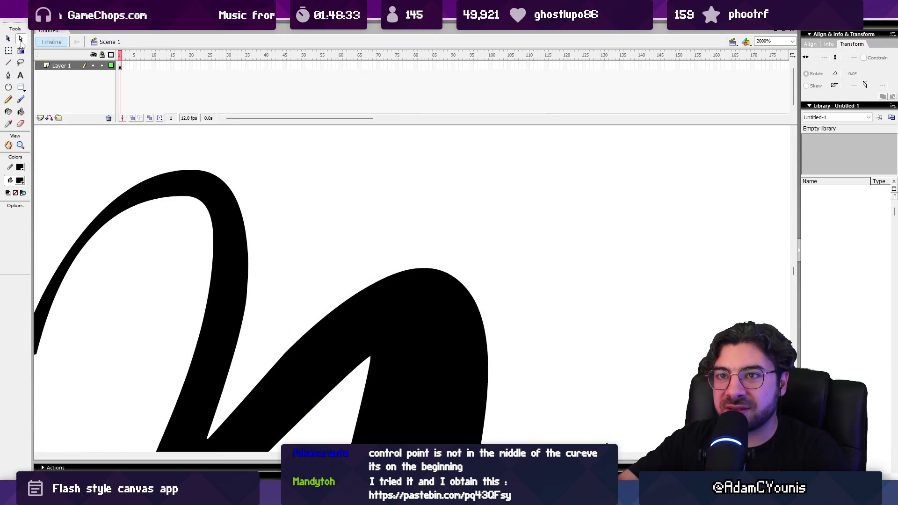
{"action": "left_click", "coordinate": [440, 274]}
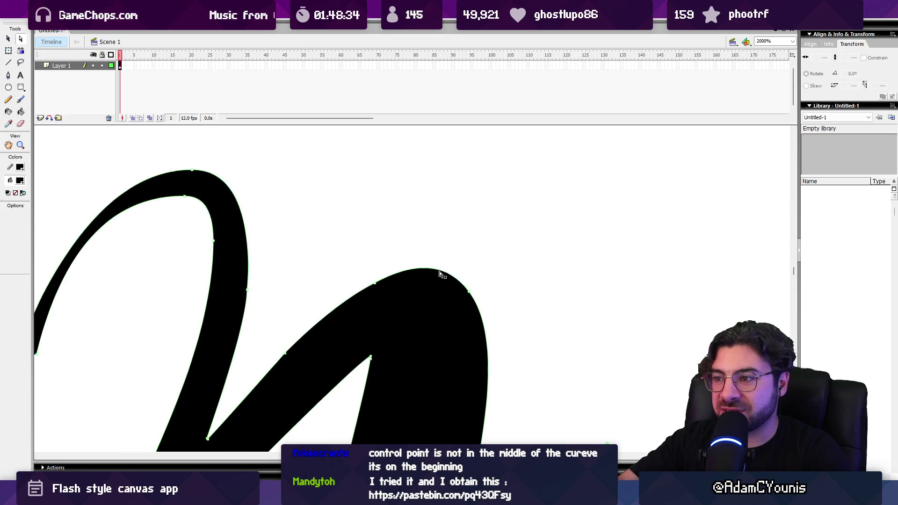
- Show tangent handles on the arch's right anchor and atop the left curve
{"action": "left_click", "coordinate": [469, 293]}
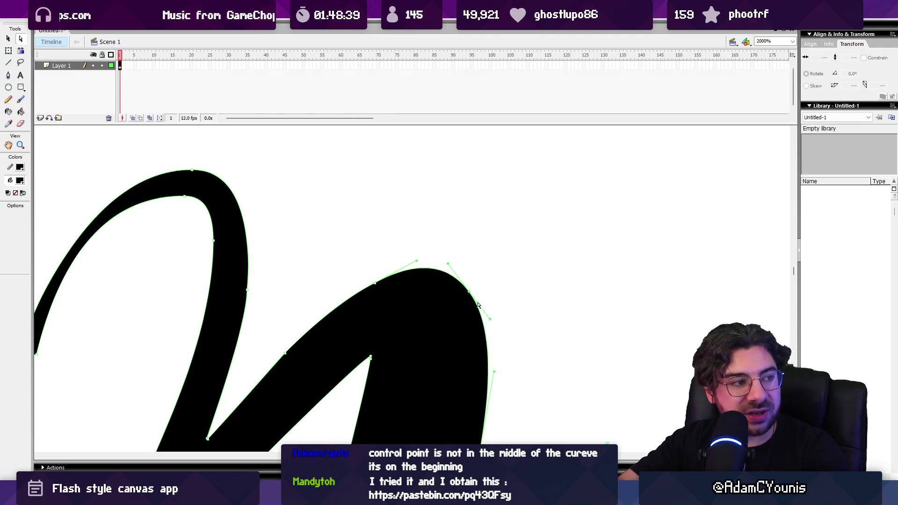
{"action": "left_click", "coordinate": [192, 171]}
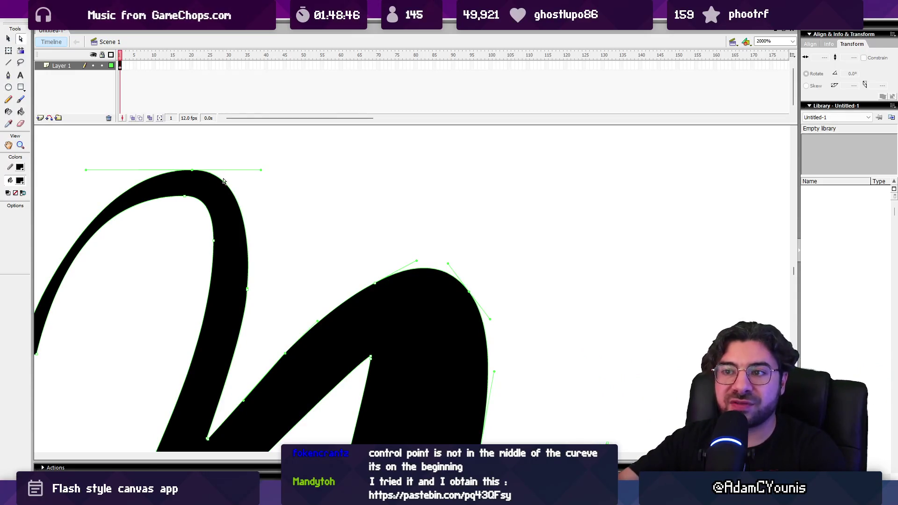
{"action": "left_click_drag", "start_coordinate": [414, 326], "coordinate": [408, 244]}
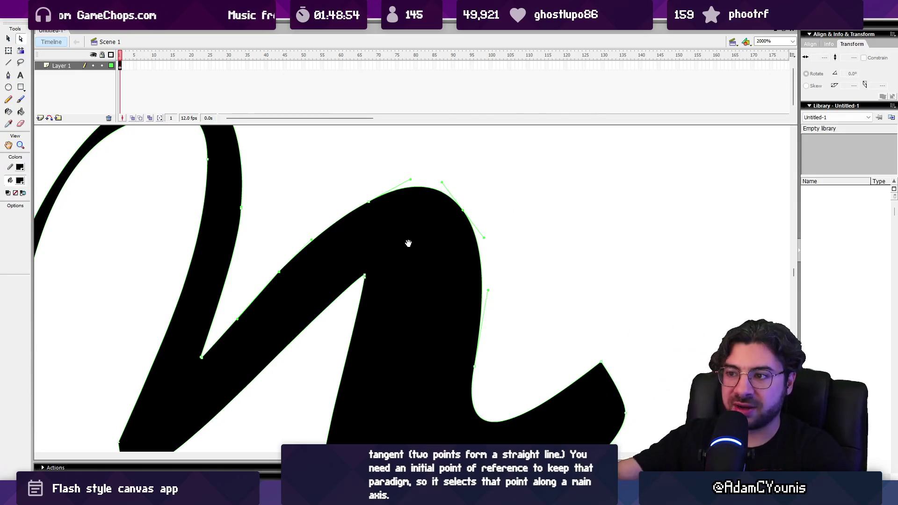
- Show the handles of the inner corner, arch top and right shoulder anchors
{"action": "key", "text": "z"}
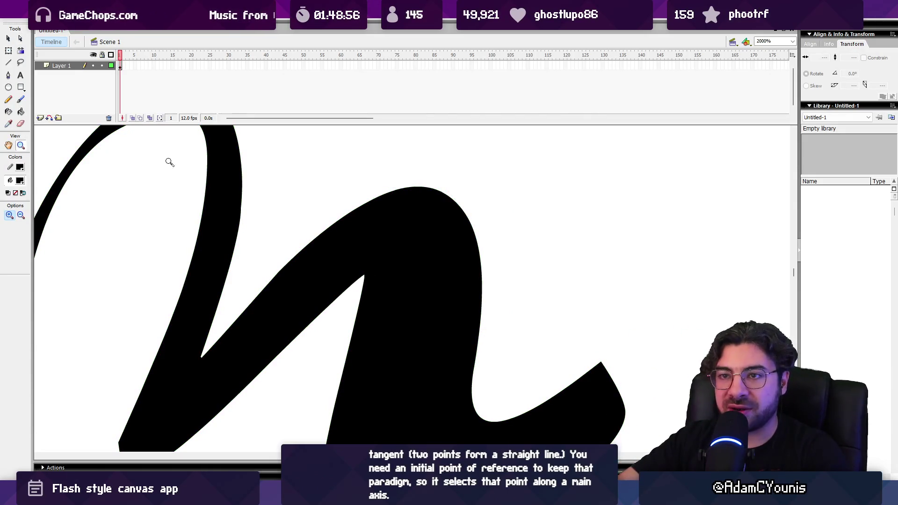
{"action": "key", "text": "a"}
{"action": "left_click", "coordinate": [364, 278]}
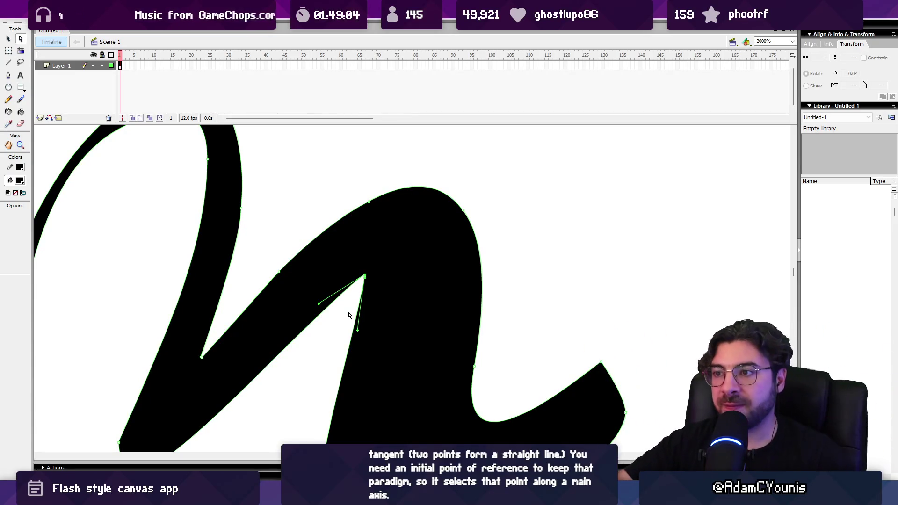
{"action": "left_click", "coordinate": [369, 204]}
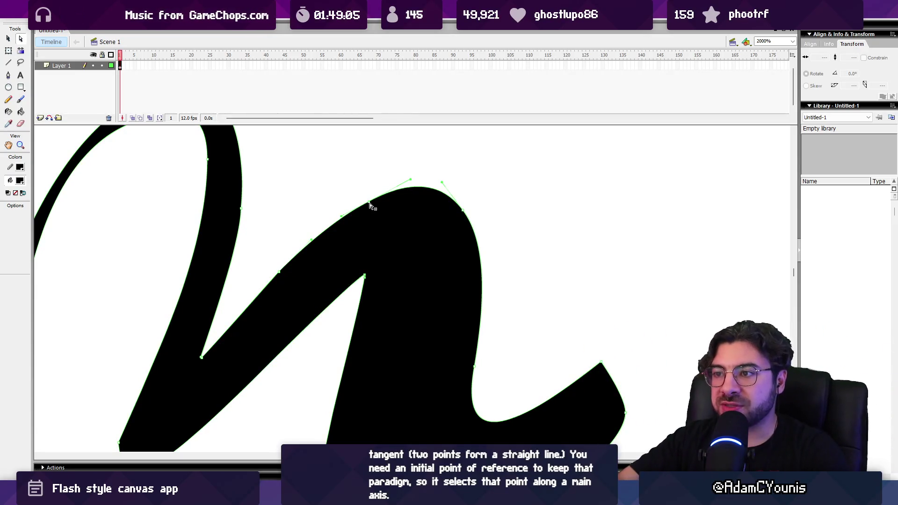
{"action": "left_click", "coordinate": [465, 213]}
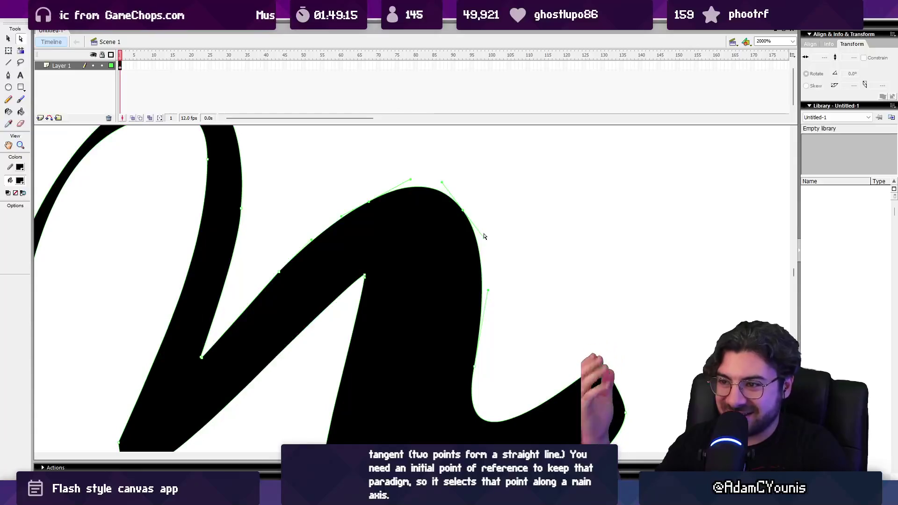
{"action": "left_click", "coordinate": [492, 185]}
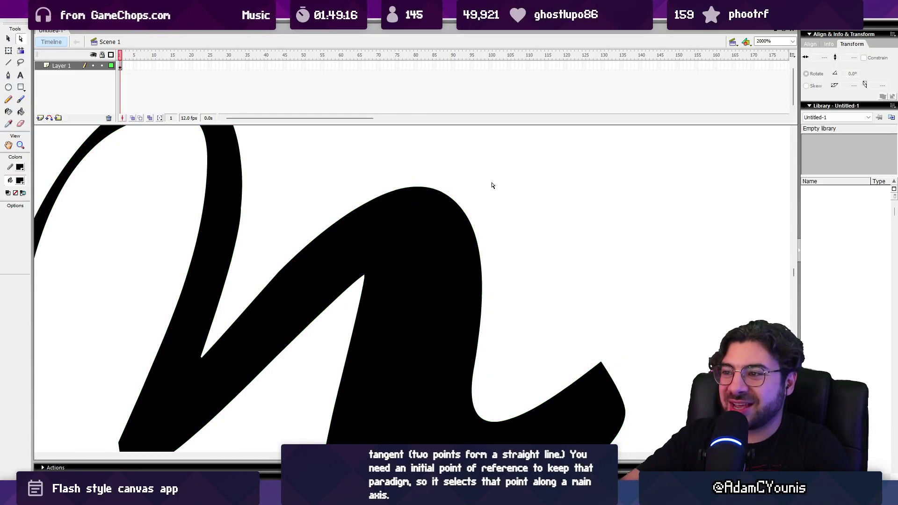
{"action": "left_click", "coordinate": [468, 218]}
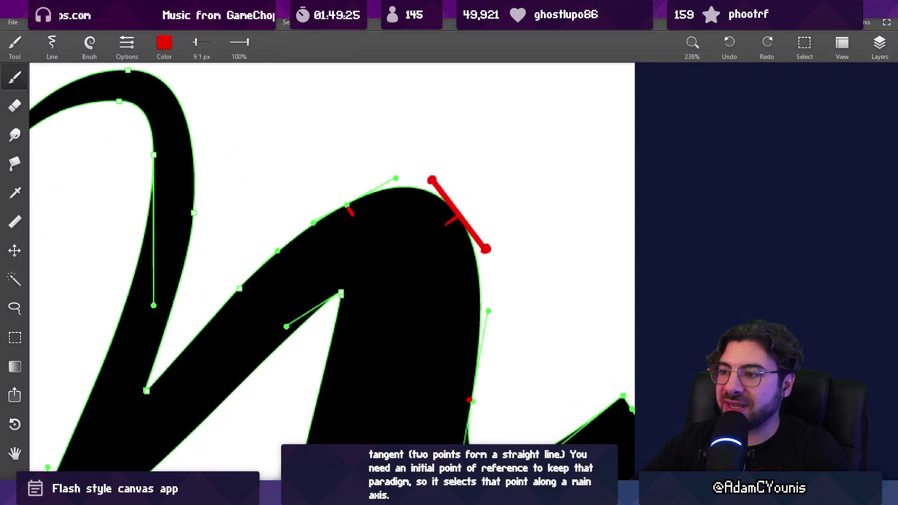
- Zoom out and pan to the annotated heart diagram and the blank area above it
{"action": "scroll", "coordinate": [553, 231], "scroll_direction": "down", "scroll_amount": 5}
{"action": "scroll", "coordinate": [433, 286], "scroll_direction": "right", "scroll_amount": 10}
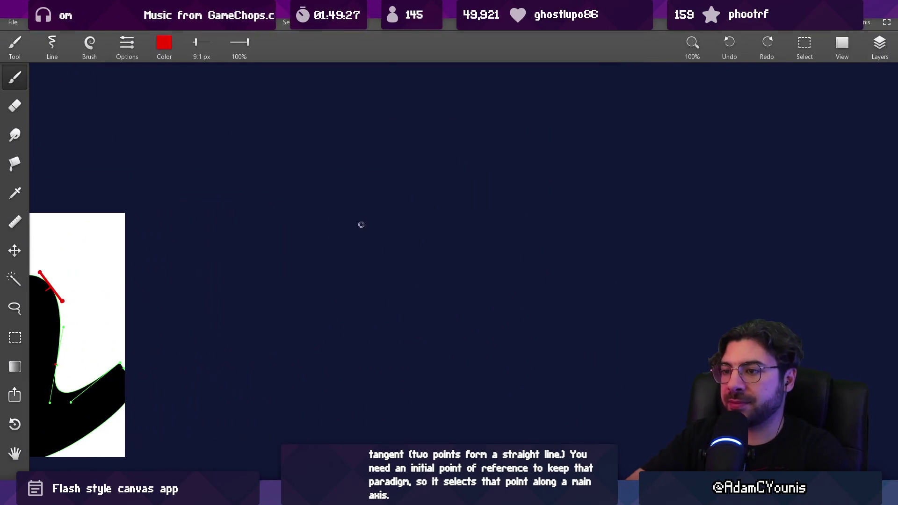
{"action": "left_click_drag", "start_coordinate": [275, 317], "coordinate": [453, 210]}
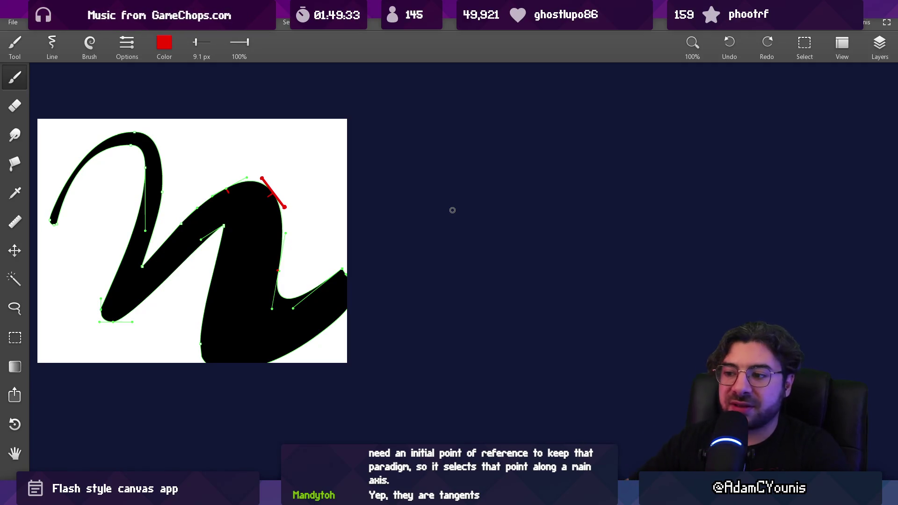
{"action": "scroll", "coordinate": [445, 374], "scroll_direction": "down", "scroll_amount": 5}
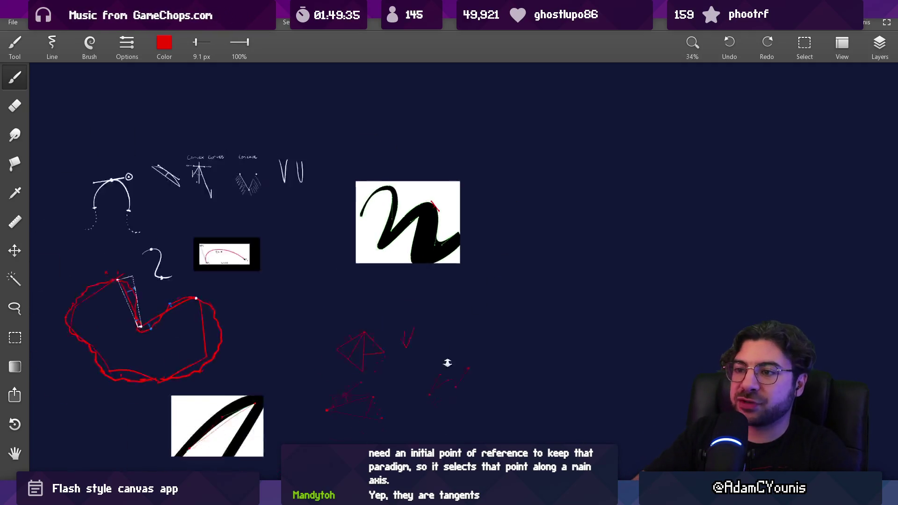
{"action": "scroll", "coordinate": [445, 284], "scroll_direction": "up", "scroll_amount": 5}
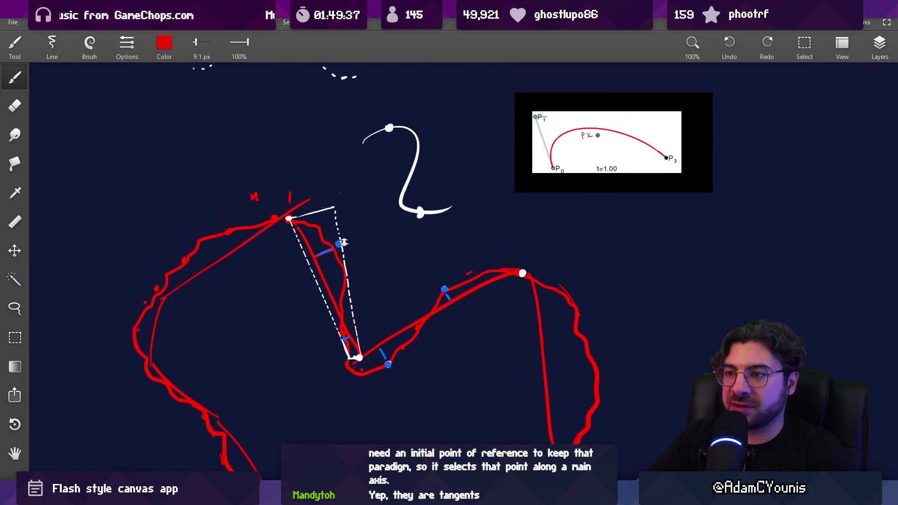
{"action": "scroll", "coordinate": [343, 241], "scroll_direction": "up", "scroll_amount": 2}
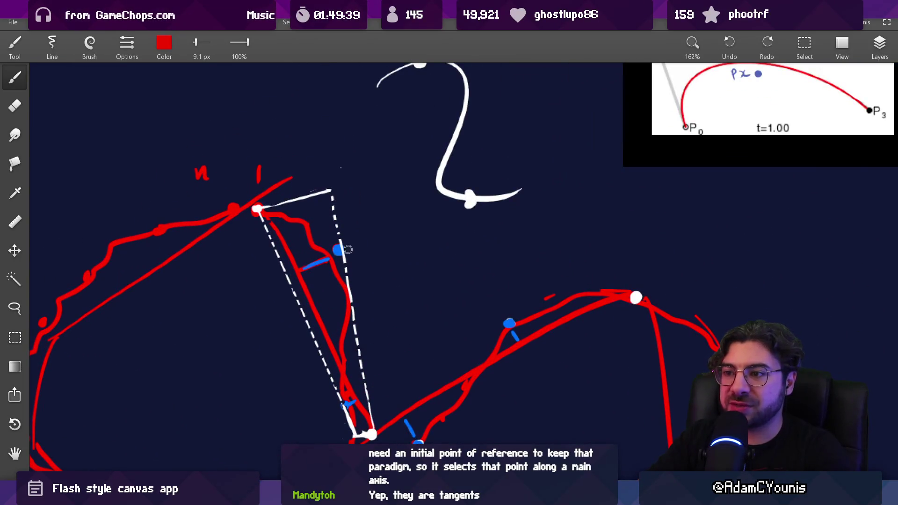
{"action": "scroll", "coordinate": [381, 220], "scroll_direction": "down", "scroll_amount": 2}
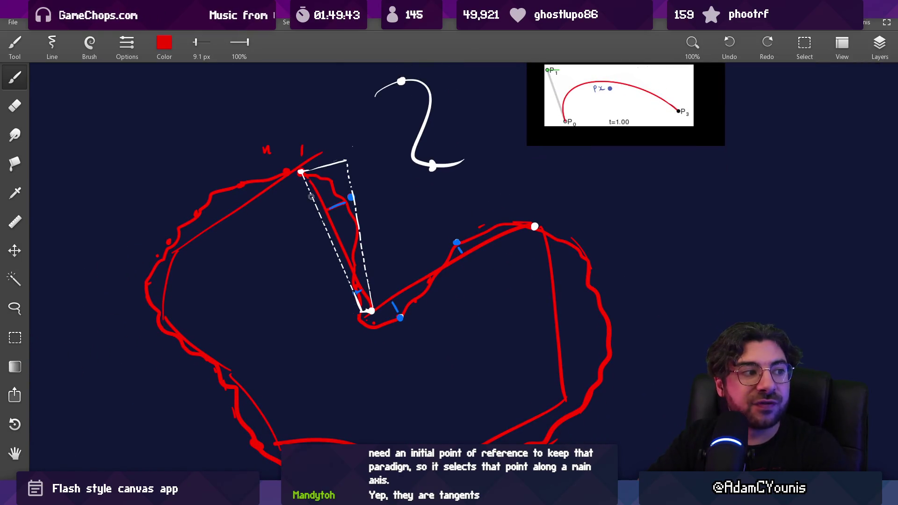
{"action": "mouse_move", "coordinate": [375, 204]}
{"action": "left_mouse_down"}
{"action": "mouse_move", "coordinate": [459, 311]}
{"action": "mouse_move", "coordinate": [267, 323]}
{"action": "mouse_move", "coordinate": [265, 253]}
{"action": "mouse_move", "coordinate": [244, 260]}
{"action": "left_mouse_up"}
- Eyedrop white for the brush and lower its opacity to 33%
{"action": "mouse_move", "coordinate": [210, 301]}
{"action": "left_mouse_down"}
{"action": "mouse_move", "coordinate": [331, 190]}
{"action": "mouse_move", "coordinate": [272, 229]}
{"action": "left_mouse_up"}
{"action": "key", "text": "ctrl+z"}
{"action": "left_click_drag", "start_coordinate": [681, 206], "coordinate": [681, 206]}
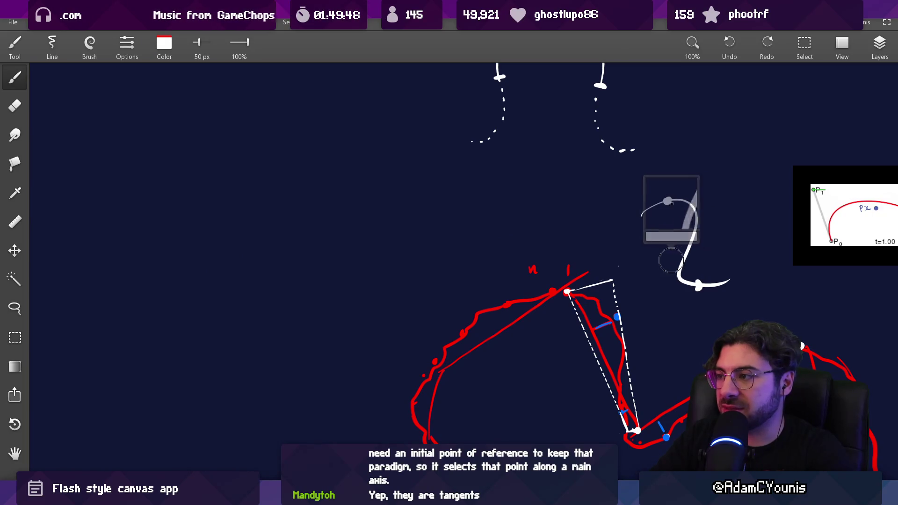
{"action": "left_click_drag", "start_coordinate": [247, 42], "coordinate": [236, 42]}
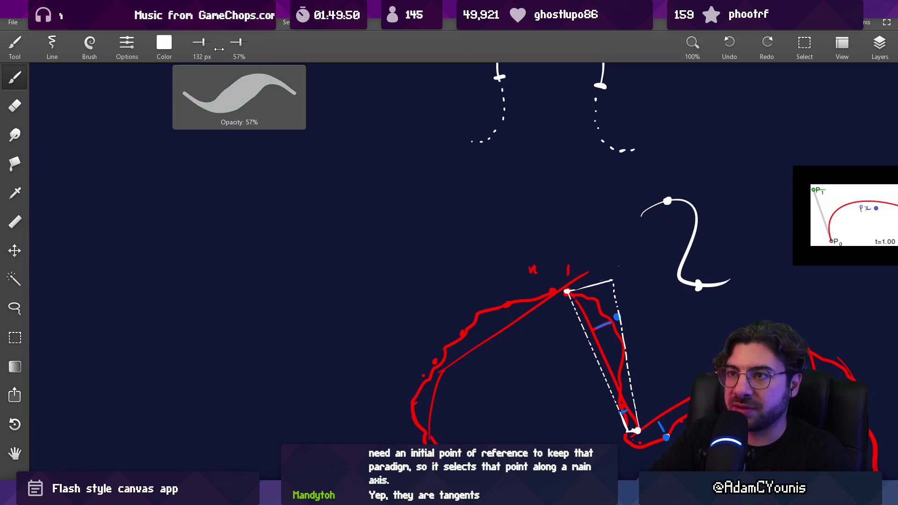
- Paint a translucent grey blob, then set a red 8.9 px brush at 100% opacity
{"action": "mouse_move", "coordinate": [214, 298]}
{"action": "left_mouse_down"}
{"action": "mouse_move", "coordinate": [276, 290]}
{"action": "mouse_move", "coordinate": [337, 260]}
{"action": "left_mouse_up"}
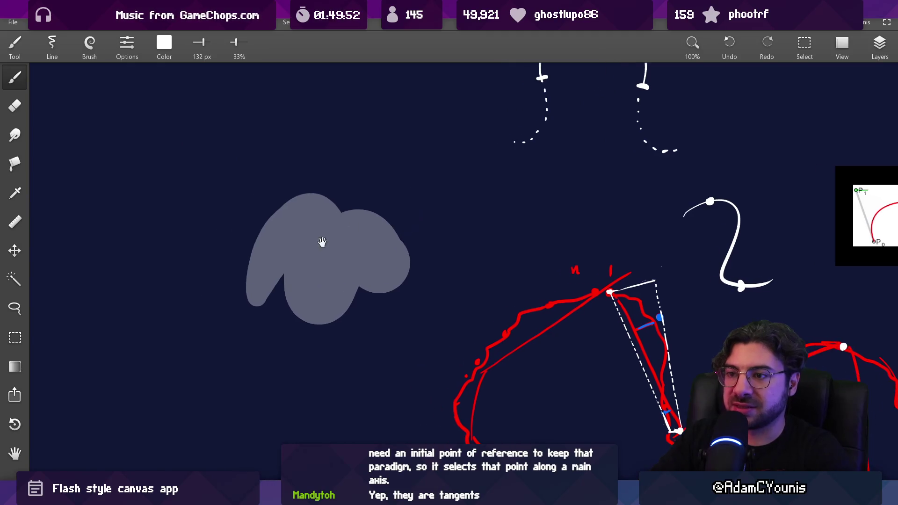
{"action": "scroll", "coordinate": [327, 236], "scroll_direction": "up", "scroll_amount": 5}
{"action": "left_click_drag", "start_coordinate": [551, 369], "coordinate": [627, 382]}
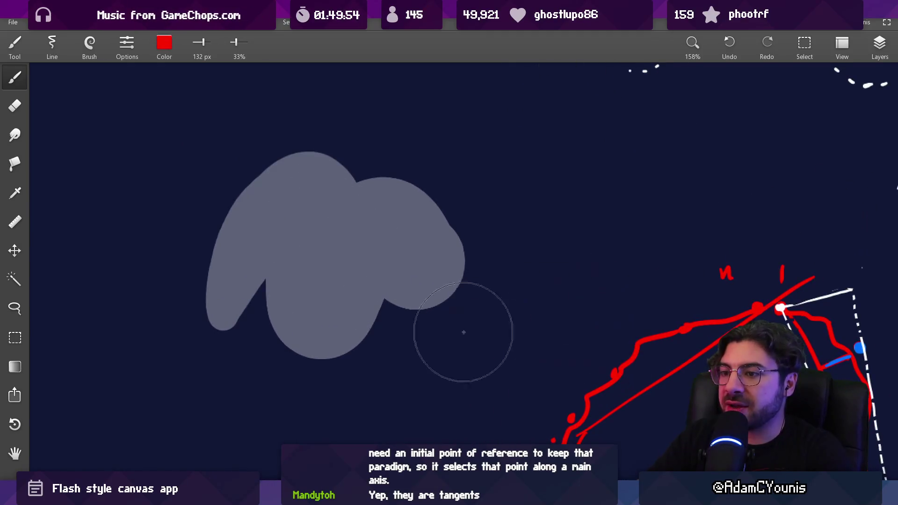
{"action": "left_click_drag", "start_coordinate": [461, 331], "coordinate": [201, 320]}
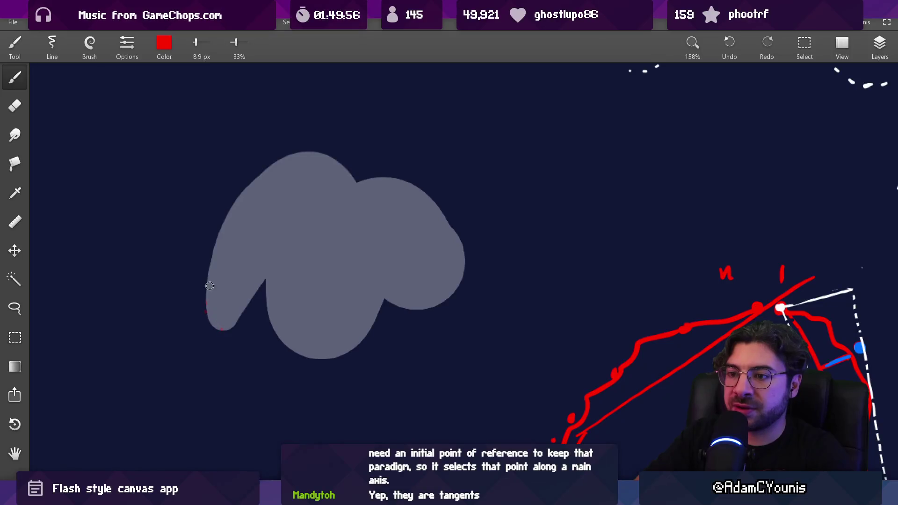
{"action": "left_click_drag", "start_coordinate": [236, 42], "coordinate": [247, 42]}
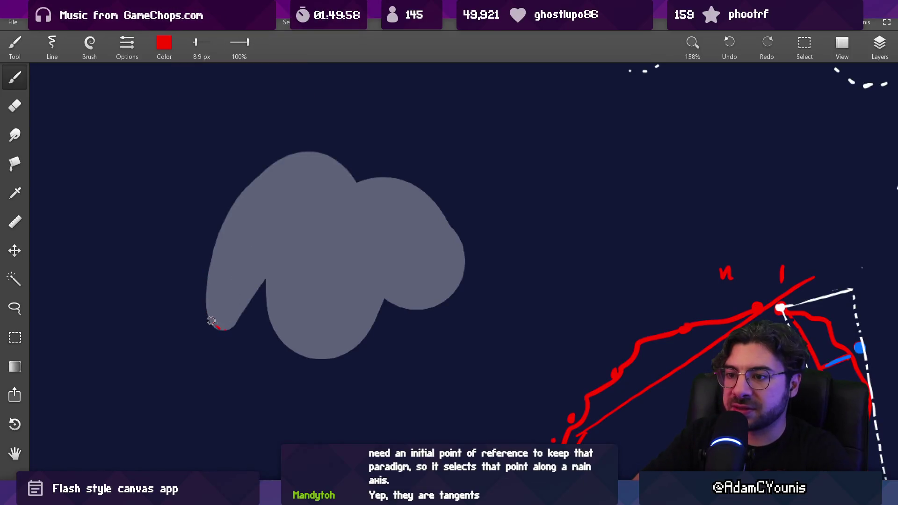
- Outline the blob with red dashes and straight 4.9 px segments down to the lower notch
{"action": "left_click_drag", "start_coordinate": [216, 244], "coordinate": [244, 196]}
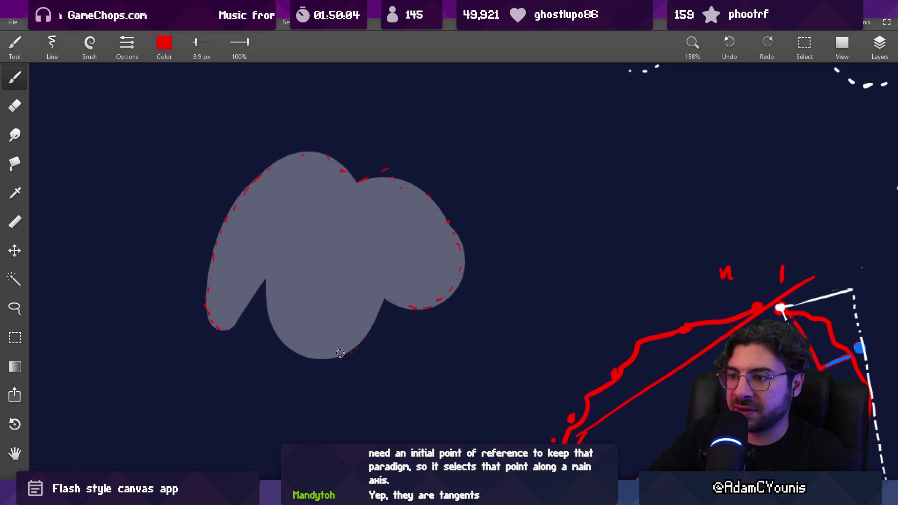
{"action": "left_click_drag", "start_coordinate": [340, 353], "coordinate": [287, 338]}
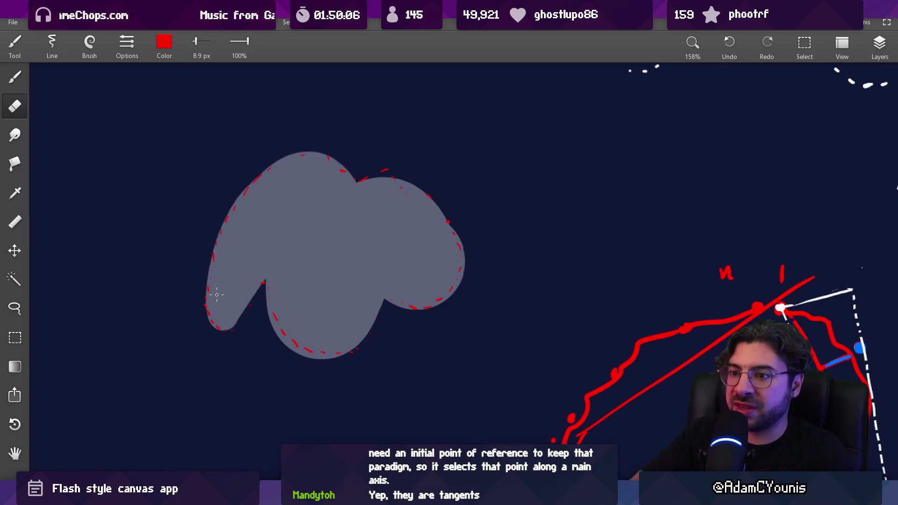
{"action": "key", "text": "bracketleft"}
{"action": "key", "text": "bracketleft"}
{"action": "key", "text": "bracketleft"}
{"action": "left_click_drag", "start_coordinate": [218, 259], "coordinate": [219, 281]}
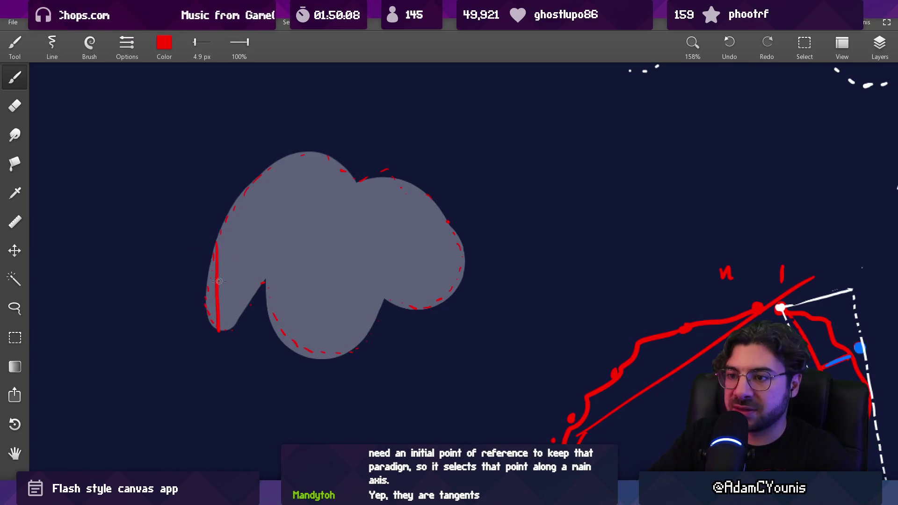
{"action": "mouse_move", "coordinate": [218, 238]}
{"action": "left_mouse_down"}
{"action": "mouse_move", "coordinate": [304, 148]}
{"action": "mouse_move", "coordinate": [340, 168]}
{"action": "mouse_move", "coordinate": [424, 184]}
{"action": "mouse_move", "coordinate": [463, 270]}
{"action": "mouse_move", "coordinate": [432, 311]}
{"action": "mouse_move", "coordinate": [387, 302]}
{"action": "mouse_move", "coordinate": [366, 324]}
{"action": "left_mouse_up"}
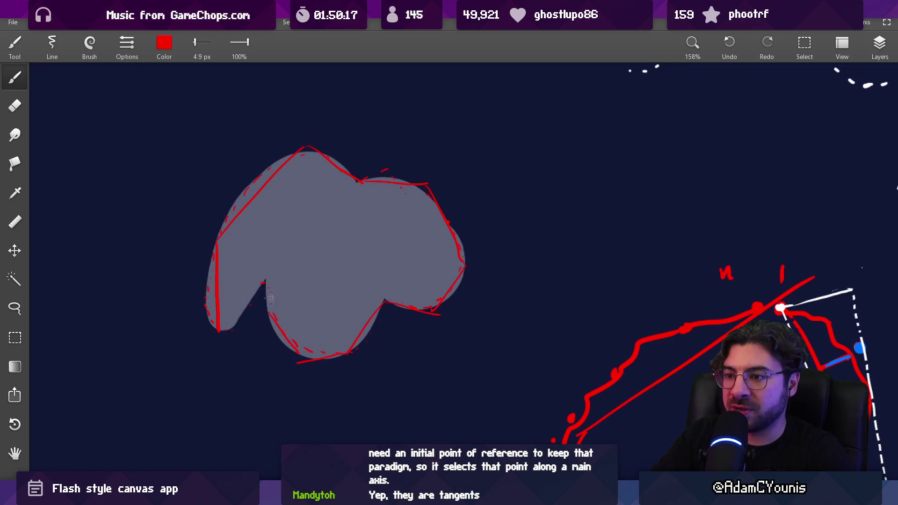
{"action": "left_click_drag", "start_coordinate": [225, 333], "coordinate": [265, 280]}
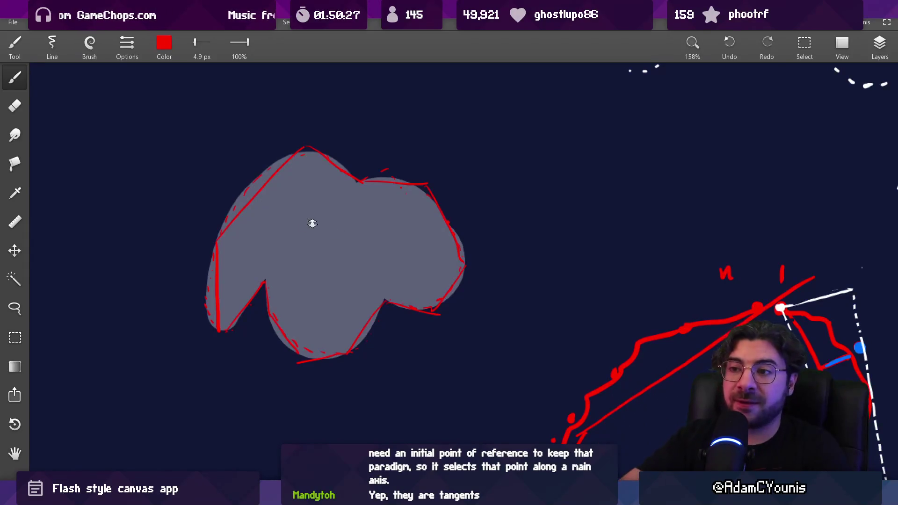
{"action": "scroll", "coordinate": [310, 223], "scroll_direction": "up", "scroll_amount": 4}
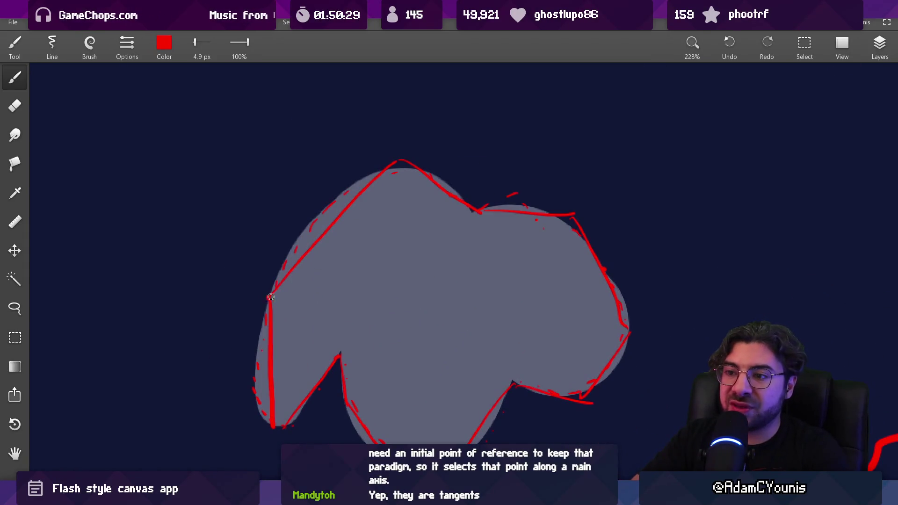
- Mark a red dot at the shape's top and a short tick from the upper-left dot to the diagonal
{"action": "left_click_drag", "start_coordinate": [271, 286], "coordinate": [402, 170]}
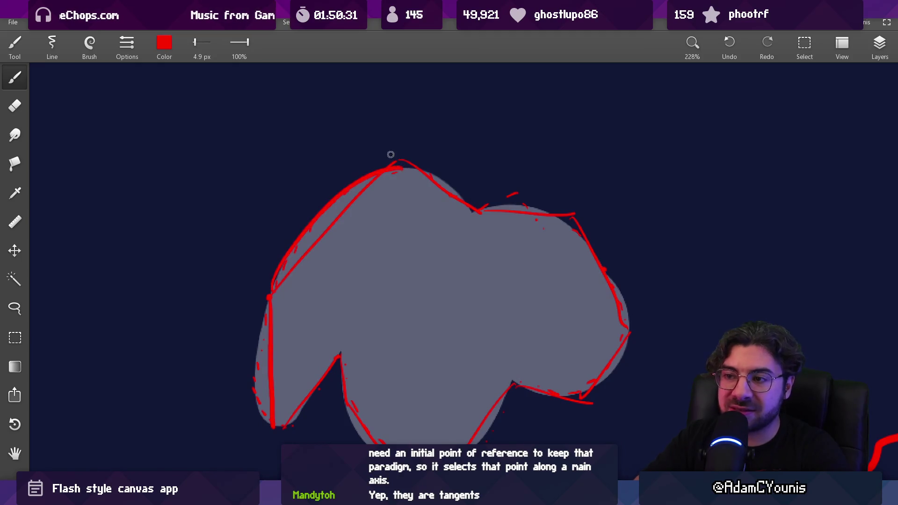
{"action": "key", "text": "ctrl+z"}
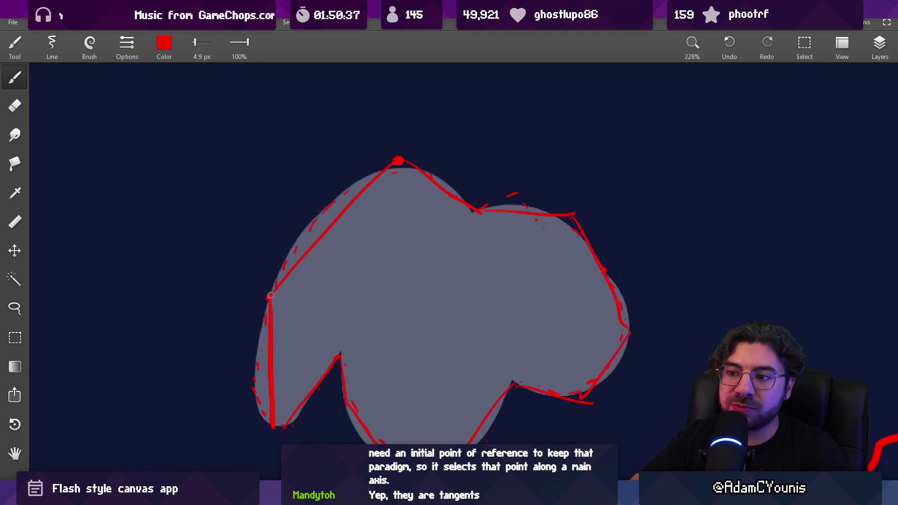
{"action": "left_click_drag", "start_coordinate": [271, 295], "coordinate": [278, 251]}
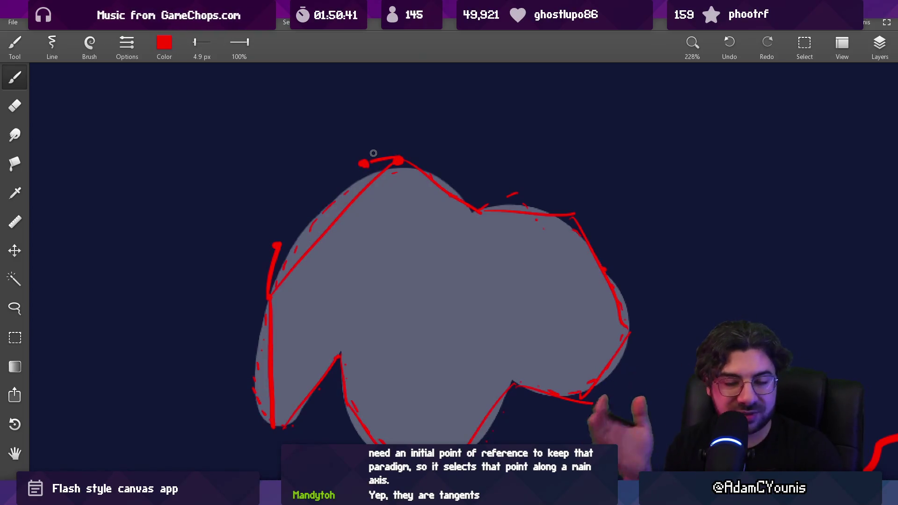
{"action": "key", "text": "ctrl+z"}
{"action": "key", "text": "ctrl+z"}
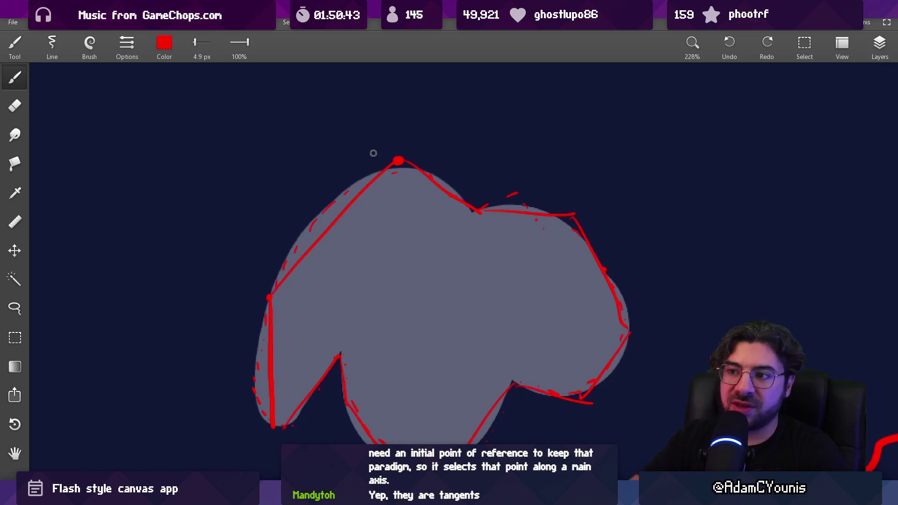
{"action": "scroll", "coordinate": [283, 239], "scroll_direction": "up", "scroll_amount": 2}
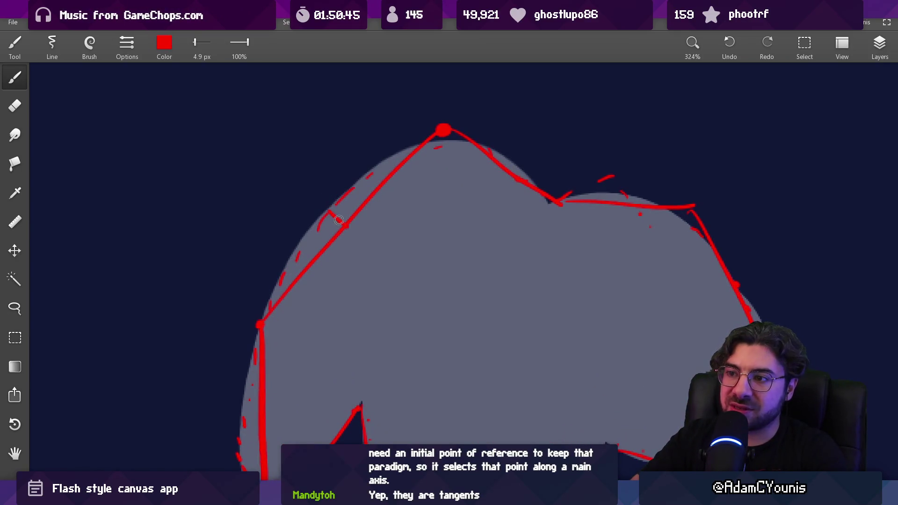
{"action": "left_click_drag", "start_coordinate": [324, 215], "coordinate": [340, 228]}
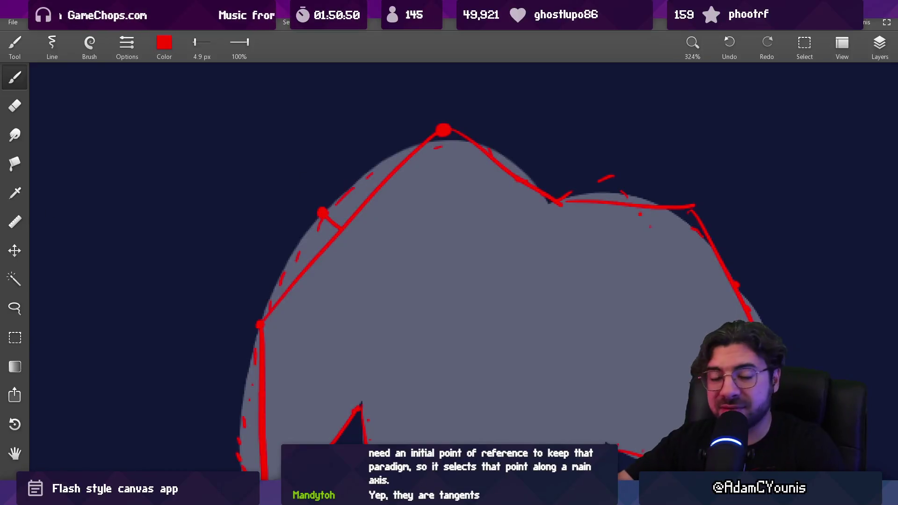
{"action": "key", "text": "alt+Tab"}
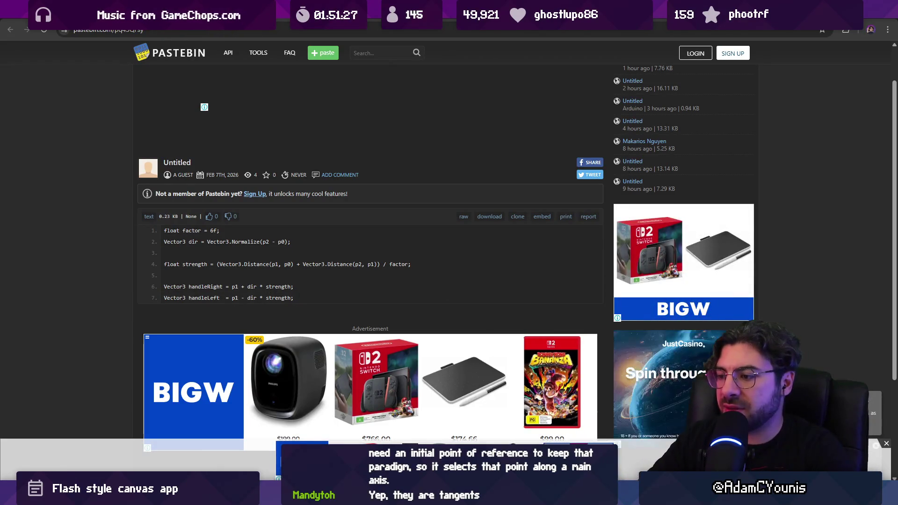
- Return from the Pastebin code page to the Sketchable canvas
{"action": "key", "text": "alt+Tab"}
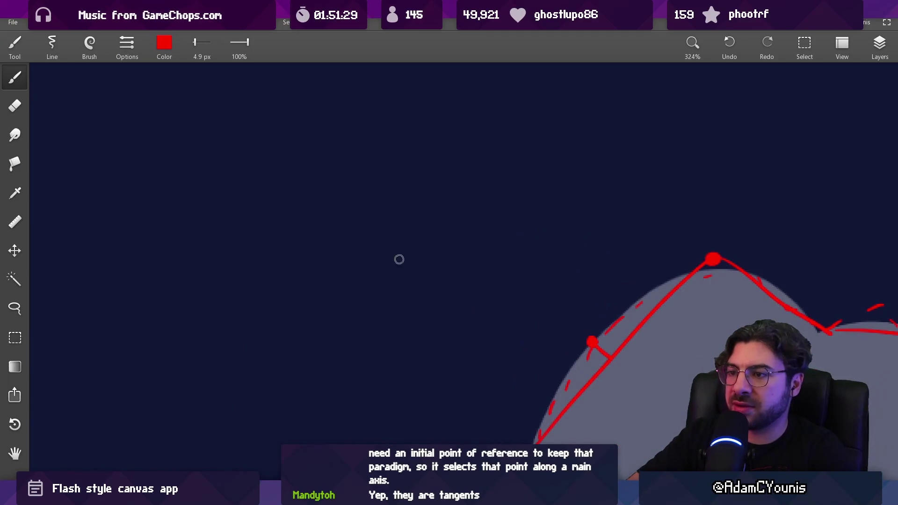
- Write the point labels 0, 1, 2 and 3 in red on blank canvas
{"action": "left_click", "coordinate": [262, 227]}
{"action": "left_click_drag", "start_coordinate": [276, 275], "coordinate": [275, 277]}
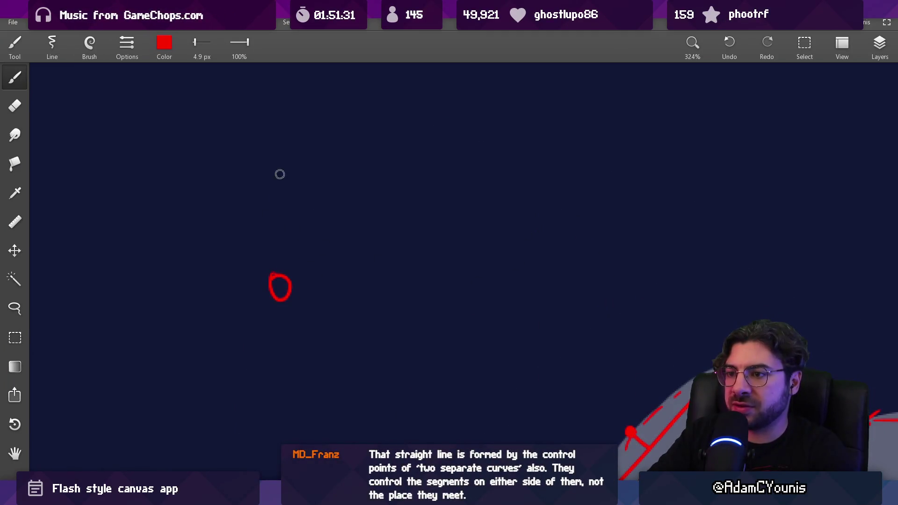
{"action": "left_click_drag", "start_coordinate": [266, 147], "coordinate": [270, 166]}
{"action": "left_click_drag", "start_coordinate": [476, 109], "coordinate": [503, 133]}
{"action": "left_click_drag", "start_coordinate": [521, 210], "coordinate": [526, 270]}
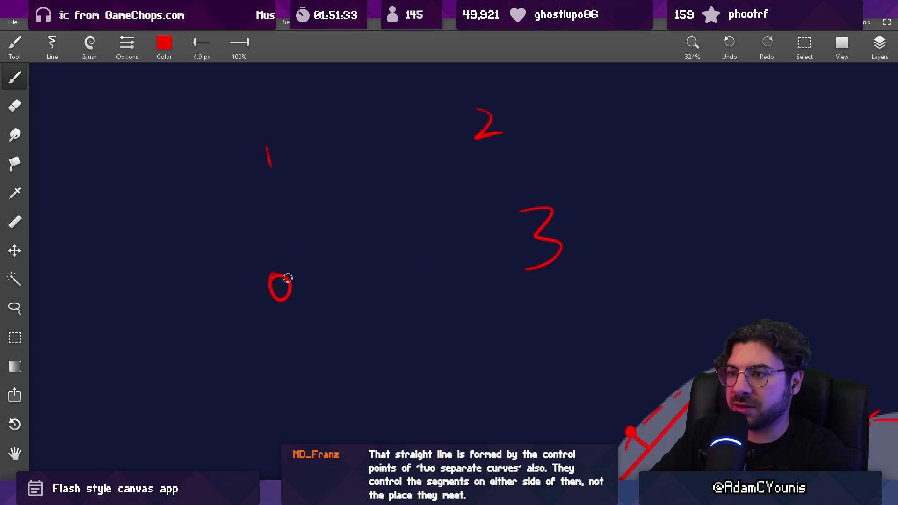
- Draw the arch from 0 to 3 with handle lines up to points 1 and 2
{"action": "mouse_move", "coordinate": [280, 287]}
{"action": "left_mouse_down"}
{"action": "mouse_move", "coordinate": [309, 197]}
{"action": "mouse_move", "coordinate": [465, 240]}
{"action": "mouse_move", "coordinate": [489, 263]}
{"action": "left_mouse_up"}
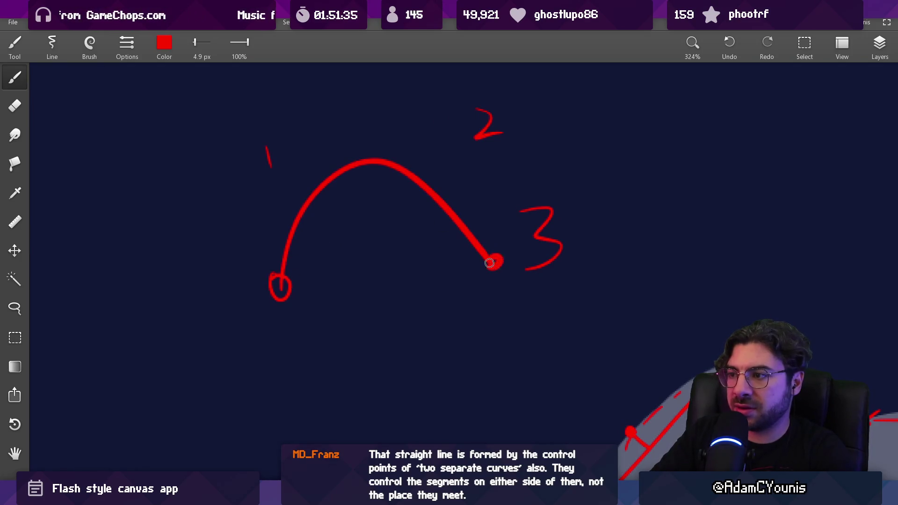
{"action": "left_click_drag", "start_coordinate": [280, 285], "coordinate": [270, 186]}
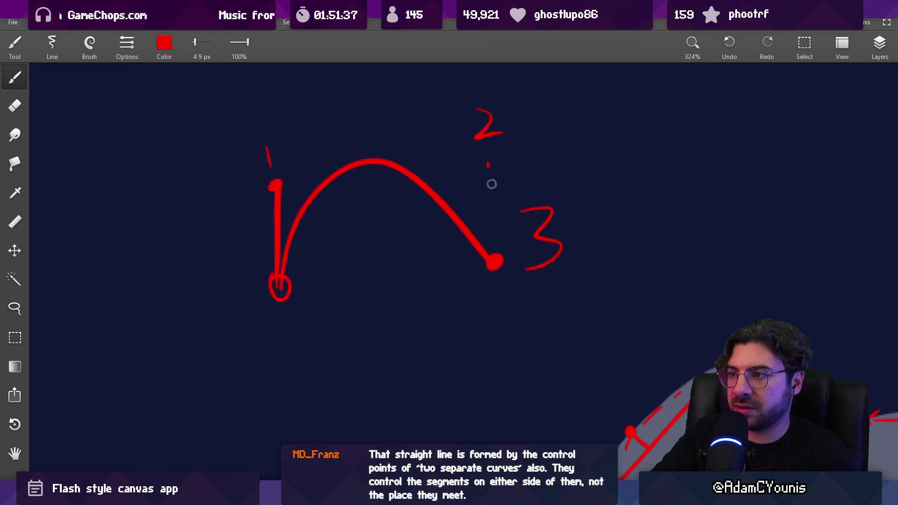
{"action": "left_click_drag", "start_coordinate": [494, 260], "coordinate": [488, 159]}
{"action": "key", "text": "e"}
{"action": "mouse_move", "coordinate": [522, 211]}
{"action": "left_mouse_down"}
{"action": "mouse_move", "coordinate": [541, 203]}
{"action": "mouse_move", "coordinate": [561, 231]}
{"action": "mouse_move", "coordinate": [555, 264]}
{"action": "left_mouse_up"}
{"action": "key", "text": "b"}
{"action": "key", "text": "ctrl+z"}
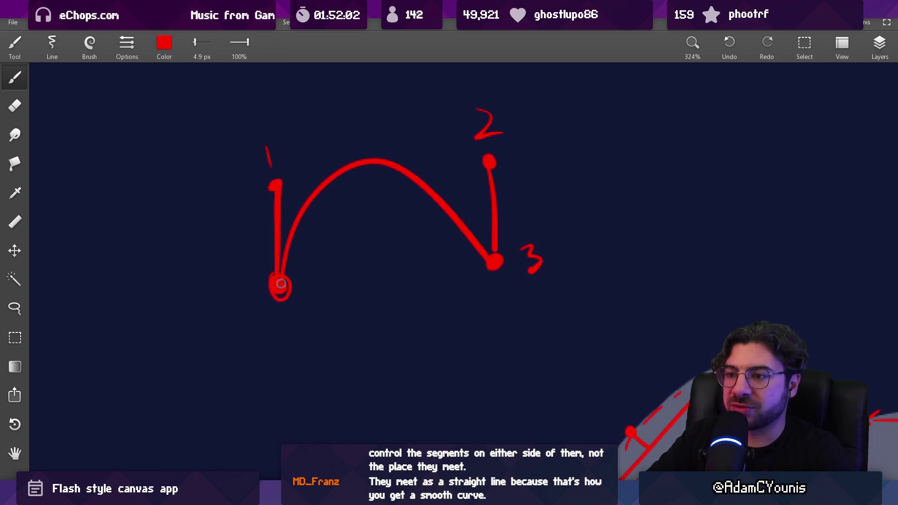
- Clean up the dot at point 0 and add a filled dot at point 2's handle end
{"action": "key", "text": "e"}
{"action": "mouse_move", "coordinate": [269, 275]}
{"action": "left_mouse_down"}
{"action": "mouse_move", "coordinate": [260, 288]}
{"action": "mouse_move", "coordinate": [295, 289]}
{"action": "mouse_move", "coordinate": [280, 289]}
{"action": "left_mouse_up"}
{"action": "key", "text": "b"}
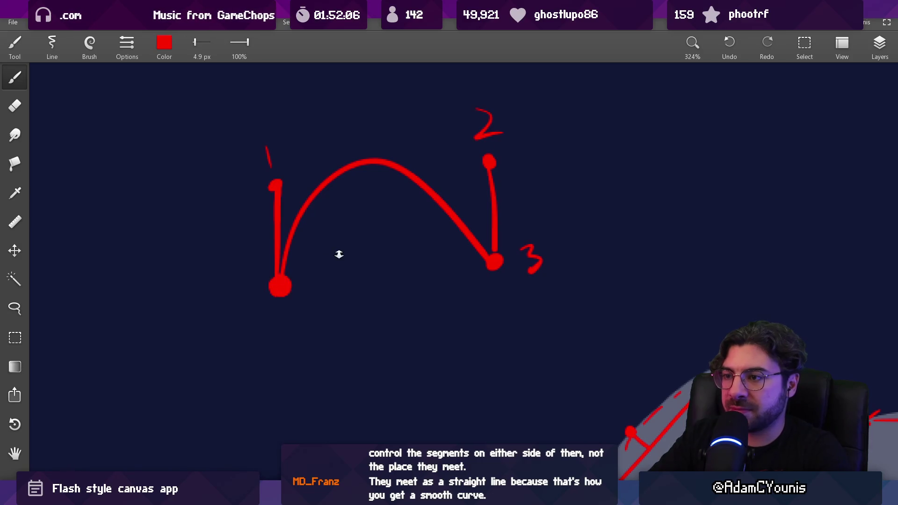
{"action": "scroll", "coordinate": [339, 254], "scroll_direction": "down", "scroll_amount": 3}
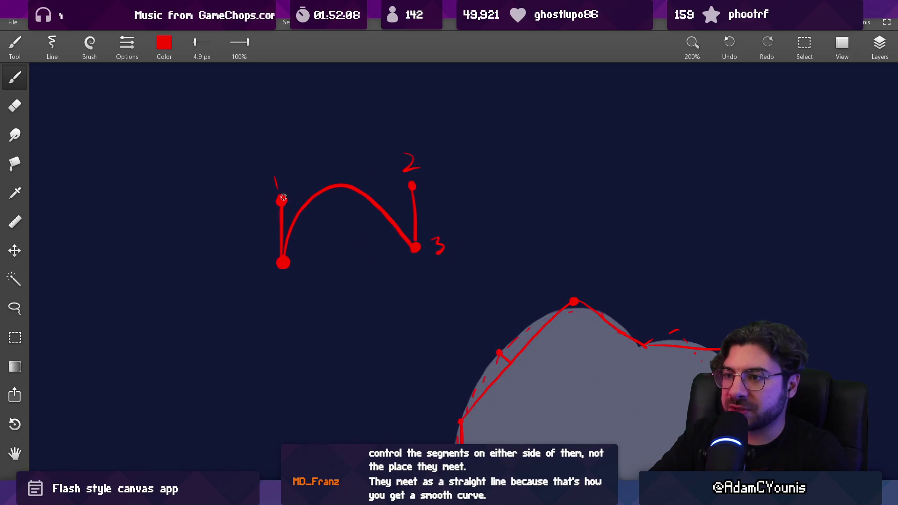
{"action": "left_click_drag", "start_coordinate": [412, 182], "coordinate": [417, 184]}
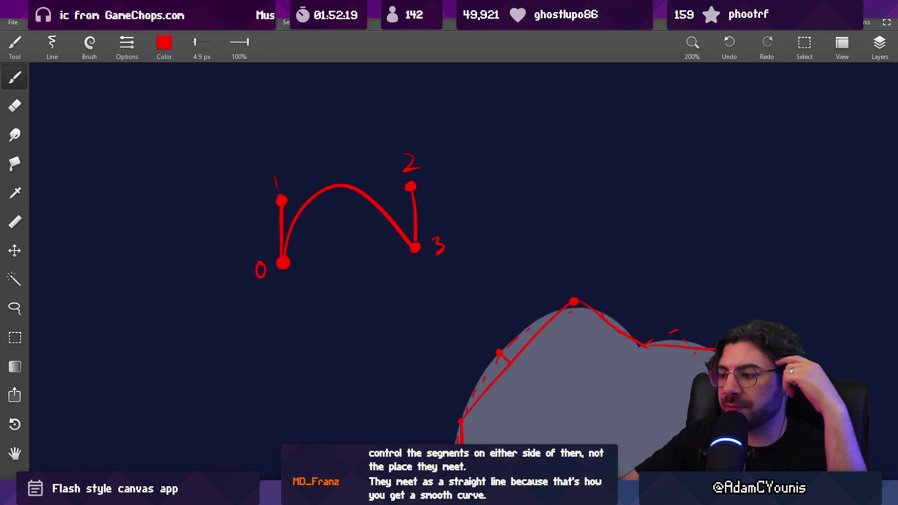
{"action": "key", "text": "alt+Tab"}
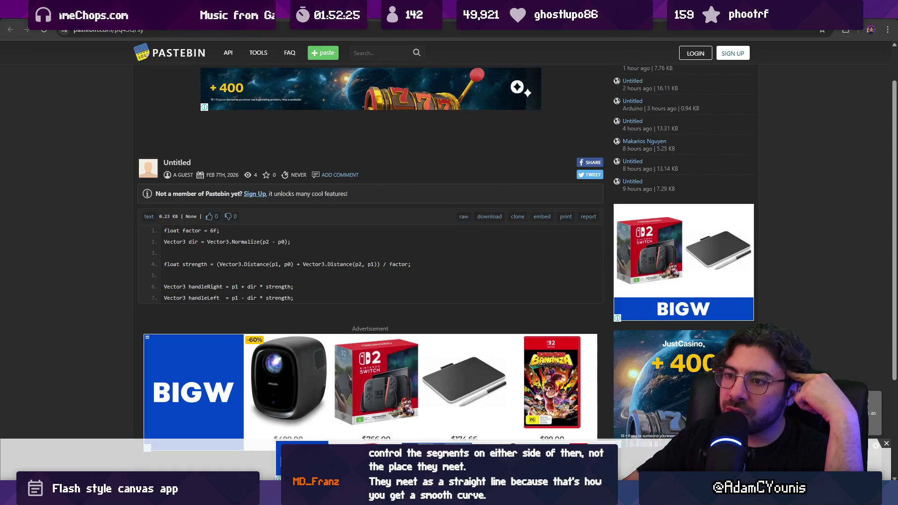
{"action": "key", "text": "alt+Tab"}
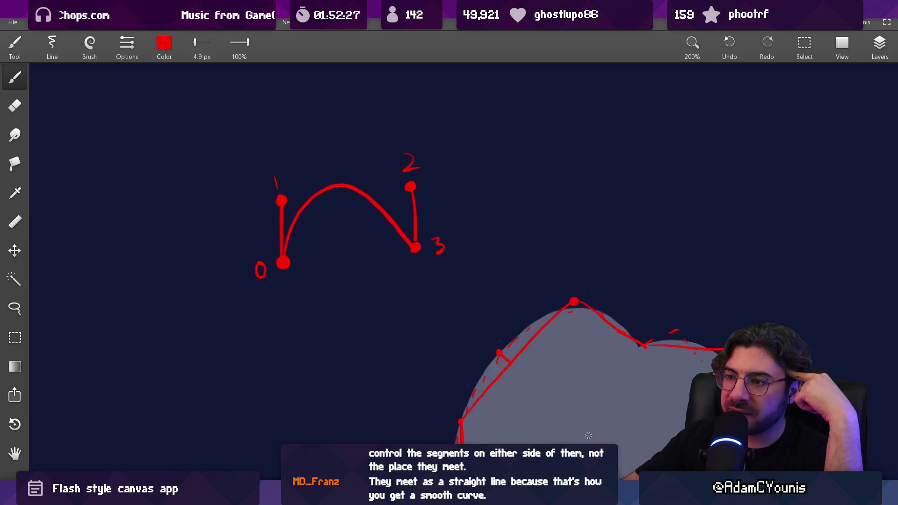
{"action": "left_click_drag", "start_coordinate": [300, 256], "coordinate": [380, 188]}
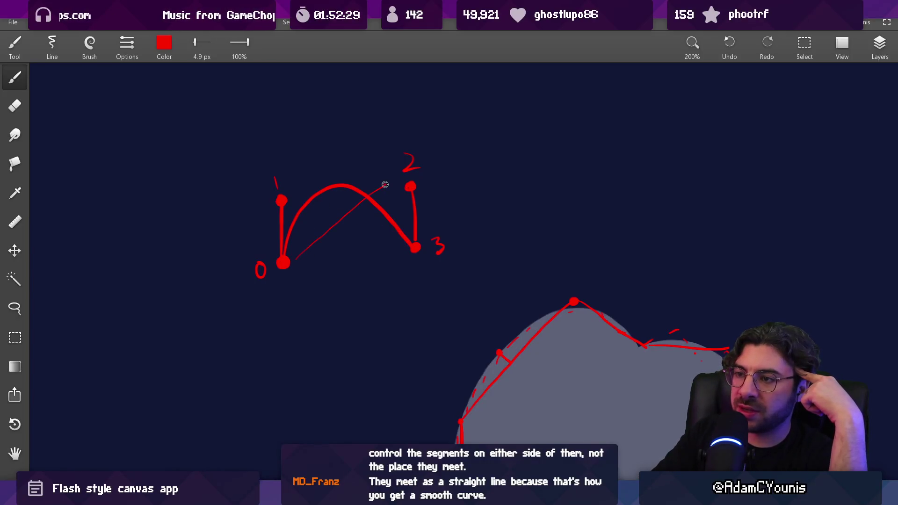
{"action": "key", "text": "ctrl+z"}
{"action": "left_click_drag", "start_coordinate": [279, 187], "coordinate": [281, 173]}
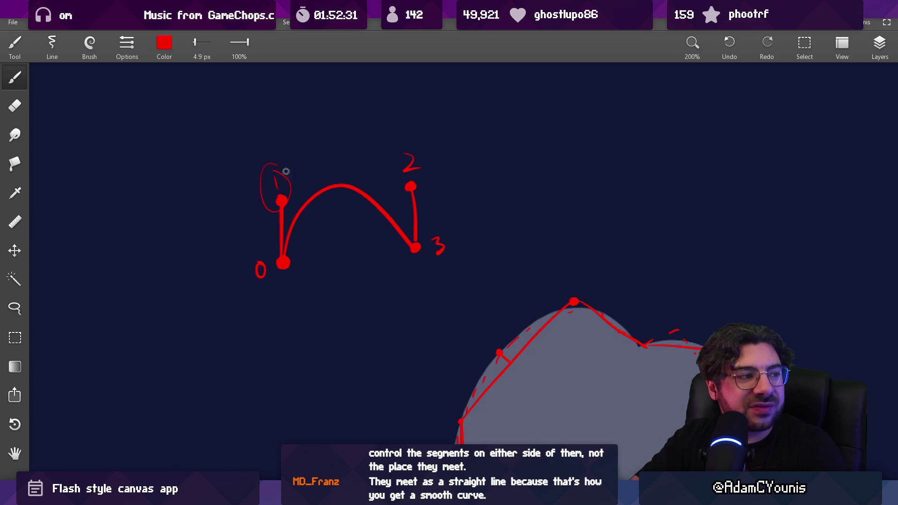
{"action": "key", "text": "ctrl+z"}
{"action": "mouse_move", "coordinate": [423, 140]}
{"action": "left_mouse_down"}
{"action": "mouse_move", "coordinate": [432, 142]}
{"action": "mouse_move", "coordinate": [412, 146]}
{"action": "left_mouse_up"}
{"action": "key", "text": "ctrl+z"}
{"action": "key", "text": "ctrl+z"}
{"action": "left_click_drag", "start_coordinate": [288, 163], "coordinate": [287, 159]}
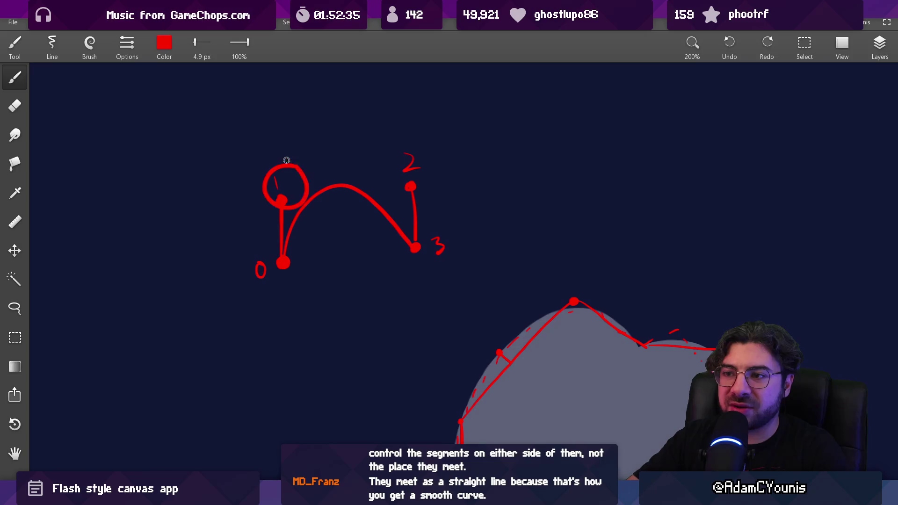
{"action": "key", "text": "ctrl+z"}
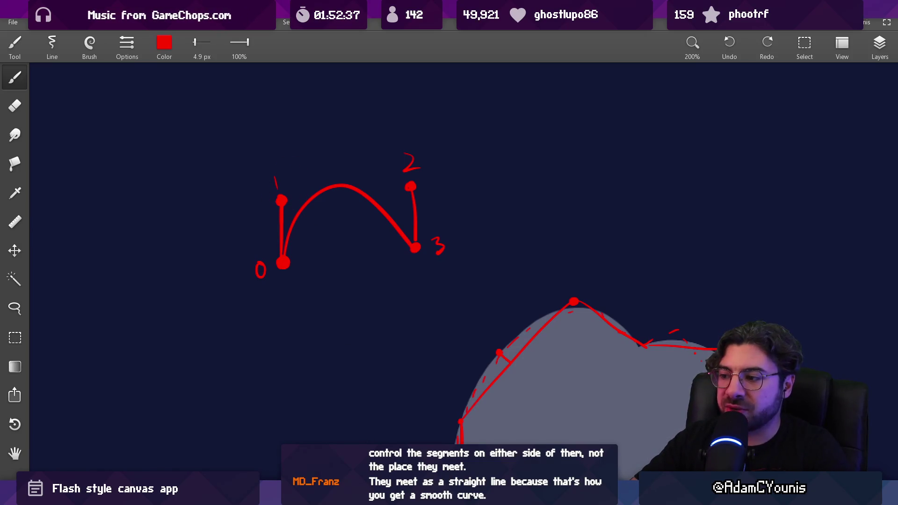
{"action": "key", "text": "alt+Tab"}
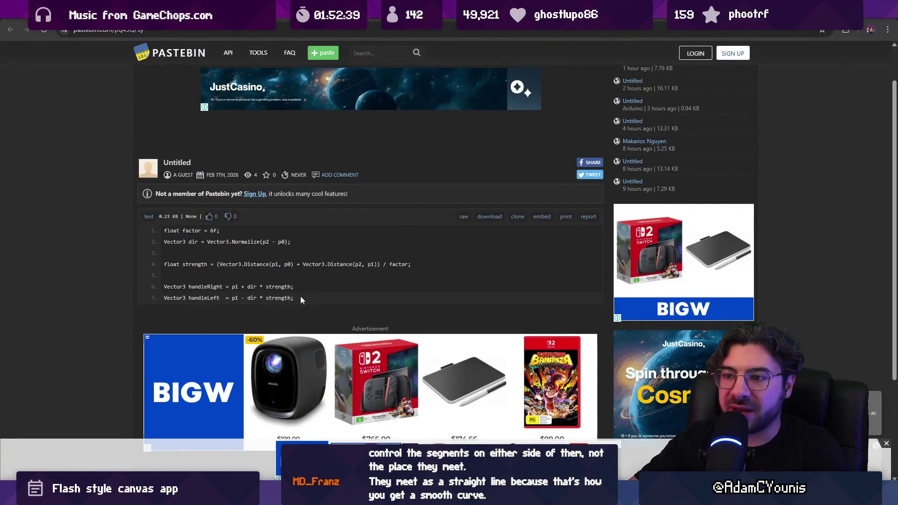
- Check handleRight in the Pastebin code, then erase the labelled red arch sketch, leaving a few red dots
{"action": "double_click", "coordinate": [216, 286]}
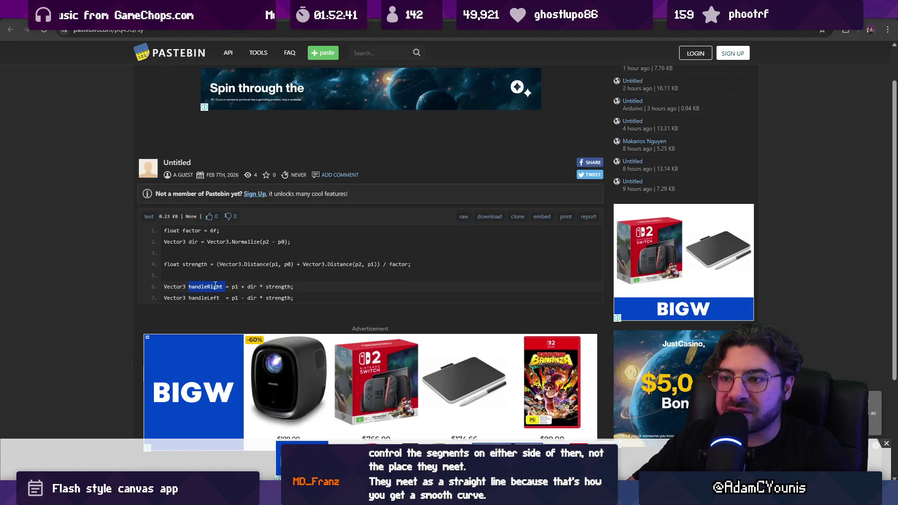
{"action": "left_click", "coordinate": [281, 264]}
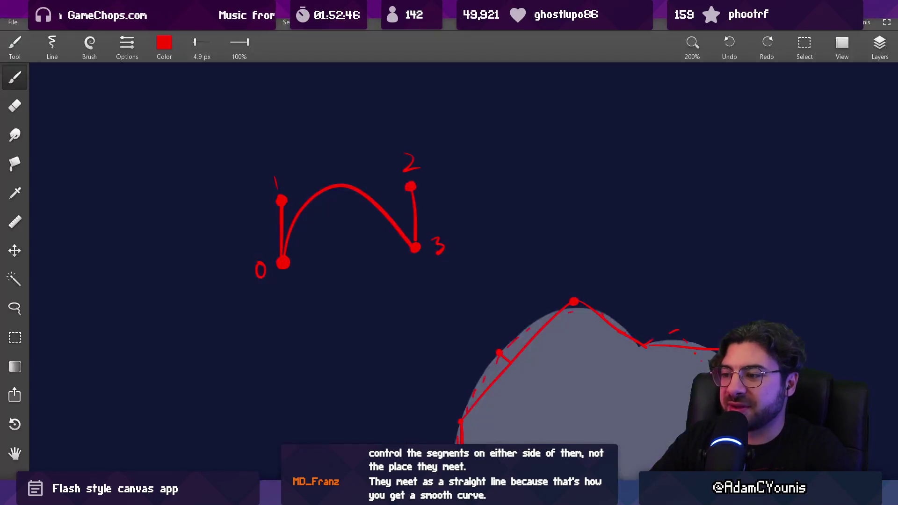
{"action": "key", "text": "alt+Tab"}
{"action": "key", "text": "e"}
{"action": "mouse_move", "coordinate": [270, 213]}
{"action": "left_mouse_down"}
{"action": "mouse_move", "coordinate": [378, 135]}
{"action": "mouse_move", "coordinate": [407, 216]}
{"action": "left_mouse_up"}
{"action": "key", "text": "b"}
{"action": "left_click", "coordinate": [235, 236]}
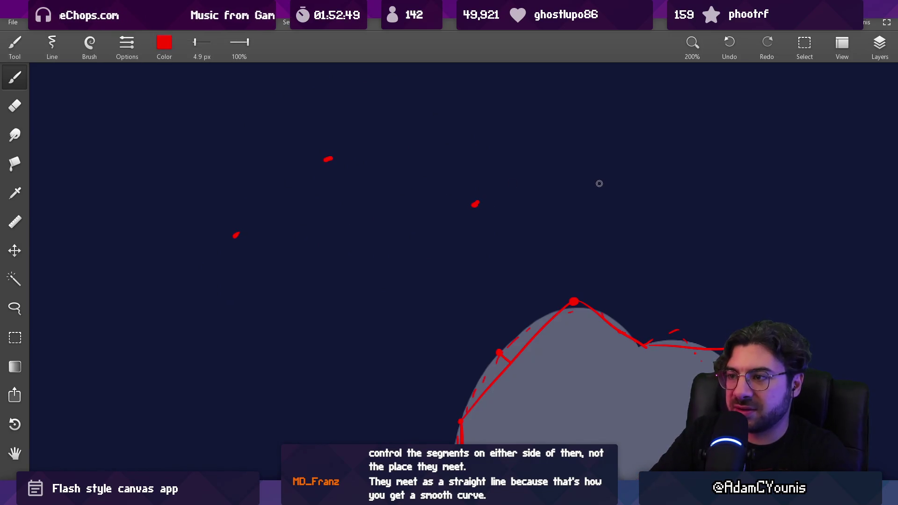
- Label the end dots 0 and 3, trying out connecting lines and undoing the thin line through point 1
{"action": "mouse_move", "coordinate": [267, 214]}
{"action": "left_mouse_down"}
{"action": "mouse_move", "coordinate": [347, 159]}
{"action": "mouse_move", "coordinate": [483, 207]}
{"action": "left_mouse_up"}
{"action": "key", "text": "ctrl+z"}
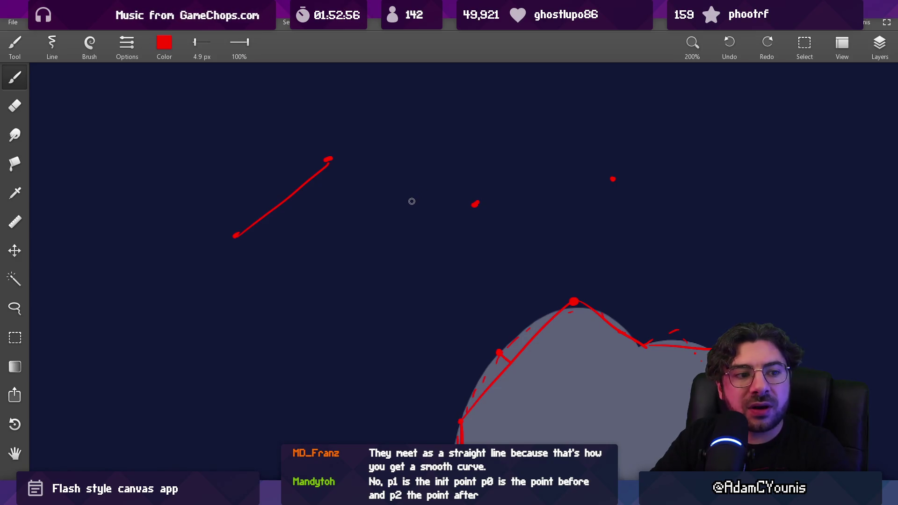
{"action": "key", "text": "ctrl+z"}
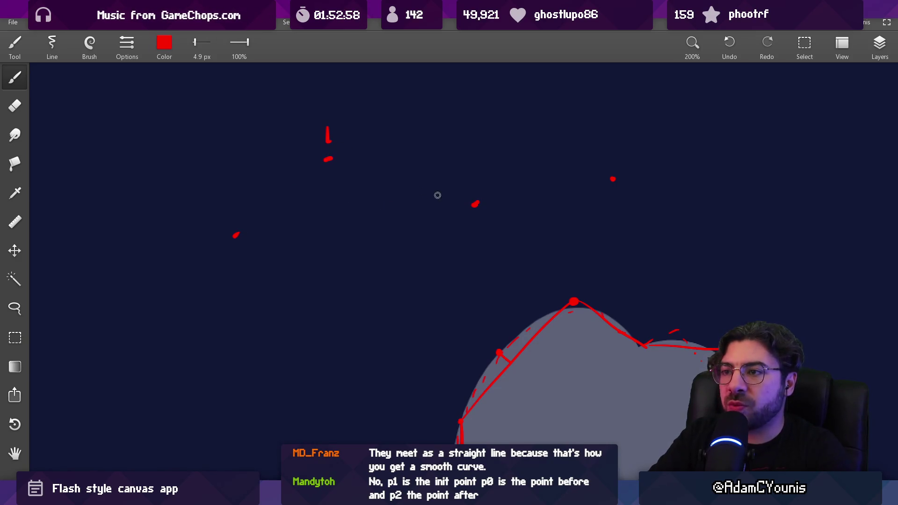
{"action": "left_click_drag", "start_coordinate": [229, 211], "coordinate": [236, 198]}
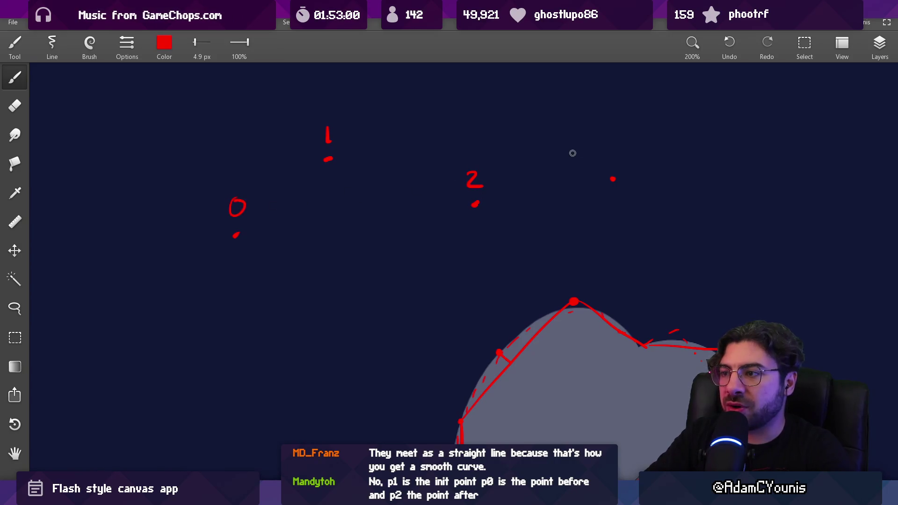
{"action": "left_click_drag", "start_coordinate": [588, 140], "coordinate": [602, 149]}
{"action": "scroll", "coordinate": [432, 198], "scroll_direction": "up", "scroll_amount": 2}
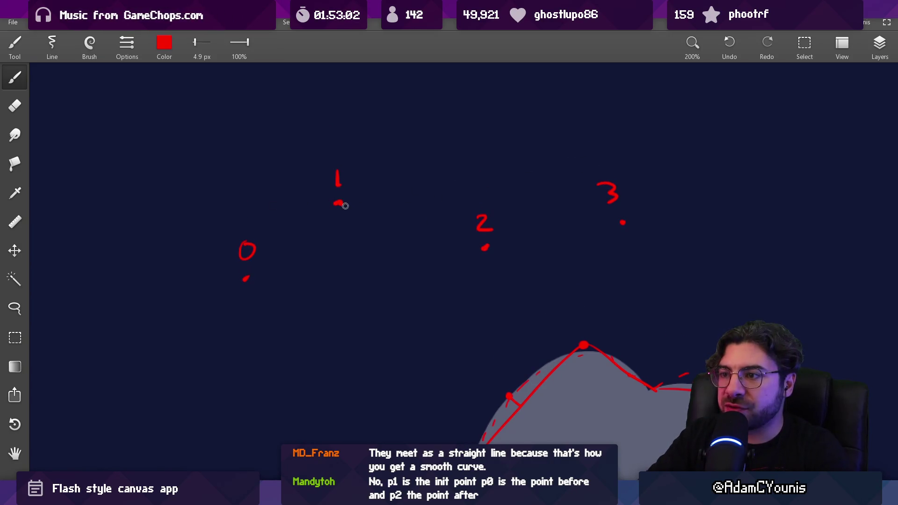
{"action": "left_click_drag", "start_coordinate": [339, 203], "coordinate": [479, 250]}
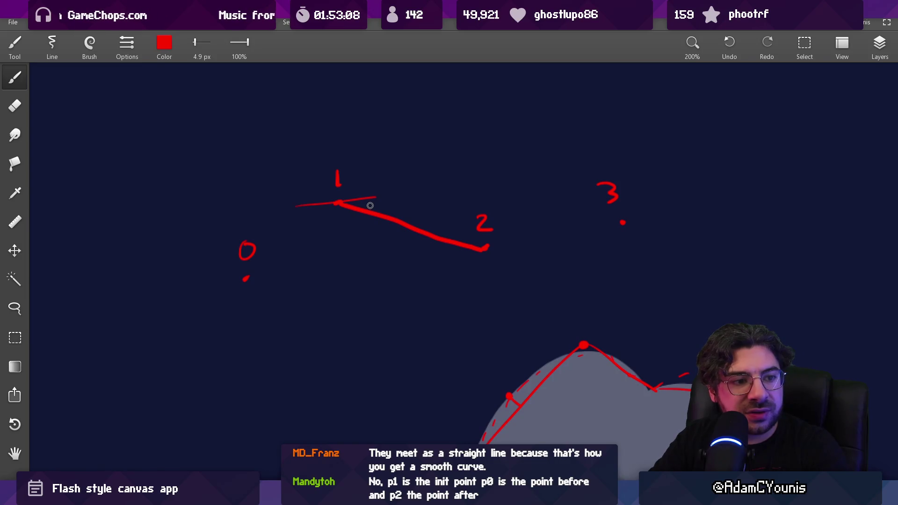
{"action": "key", "text": "ctrl+z"}
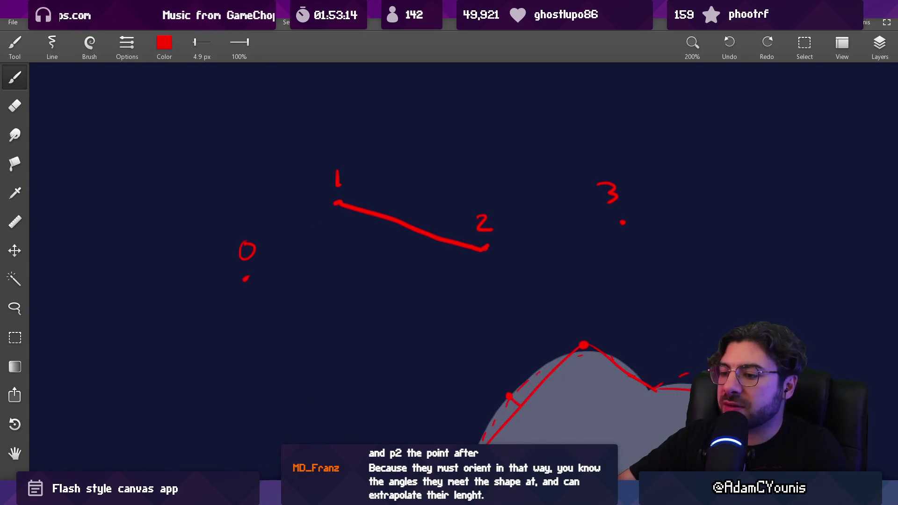
- Compare the sketch against the Pastebin handle code and brush trial strokes beneath the points
{"action": "key", "text": "alt+Tab"}
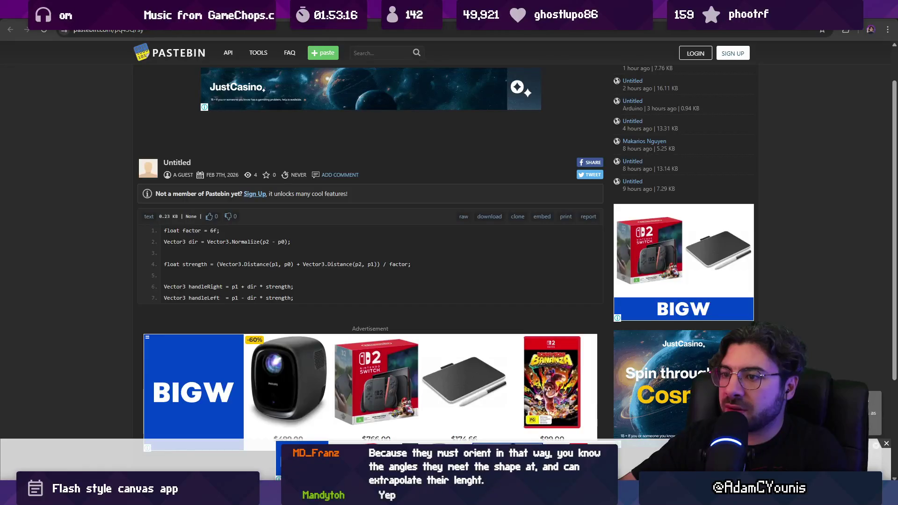
{"action": "key", "text": "alt+Tab"}
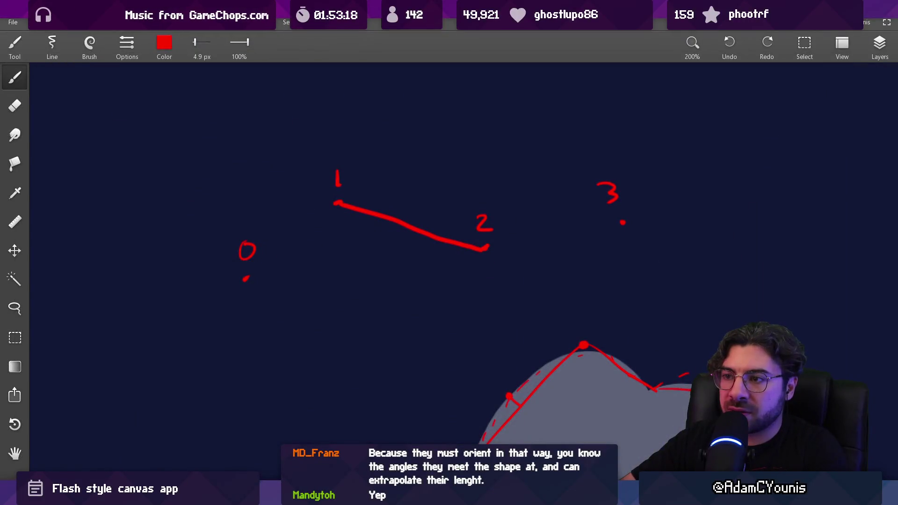
{"action": "key", "text": "alt+Tab"}
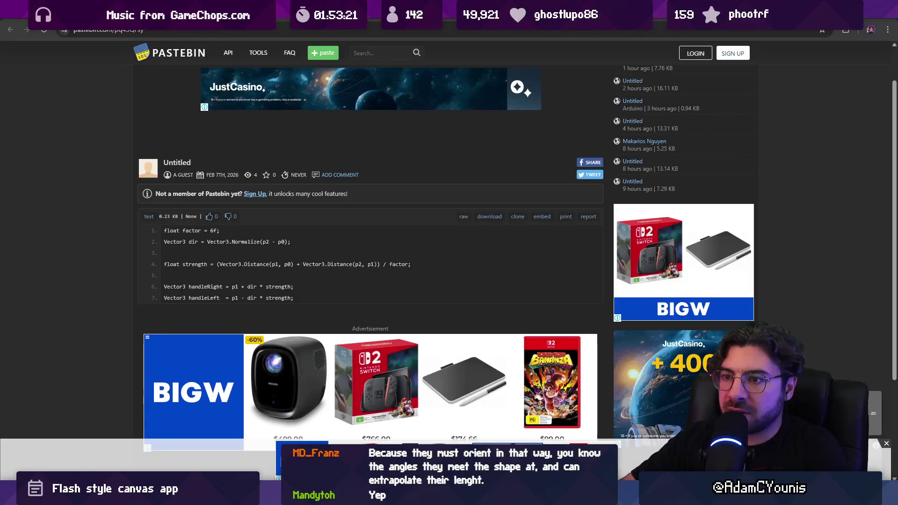
{"action": "key", "text": "alt+Tab"}
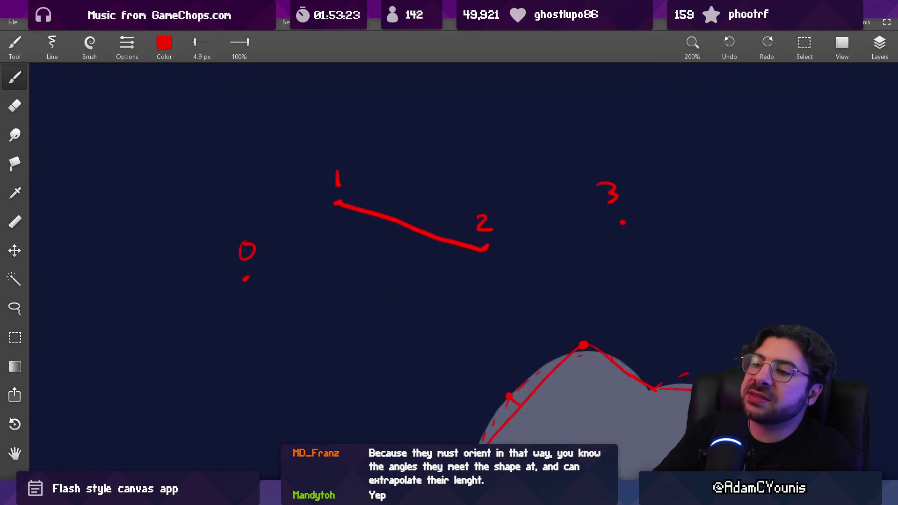
{"action": "left_click_drag", "start_coordinate": [274, 275], "coordinate": [448, 244]}
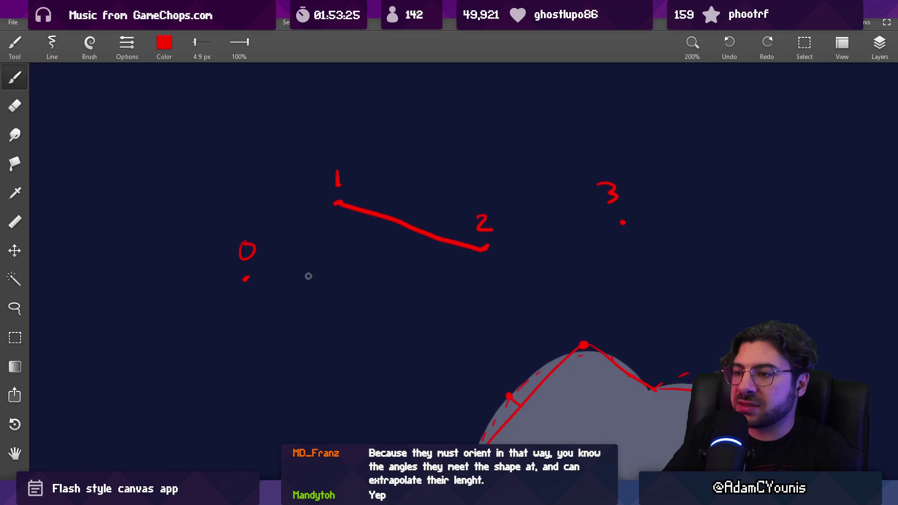
{"action": "left_click_drag", "start_coordinate": [269, 275], "coordinate": [446, 248]}
{"action": "left_click_drag", "start_coordinate": [283, 272], "coordinate": [445, 259]}
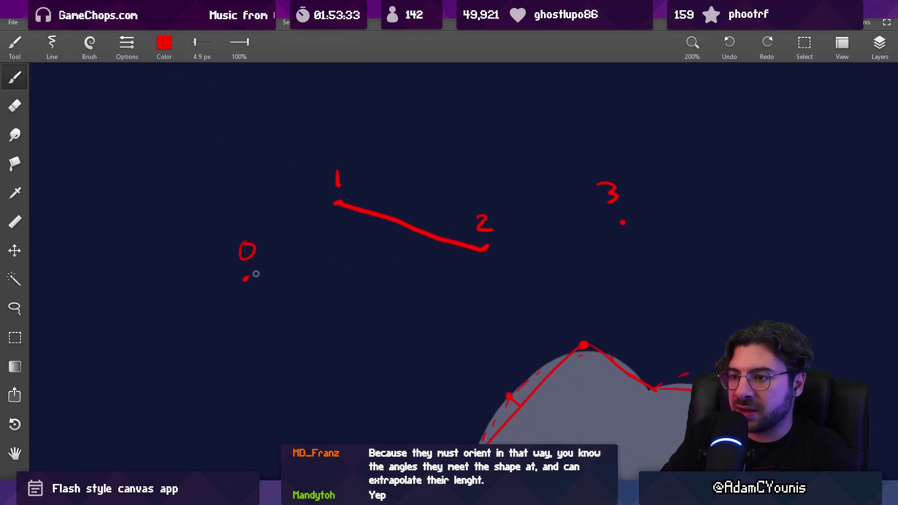
- Draw a short rightward arrow from point 0 and recheck the handle code
{"action": "left_click_drag", "start_coordinate": [257, 274], "coordinate": [286, 270]}
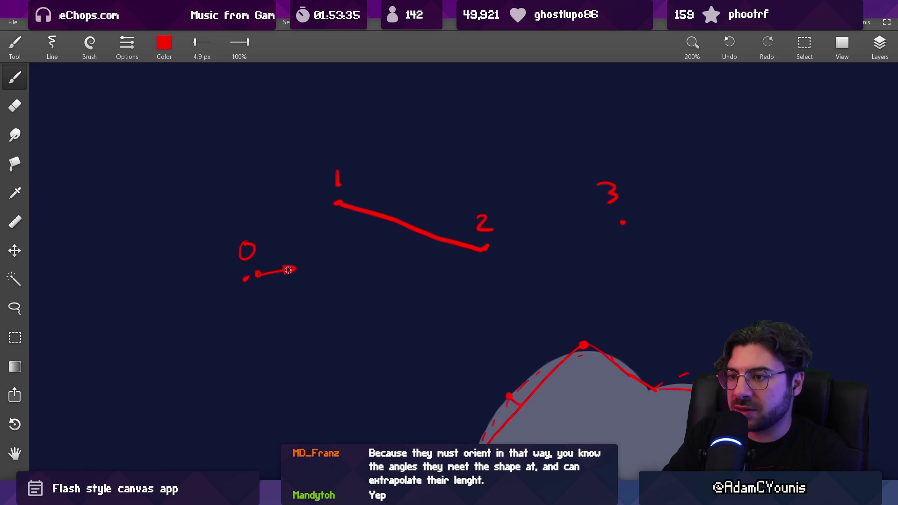
{"action": "key", "text": "e"}
{"action": "scroll", "coordinate": [344, 277], "scroll_direction": "down", "scroll_amount": 5}
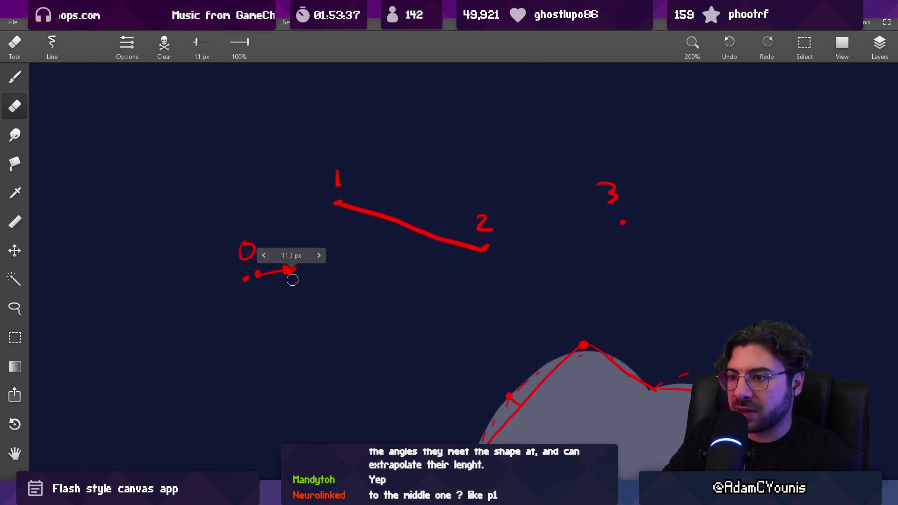
{"action": "key", "text": "b"}
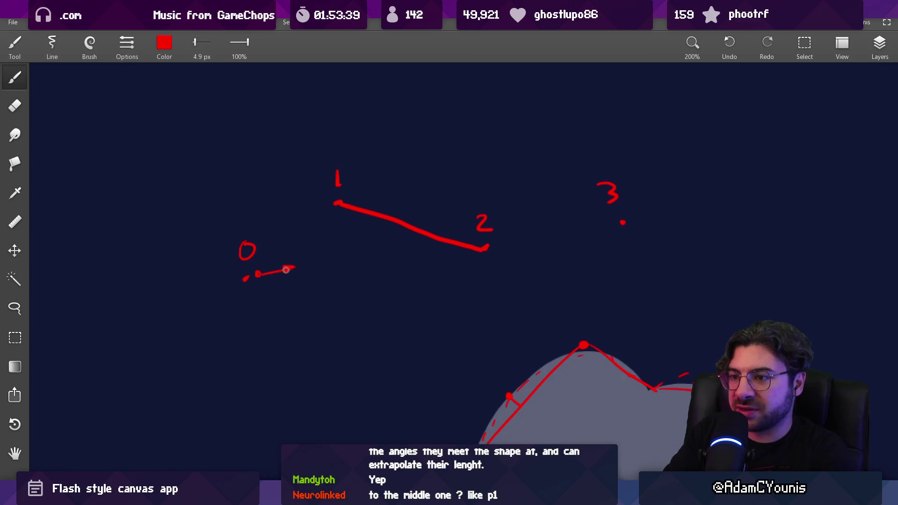
{"action": "key", "text": "alt+Tab"}
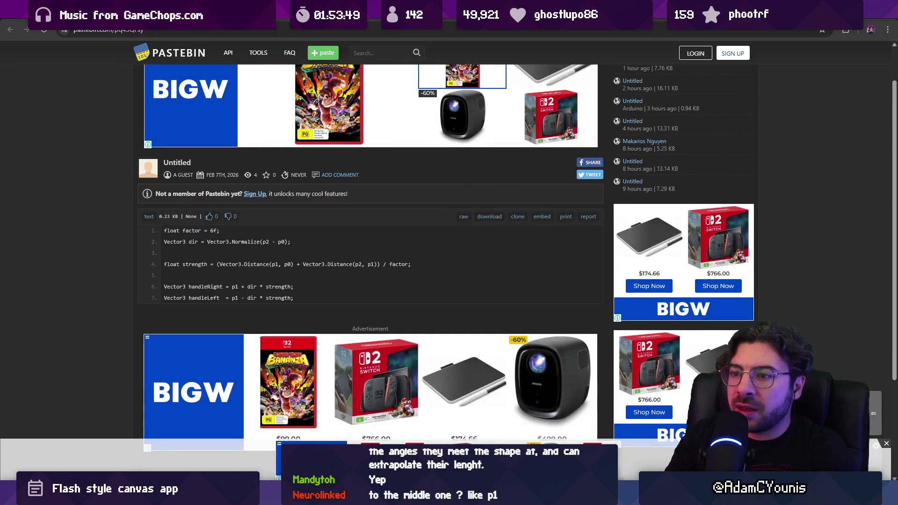
{"action": "key", "text": "alt+Tab"}
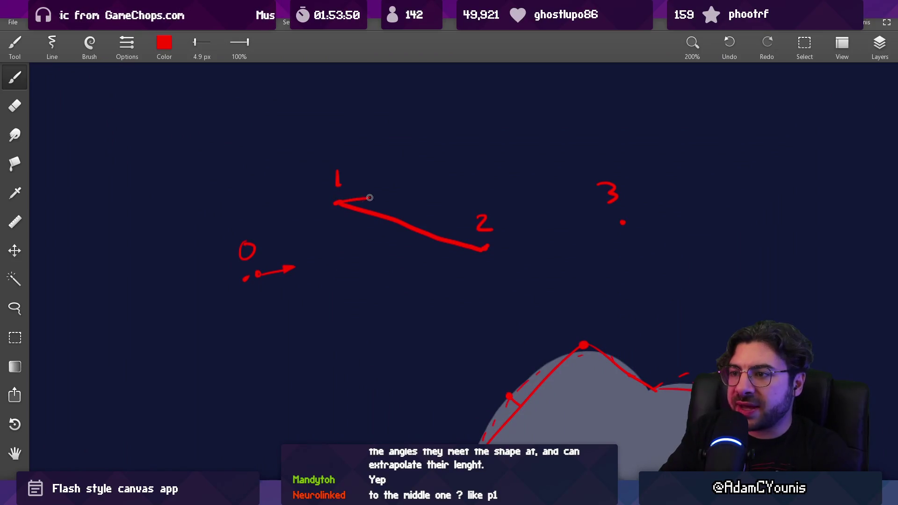
- Draw a rightward arrow at point 1, trimming it, and check the Pastebin handle code
{"action": "left_click_drag", "start_coordinate": [369, 198], "coordinate": [374, 196]}
{"action": "key", "text": "e"}
{"action": "key", "text": "b"}
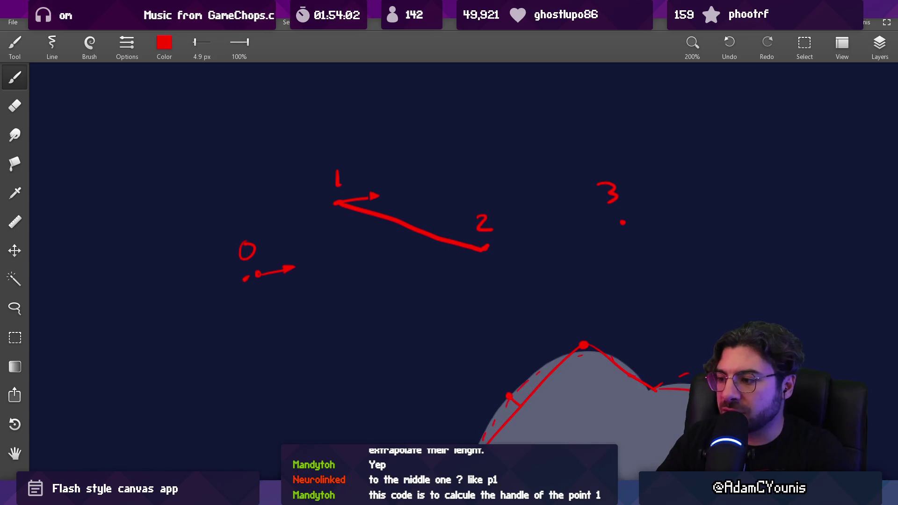
{"action": "key", "text": "alt+Tab"}
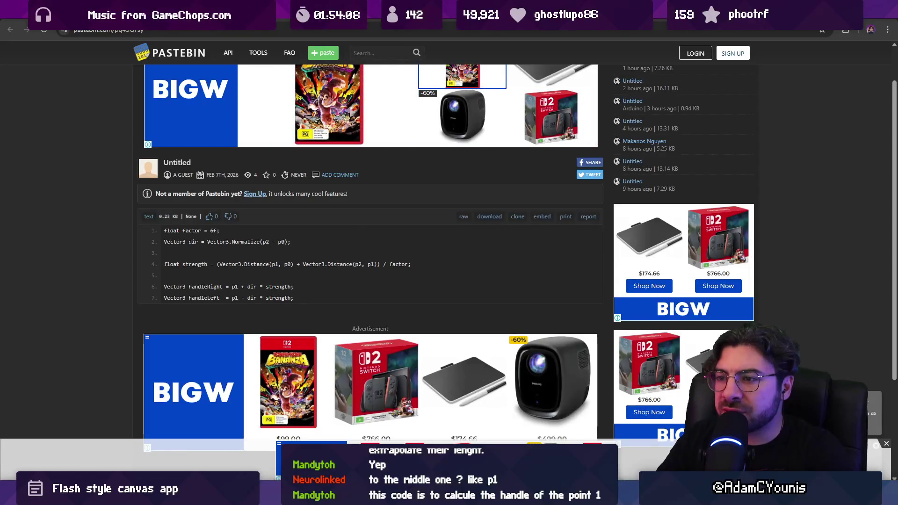
{"action": "key", "text": "alt+Tab"}
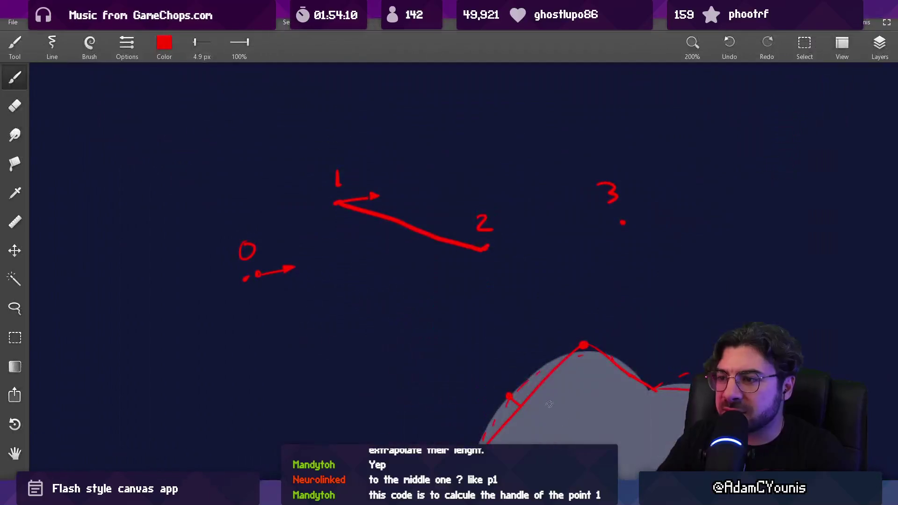
- Draw a thin line from point 0 toward point 1, then shift the sketch down to free space above
{"action": "mouse_move", "coordinate": [267, 258]}
{"action": "left_mouse_down"}
{"action": "mouse_move", "coordinate": [322, 216]}
{"action": "mouse_move", "coordinate": [460, 248]}
{"action": "left_mouse_up"}
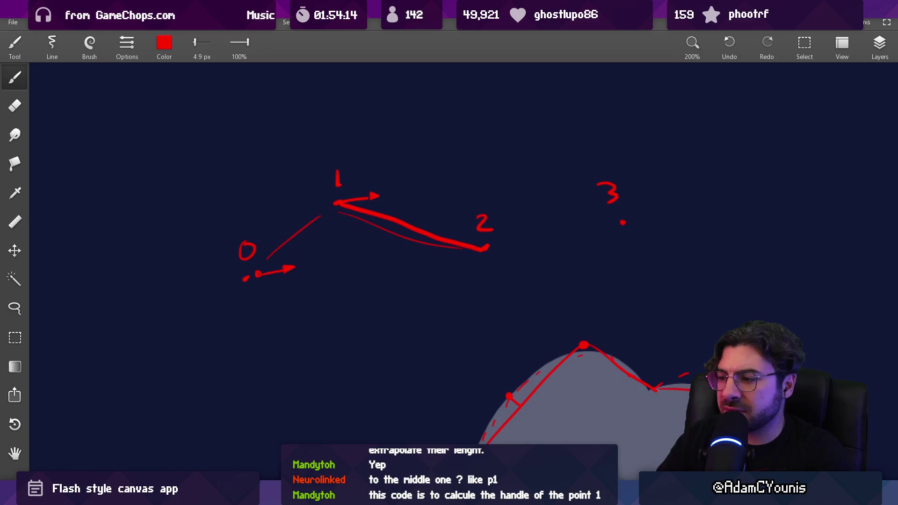
{"action": "key", "text": "alt+Tab"}
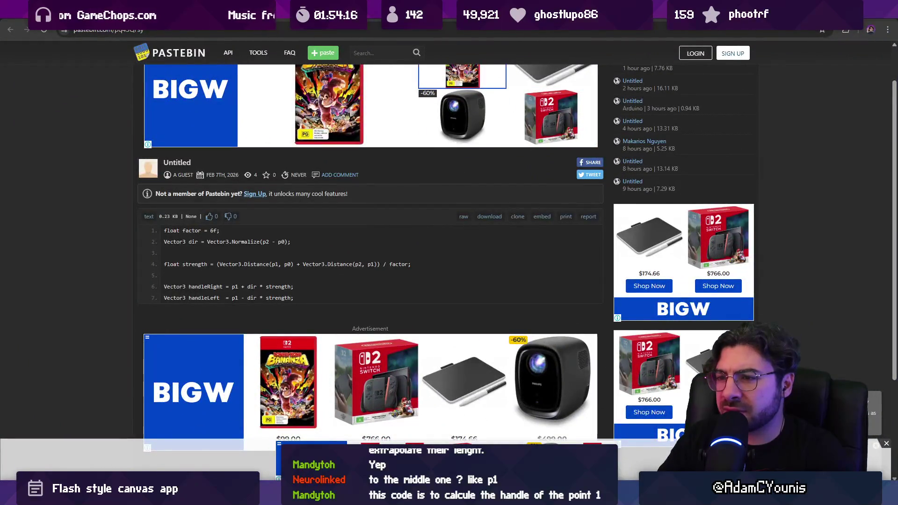
{"action": "key", "text": "alt+Tab"}
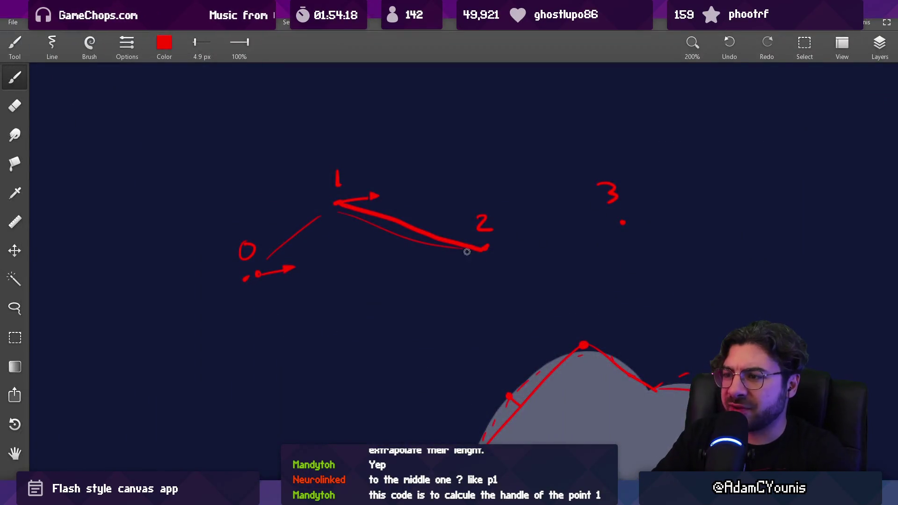
{"action": "scroll", "coordinate": [467, 251], "scroll_direction": "up", "scroll_amount": 2}
{"action": "left_click_drag", "start_coordinate": [426, 169], "coordinate": [444, 143]}
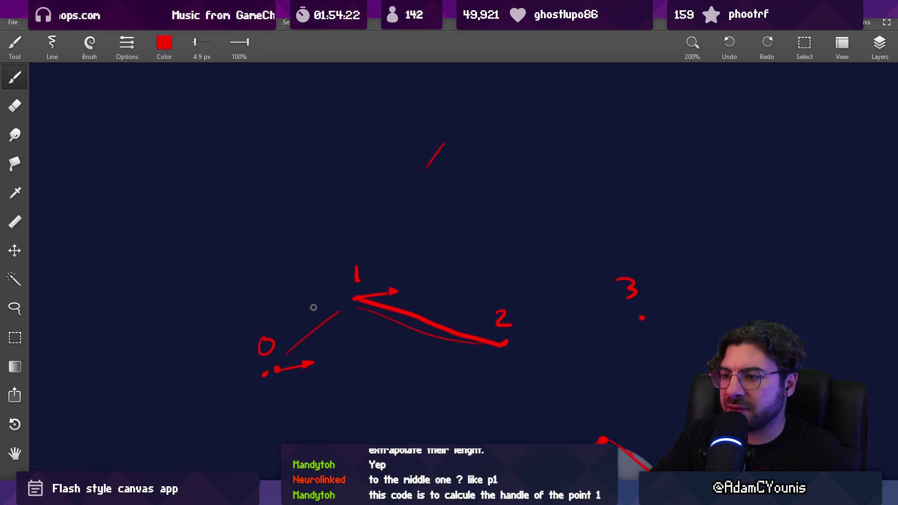
- Label the first span a and write a + b above the sketch, erasing a stray slash
{"action": "left_click_drag", "start_coordinate": [317, 306], "coordinate": [319, 315]}
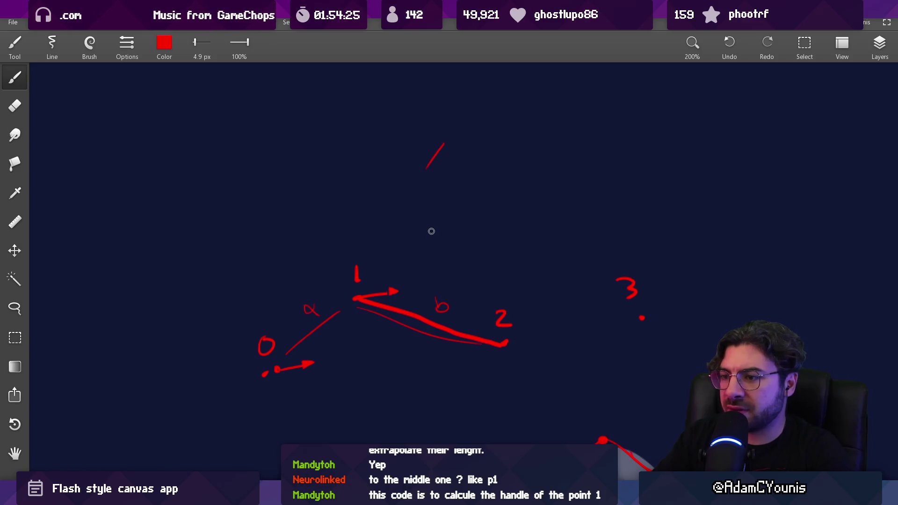
{"action": "scroll", "coordinate": [429, 232], "scroll_direction": "up", "scroll_amount": 1}
{"action": "mouse_move", "coordinate": [398, 184]}
{"action": "left_mouse_down"}
{"action": "mouse_move", "coordinate": [413, 192]}
{"action": "mouse_move", "coordinate": [453, 185]}
{"action": "left_mouse_up"}
{"action": "left_click_drag", "start_coordinate": [493, 160], "coordinate": [484, 187]}
{"action": "key", "text": "e"}
{"action": "left_click_drag", "start_coordinate": [448, 210], "coordinate": [441, 217]}
{"action": "key", "text": "b"}
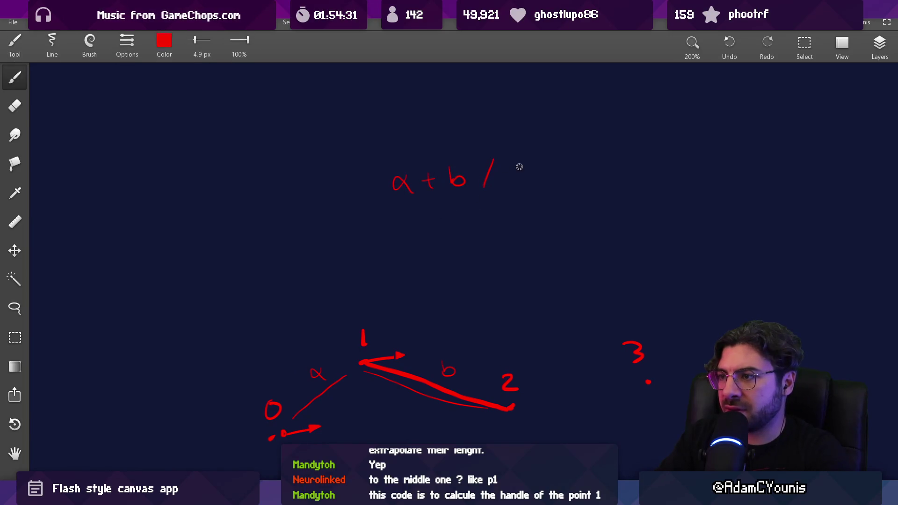
- Write / factor after a + b, then mark the factor value 6 in the Pastebin code
{"action": "left_click_drag", "start_coordinate": [519, 161], "coordinate": [506, 185]}
{"action": "left_click_drag", "start_coordinate": [508, 174], "coordinate": [530, 181]}
{"action": "mouse_move", "coordinate": [542, 172]}
{"action": "left_mouse_down"}
{"action": "mouse_move", "coordinate": [538, 180]}
{"action": "mouse_move", "coordinate": [587, 170]}
{"action": "left_mouse_up"}
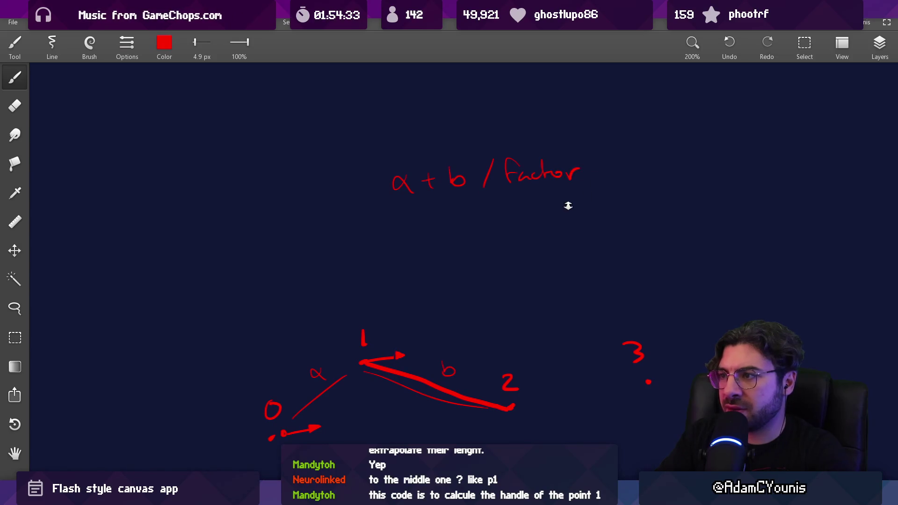
{"action": "scroll", "coordinate": [513, 242], "scroll_direction": "down", "scroll_amount": 2}
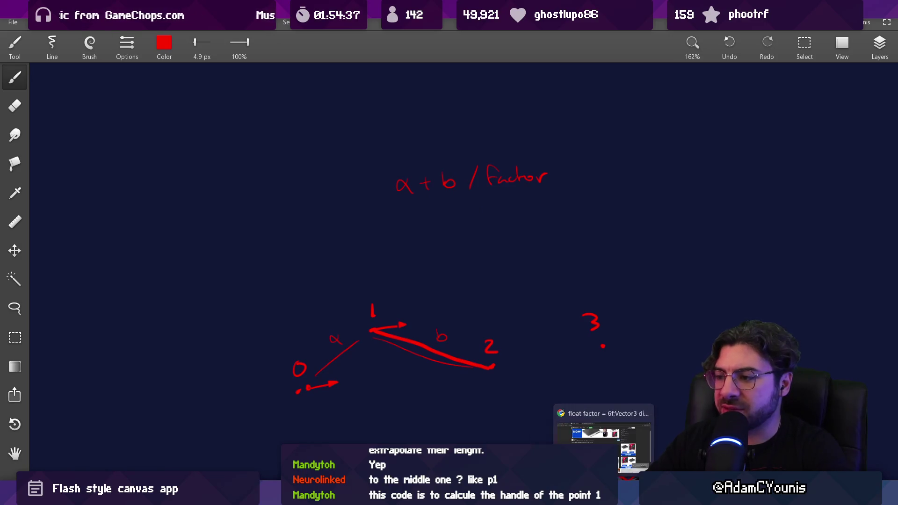
{"action": "left_click", "coordinate": [599, 437]}
{"action": "left_click_drag", "start_coordinate": [212, 231], "coordinate": [210, 231]}
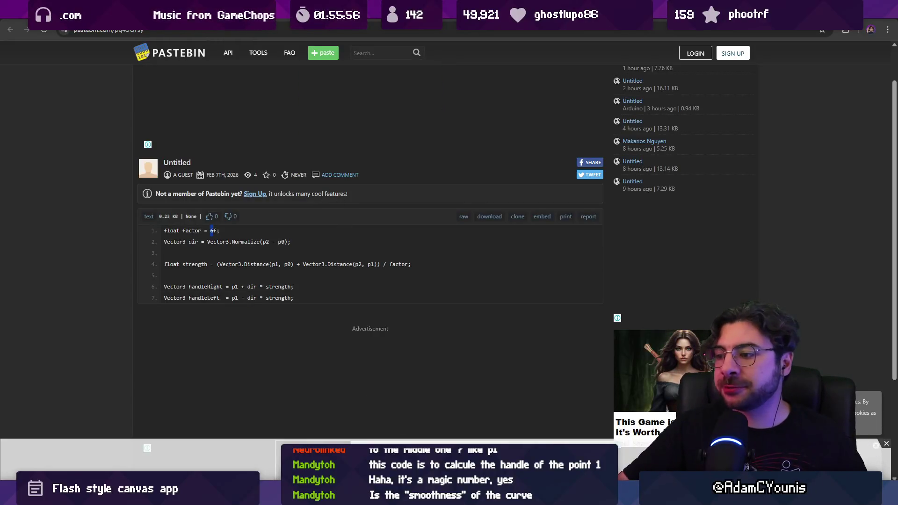
- Return from the Pastebin factor = 6f code to the a + b / factor sketch
{"action": "mouse_move", "coordinate": [542, 496]}
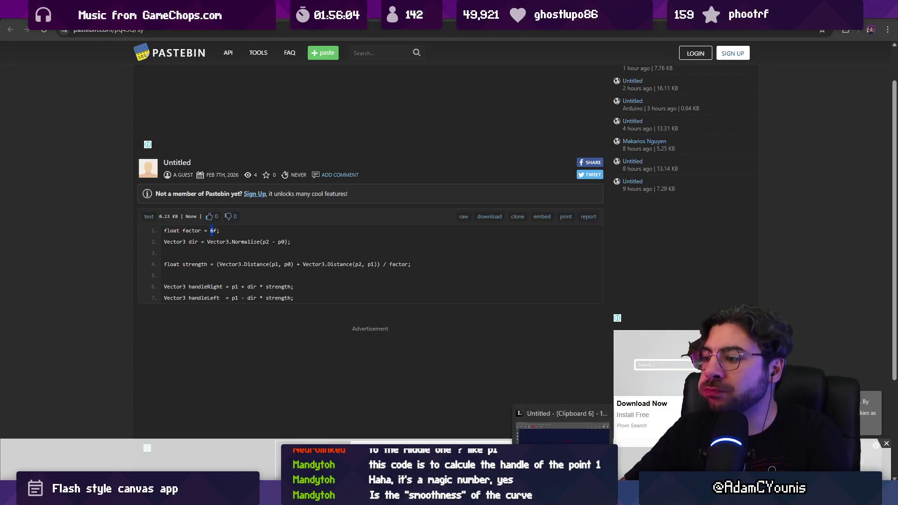
{"action": "left_click", "coordinate": [561, 430]}
{"action": "scroll", "coordinate": [397, 301], "scroll_direction": "down", "scroll_amount": 1}
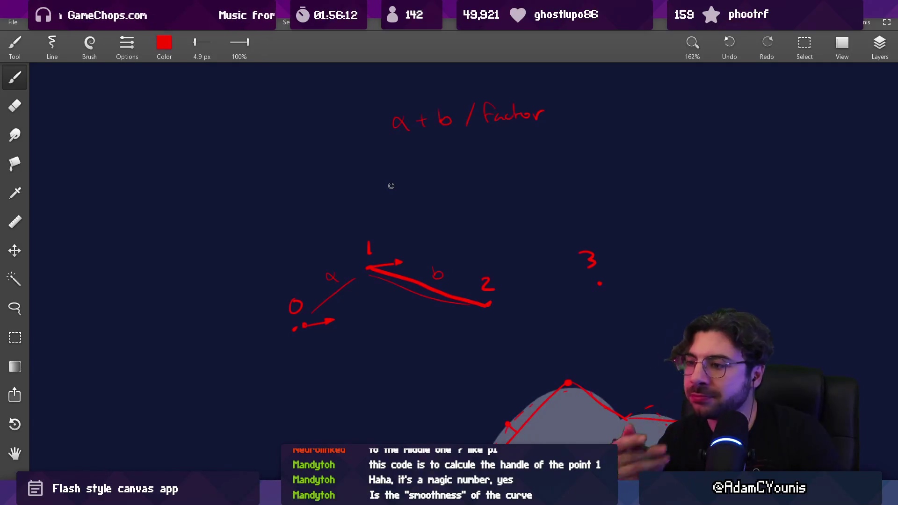
- Draw a thin line from label a to point 1 with a leftward handle, undoing a stray stroke below point 2
{"action": "scroll", "coordinate": [457, 264], "scroll_direction": "up", "scroll_amount": 5}
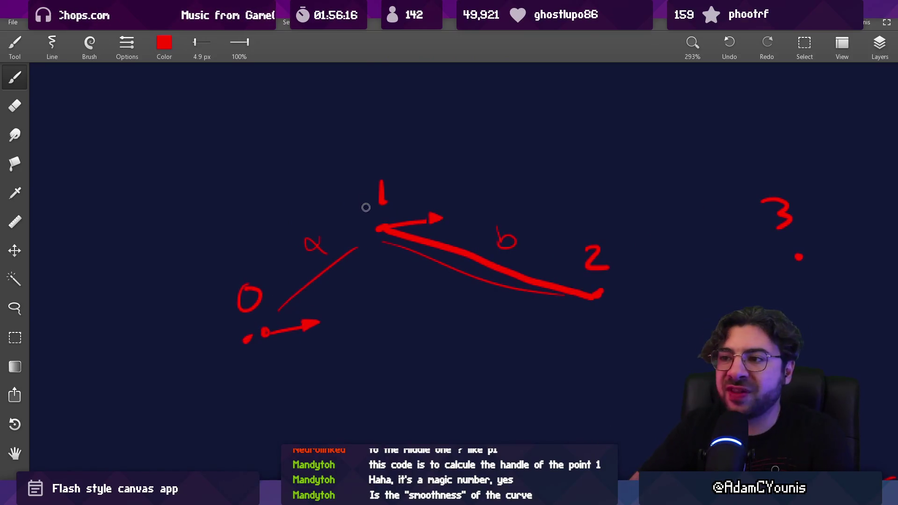
{"action": "left_click_drag", "start_coordinate": [316, 230], "coordinate": [373, 226]}
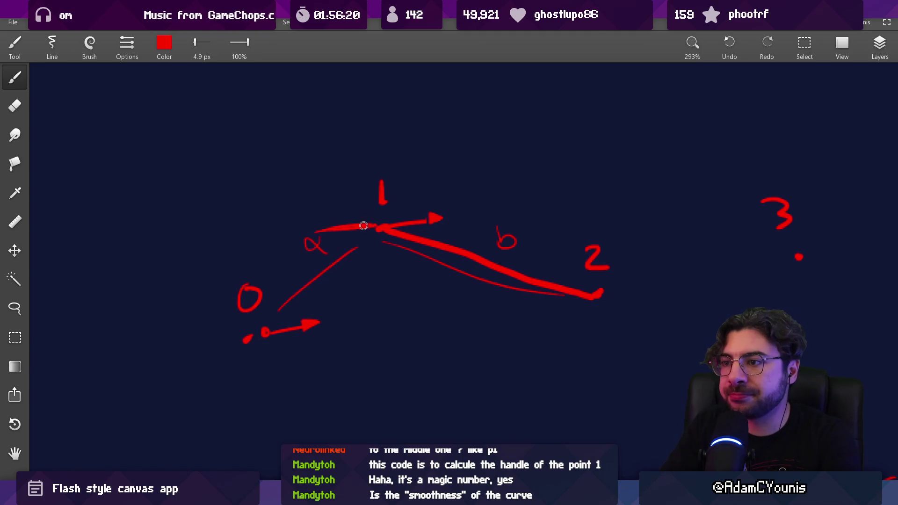
{"action": "left_click_drag", "start_coordinate": [344, 229], "coordinate": [320, 230]}
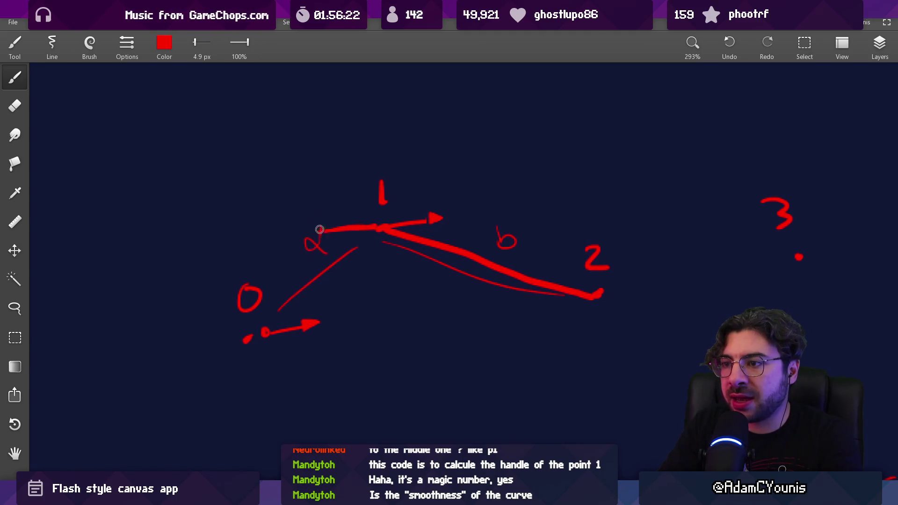
{"action": "key", "text": "e"}
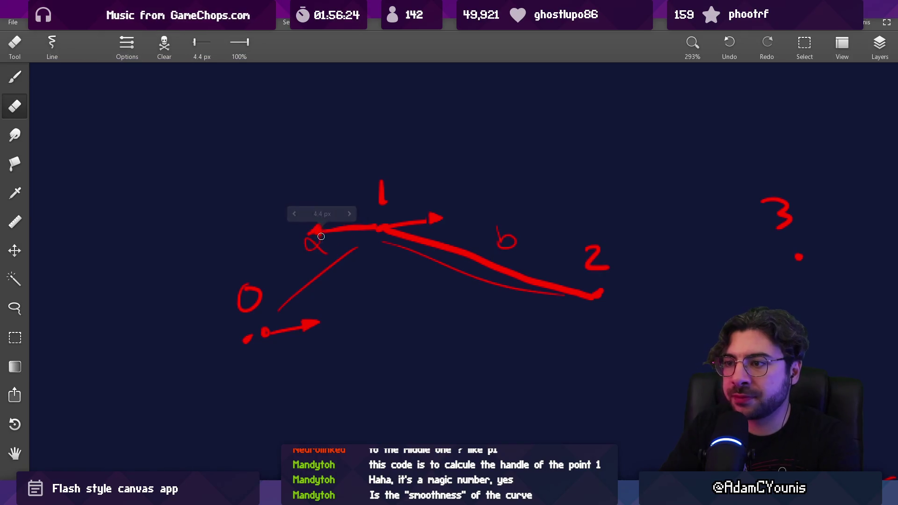
{"action": "key", "text": "b"}
{"action": "key", "text": "e"}
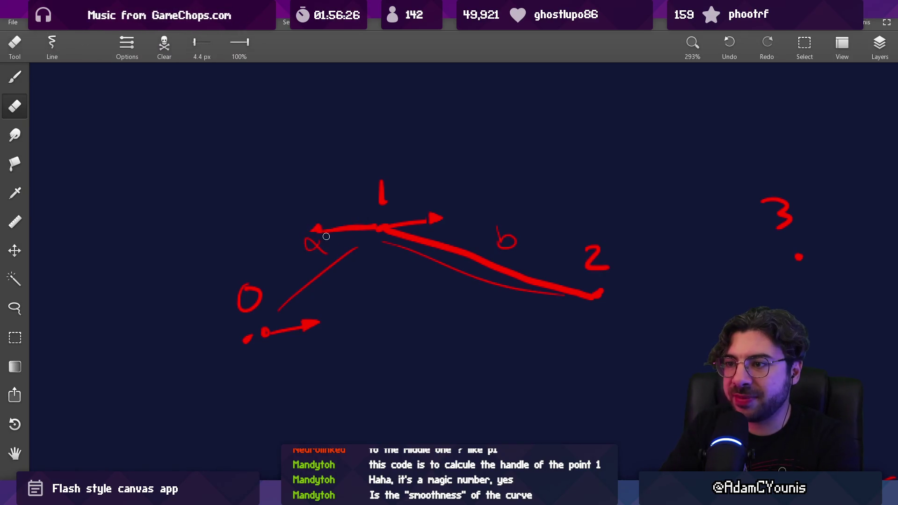
{"action": "key", "text": "b"}
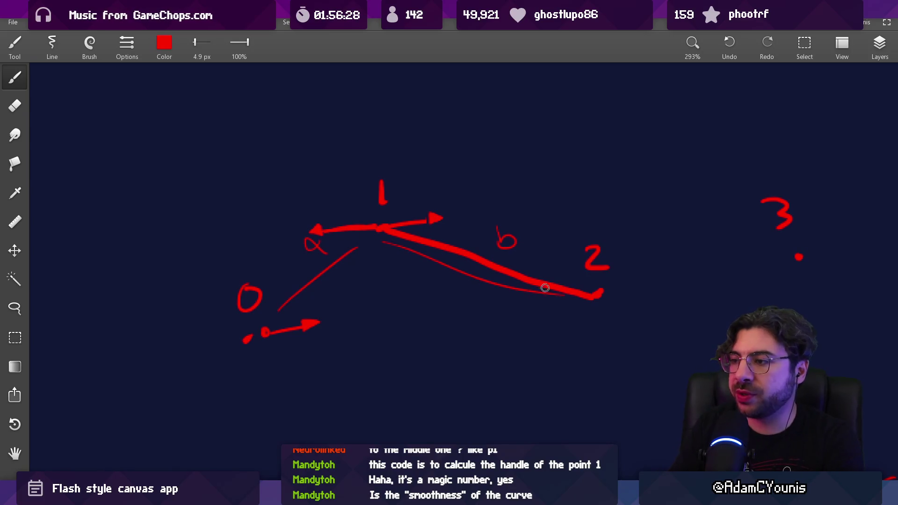
{"action": "left_click_drag", "start_coordinate": [605, 307], "coordinate": [400, 330]}
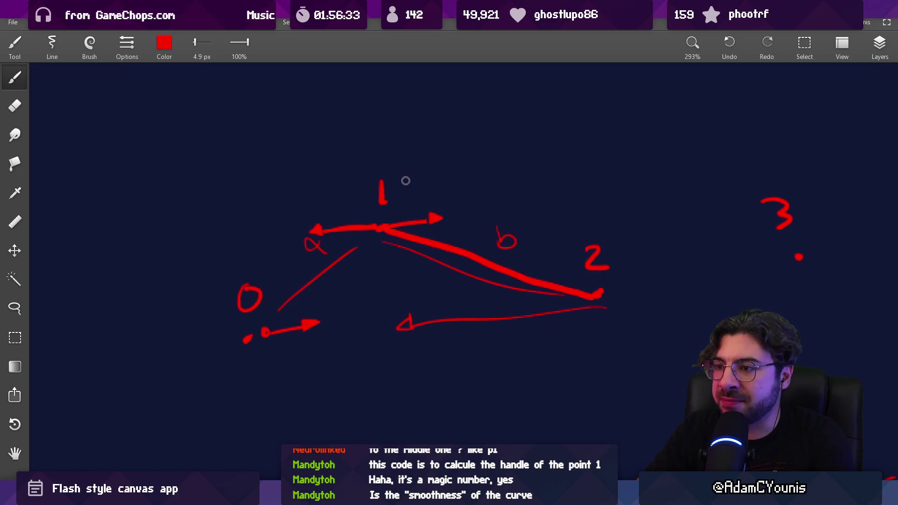
{"action": "key", "text": "ctrl+z"}
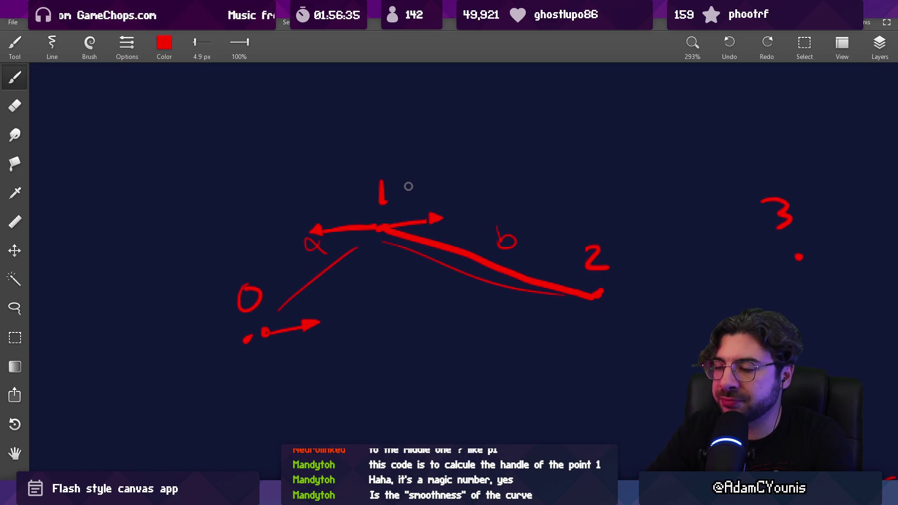
- Lasso the α label and move it slightly down-left, then select the left arrowhead at point 1
{"action": "key", "text": "l"}
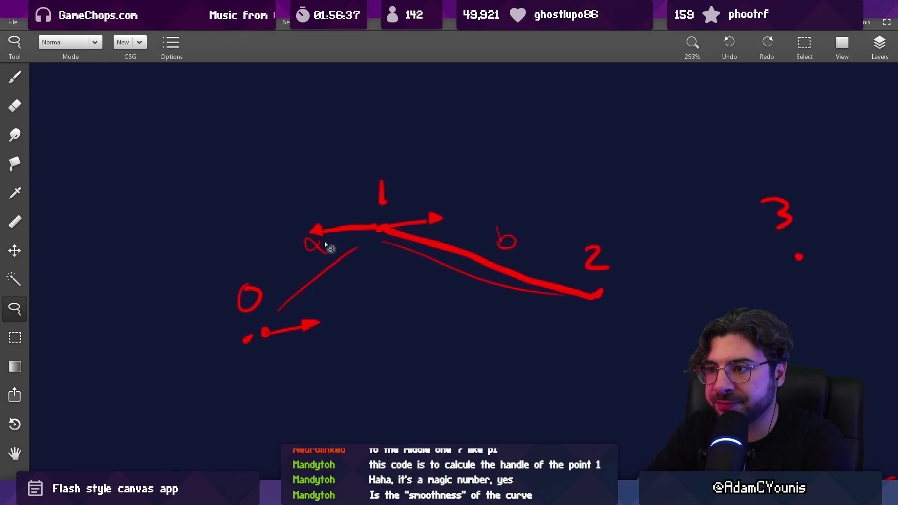
{"action": "mouse_move", "coordinate": [328, 243]}
{"action": "left_mouse_down"}
{"action": "mouse_move", "coordinate": [304, 242]}
{"action": "mouse_move", "coordinate": [334, 253]}
{"action": "mouse_move", "coordinate": [328, 244]}
{"action": "left_mouse_up"}
{"action": "left_click_drag", "start_coordinate": [324, 248], "coordinate": [316, 258]}
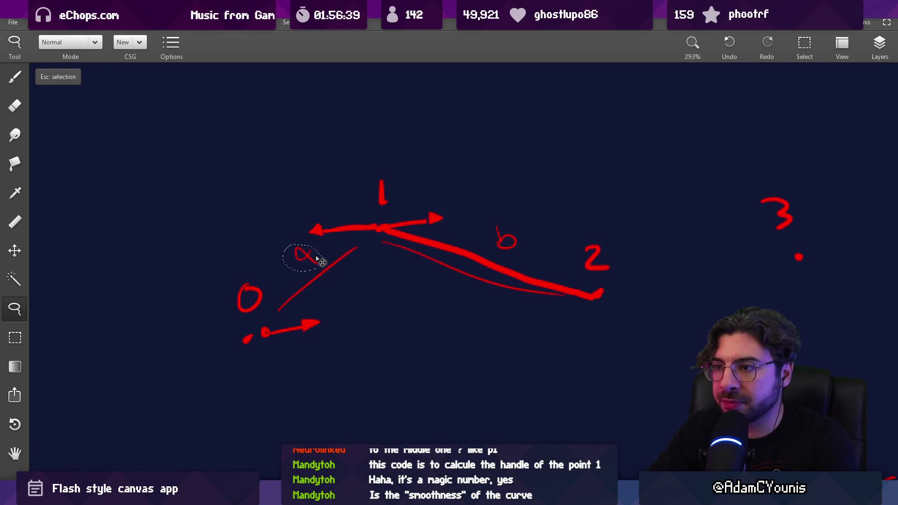
{"action": "key", "text": "b"}
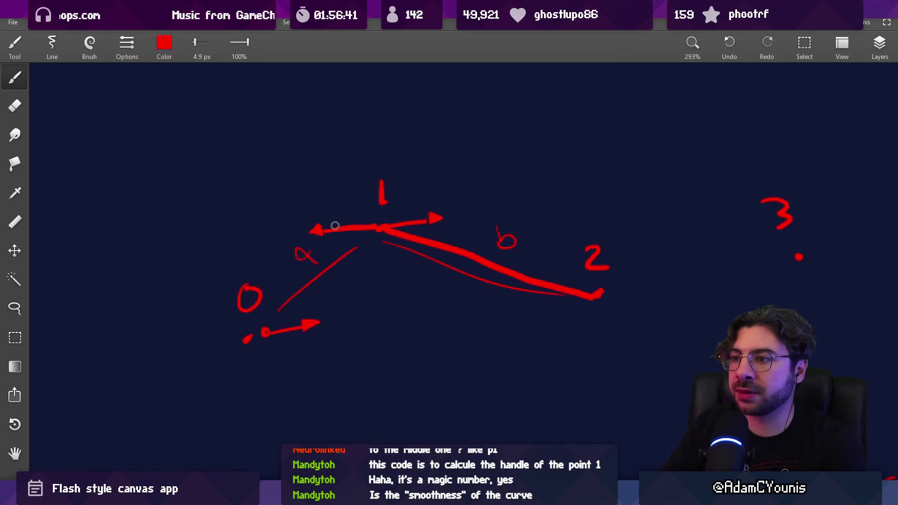
{"action": "key", "text": "e"}
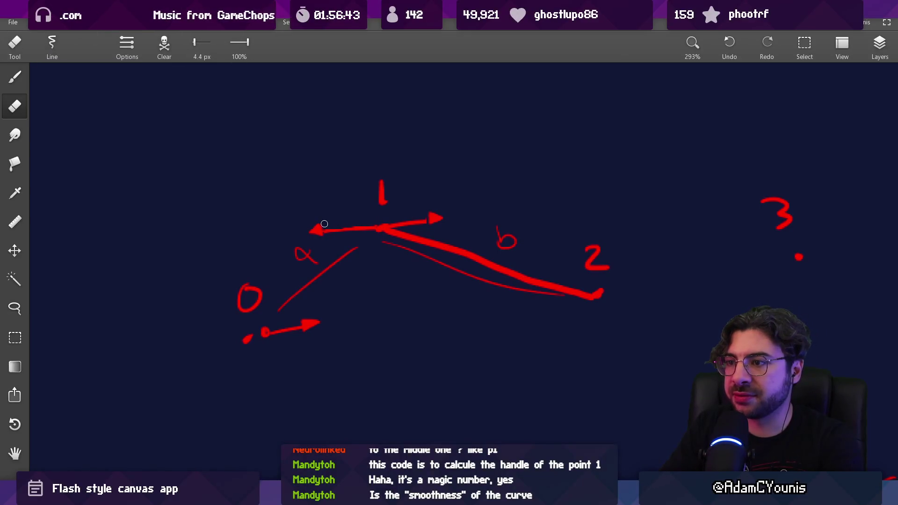
{"action": "key", "text": "l"}
{"action": "mouse_move", "coordinate": [317, 204]}
{"action": "left_mouse_down"}
{"action": "mouse_move", "coordinate": [304, 213]}
{"action": "mouse_move", "coordinate": [323, 233]}
{"action": "mouse_move", "coordinate": [310, 224]}
{"action": "left_mouse_up"}
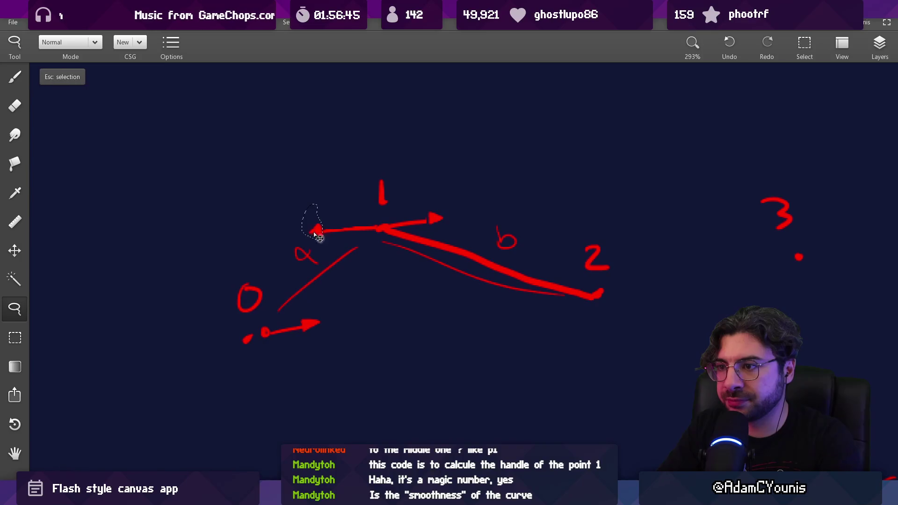
{"action": "key", "text": "b"}
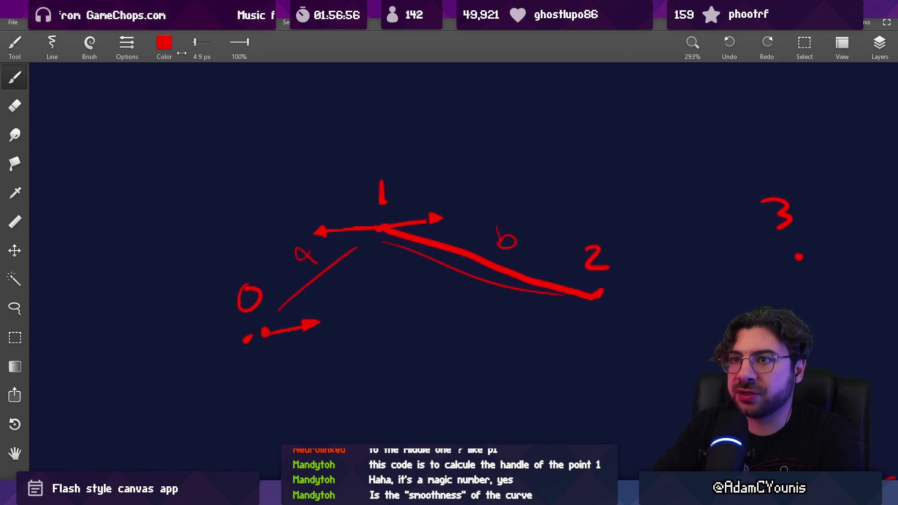
- Change the brush colour from red to a light blue
{"action": "left_click", "coordinate": [164, 42]}
{"action": "mouse_move", "coordinate": [187, 105]}
{"action": "left_mouse_down"}
{"action": "mouse_move", "coordinate": [201, 106]}
{"action": "mouse_move", "coordinate": [102, 118]}
{"action": "left_mouse_up"}
{"action": "left_click_drag", "start_coordinate": [107, 161], "coordinate": [260, 169]}
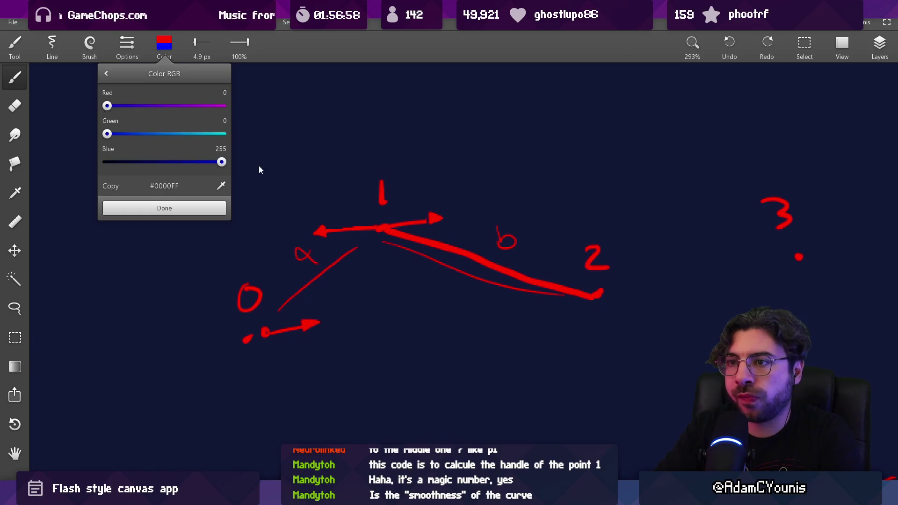
{"action": "left_click", "coordinate": [154, 134]}
{"action": "left_click", "coordinate": [174, 208]}
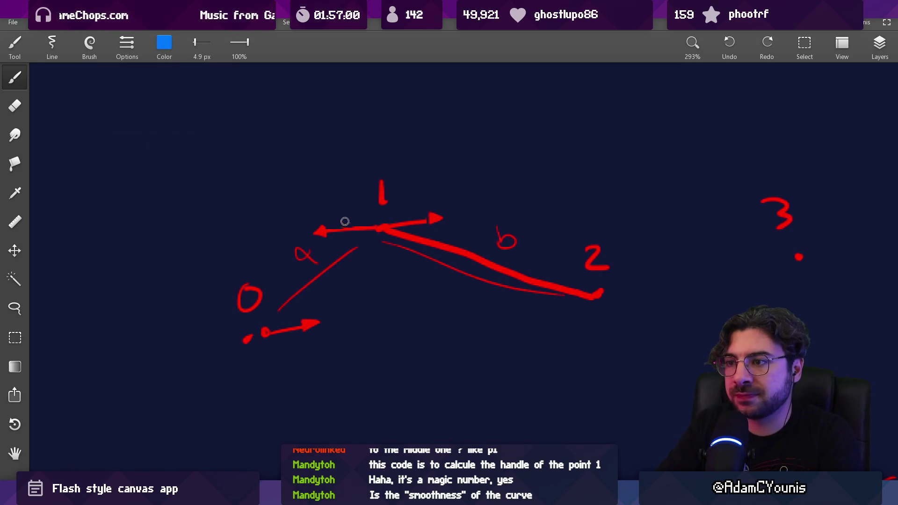
- Paint a blue handle arrow left of point 1, erasing a small gap in it
{"action": "mouse_move", "coordinate": [324, 231]}
{"action": "left_mouse_down"}
{"action": "mouse_move", "coordinate": [341, 230]}
{"action": "mouse_move", "coordinate": [323, 225]}
{"action": "mouse_move", "coordinate": [311, 236]}
{"action": "mouse_move", "coordinate": [322, 235]}
{"action": "left_mouse_up"}
{"action": "key", "text": "e"}
{"action": "left_click", "coordinate": [325, 233]}
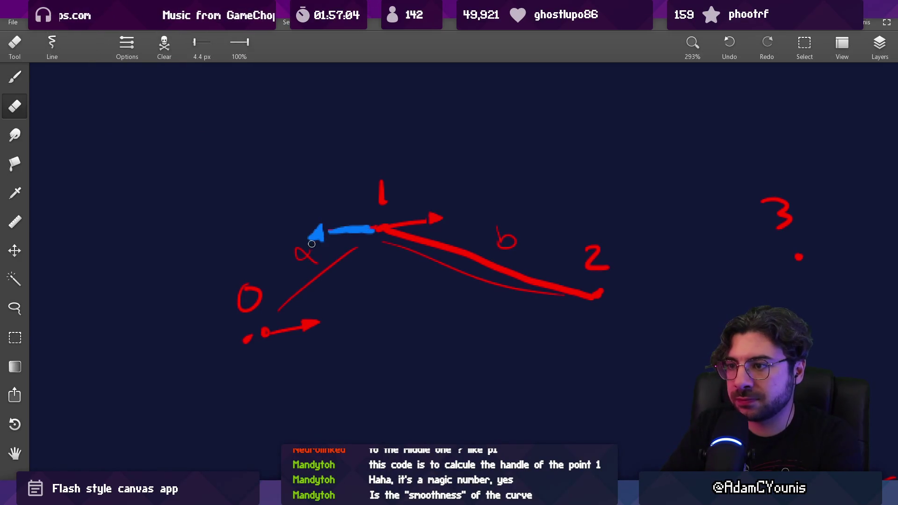
{"action": "key", "text": "b"}
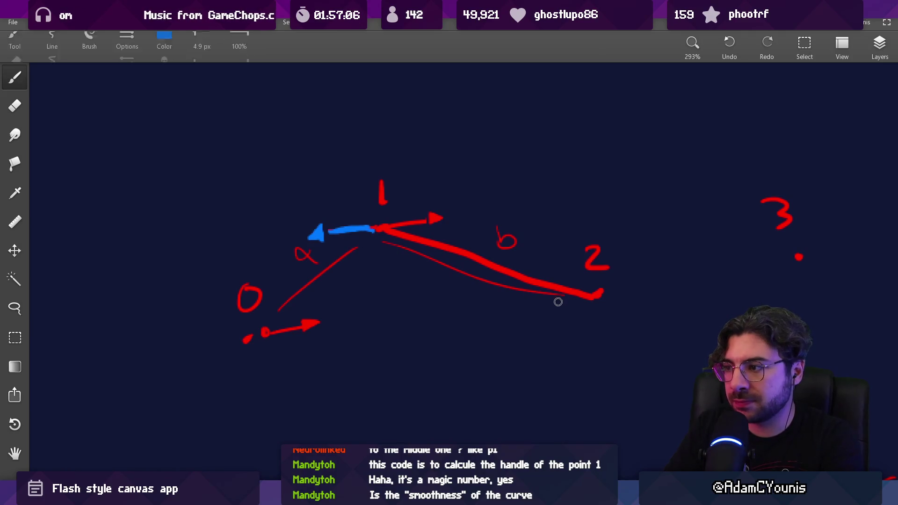
- Paint and trim a blue handle arrow below point 2, then shorten point 1's blue handle
{"action": "mouse_move", "coordinate": [579, 304]}
{"action": "left_mouse_down"}
{"action": "mouse_move", "coordinate": [535, 299]}
{"action": "mouse_move", "coordinate": [527, 309]}
{"action": "mouse_move", "coordinate": [572, 302]}
{"action": "left_mouse_up"}
{"action": "key", "text": "e"}
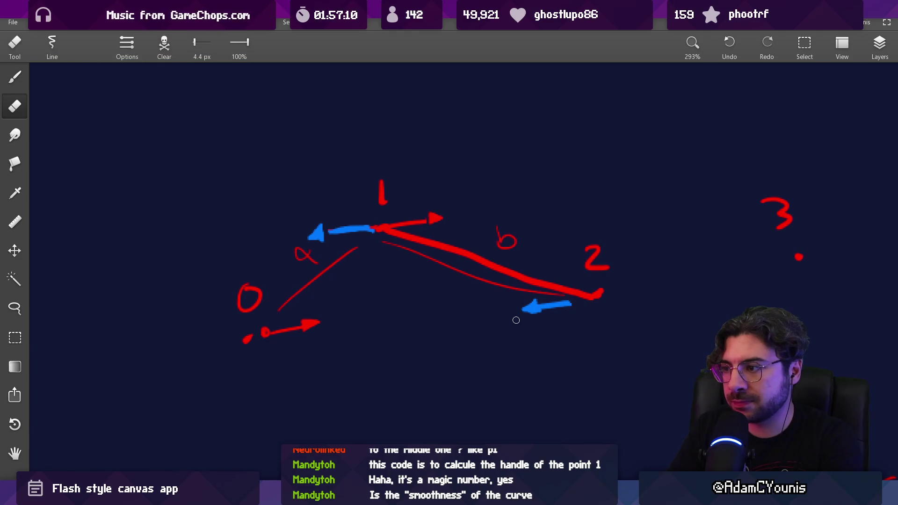
{"action": "mouse_move", "coordinate": [517, 315]}
{"action": "left_mouse_down"}
{"action": "mouse_move", "coordinate": [532, 301]}
{"action": "mouse_move", "coordinate": [541, 306]}
{"action": "left_mouse_up"}
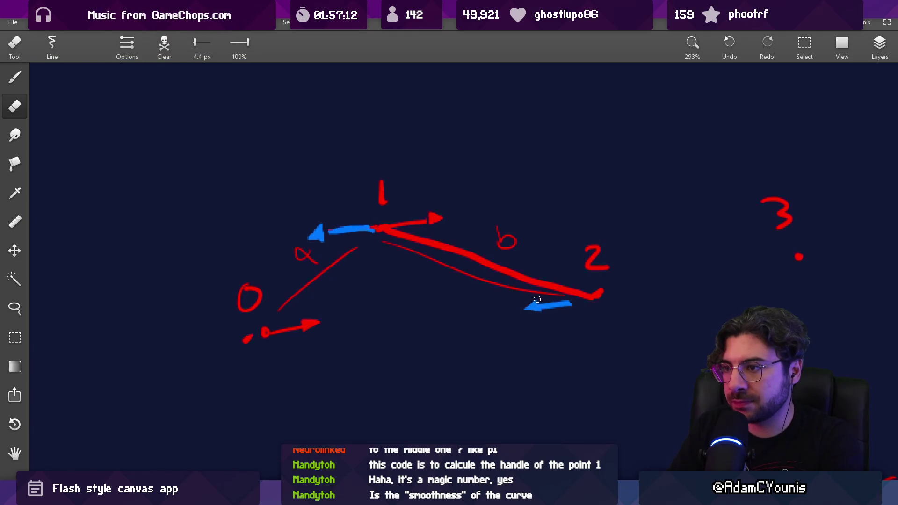
{"action": "scroll", "coordinate": [510, 283], "scroll_direction": "down", "scroll_amount": 3}
{"action": "scroll", "coordinate": [407, 218], "scroll_direction": "up", "scroll_amount": 3}
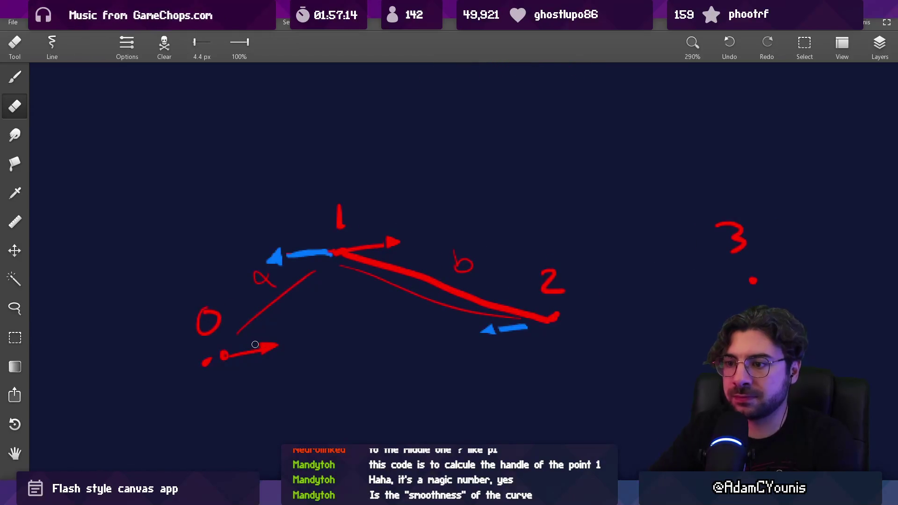
{"action": "left_click_drag", "start_coordinate": [254, 345], "coordinate": [261, 360]}
{"action": "scroll", "coordinate": [402, 241], "scroll_direction": "down", "scroll_amount": 2}
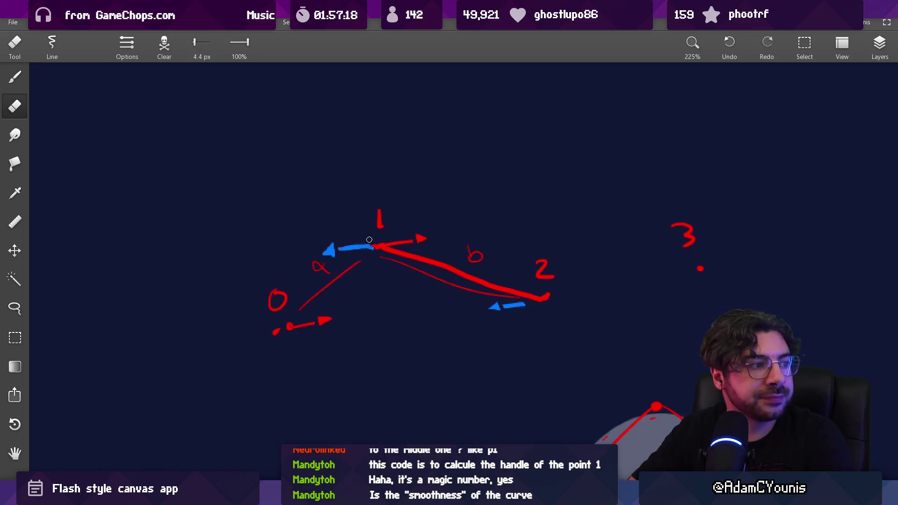
{"action": "left_click_drag", "start_coordinate": [373, 245], "coordinate": [368, 247]}
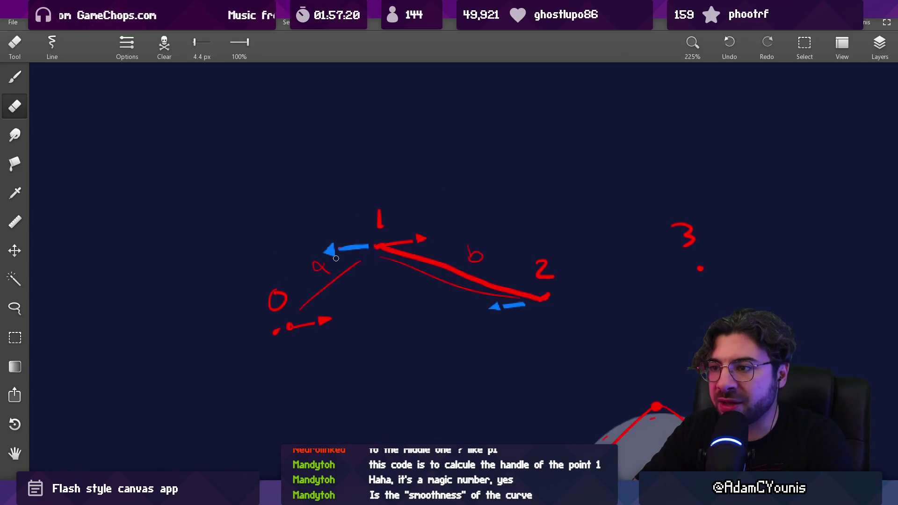
{"action": "key", "text": "b"}
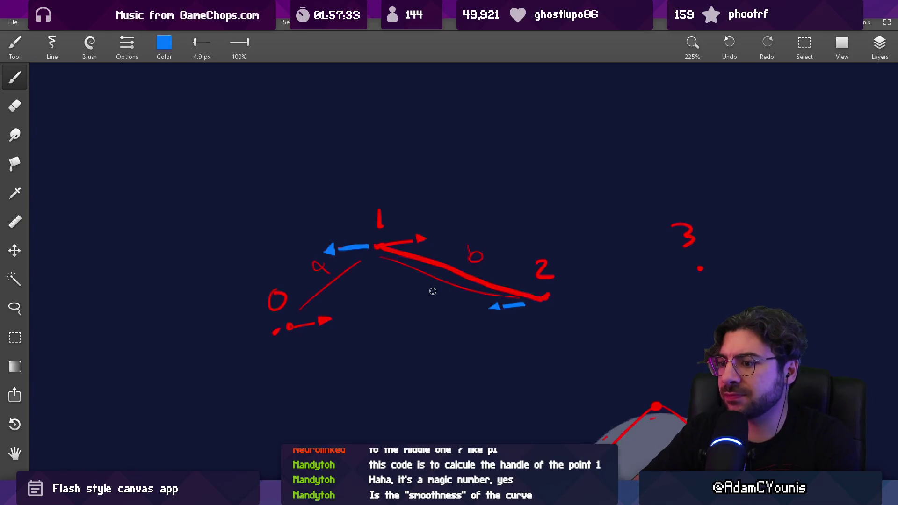
{"action": "key", "text": "alt+Tab"}
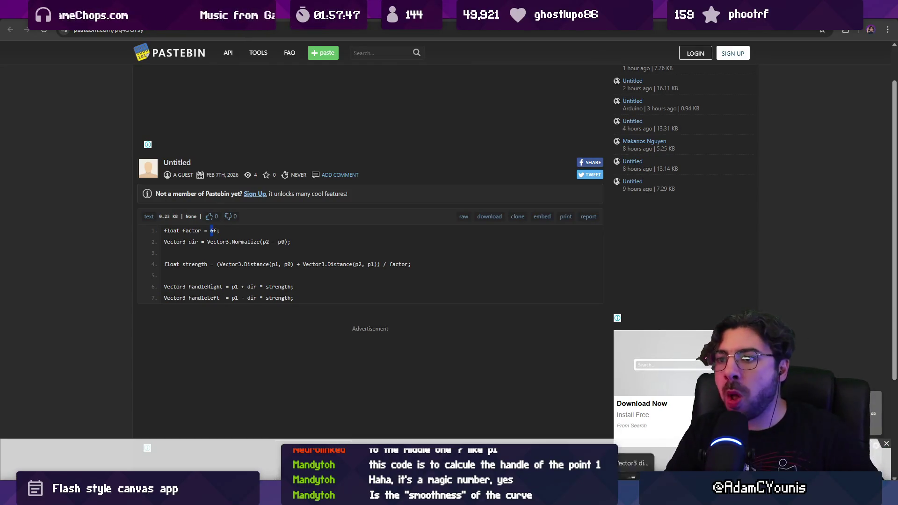
- Switch from the Pastebin code, via the canvas app, back to the Flash document
{"action": "mouse_move", "coordinate": [603, 493]}
{"action": "key", "text": "alt+Tab"}
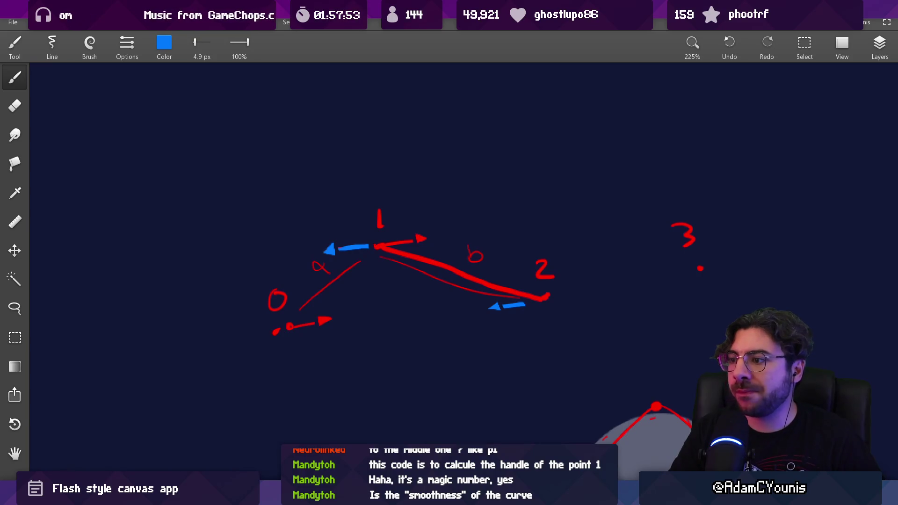
{"action": "left_click", "coordinate": [601, 423]}
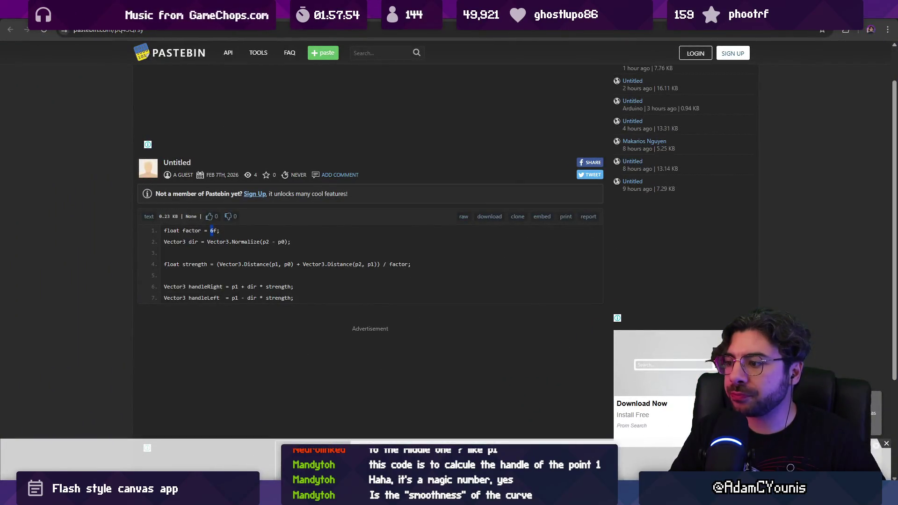
{"action": "key", "text": "alt+Tab"}
{"action": "key", "text": "alt+Tab"}
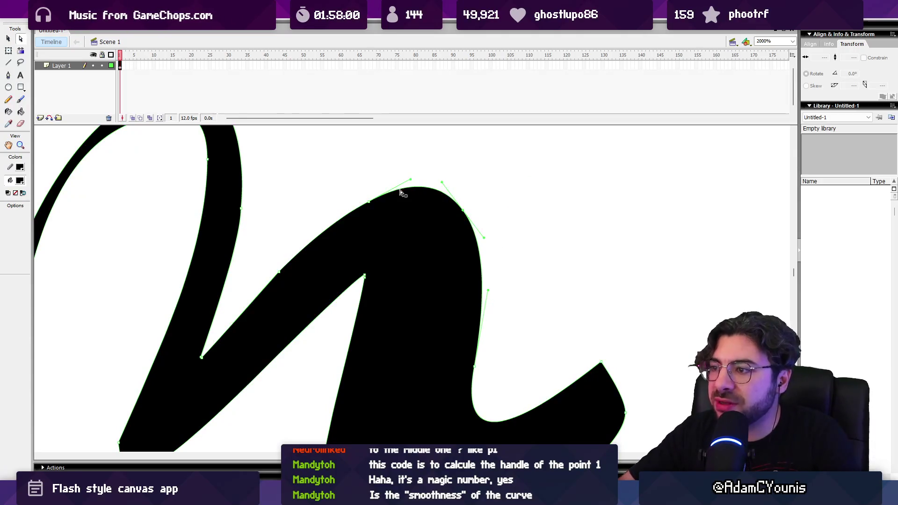
- Select the anchor on the black curve's top bend to show its tangent handles
{"action": "left_click", "coordinate": [370, 203]}
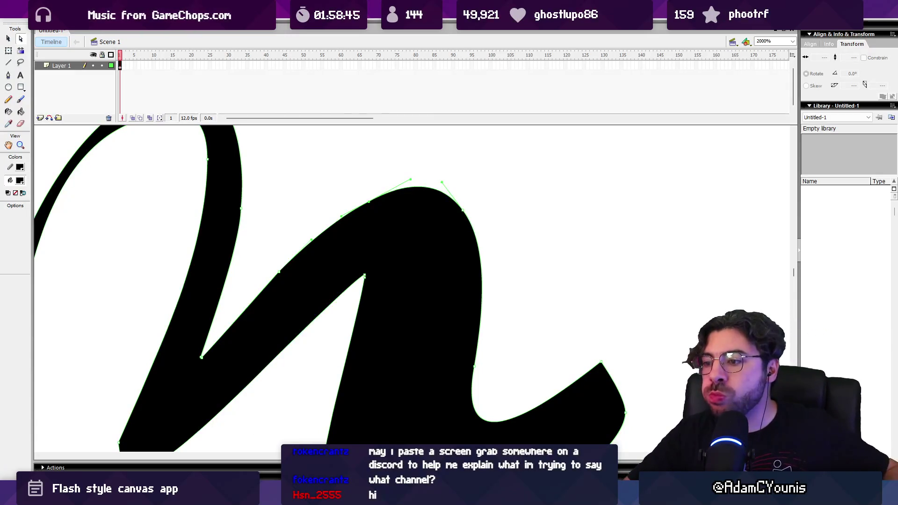
{"action": "mouse_move", "coordinate": [419, 498]}
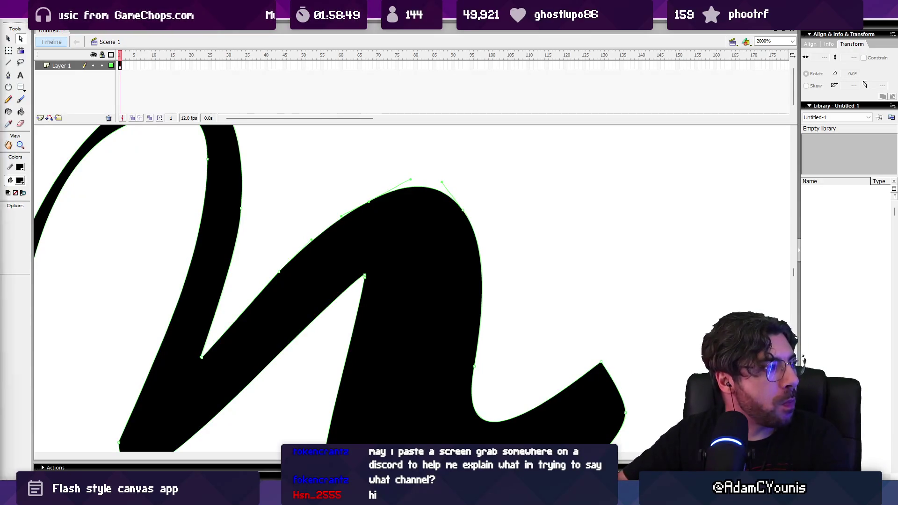
{"action": "left_click", "coordinate": [419, 498]}
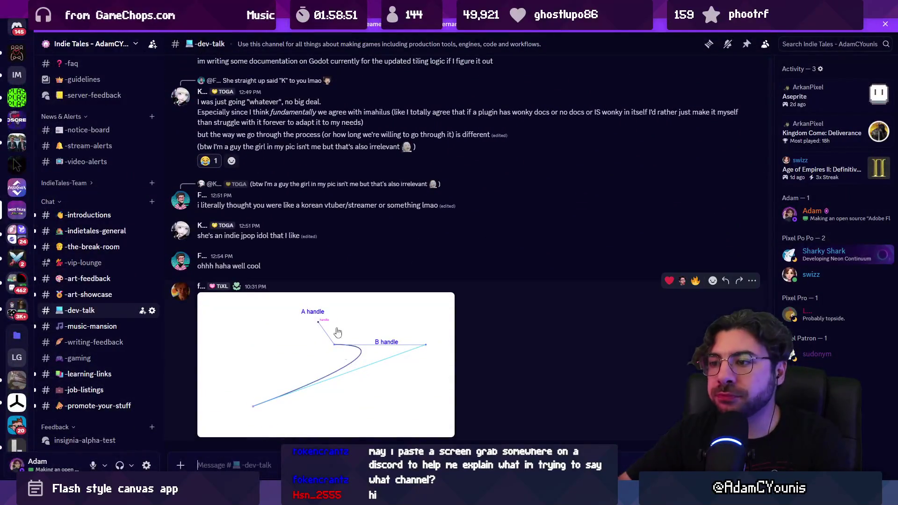
- Enlarge the A handle / B handle curve diagram posted in #dev-talk
{"action": "left_click", "coordinate": [347, 361]}
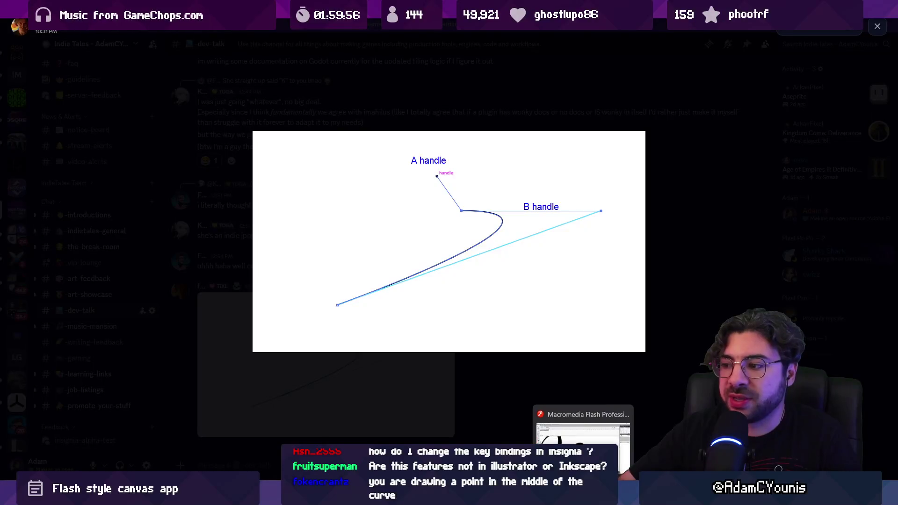
{"action": "left_click", "coordinate": [580, 423]}
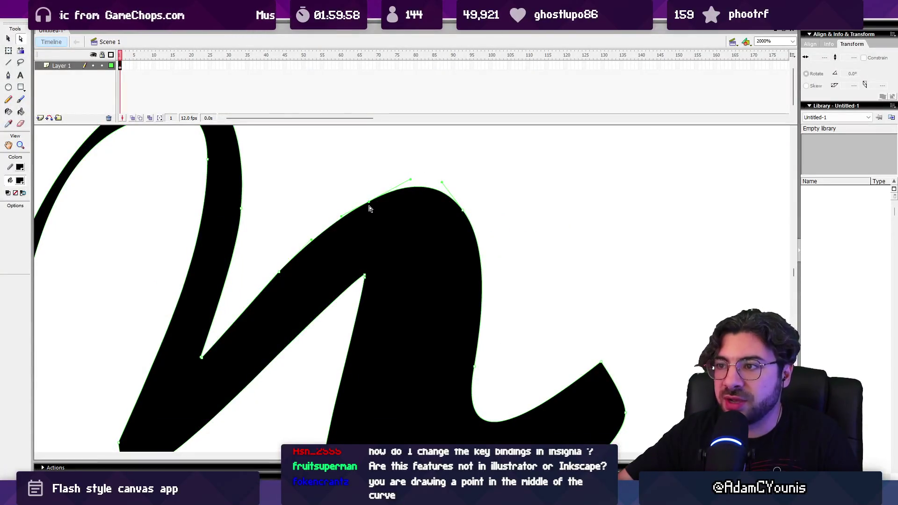
- Show the Bézier handles of the loop's top anchor and right-curve anchors, then return to Sketchable
{"action": "scroll", "coordinate": [225, 221], "scroll_direction": "up", "scroll_amount": 3}
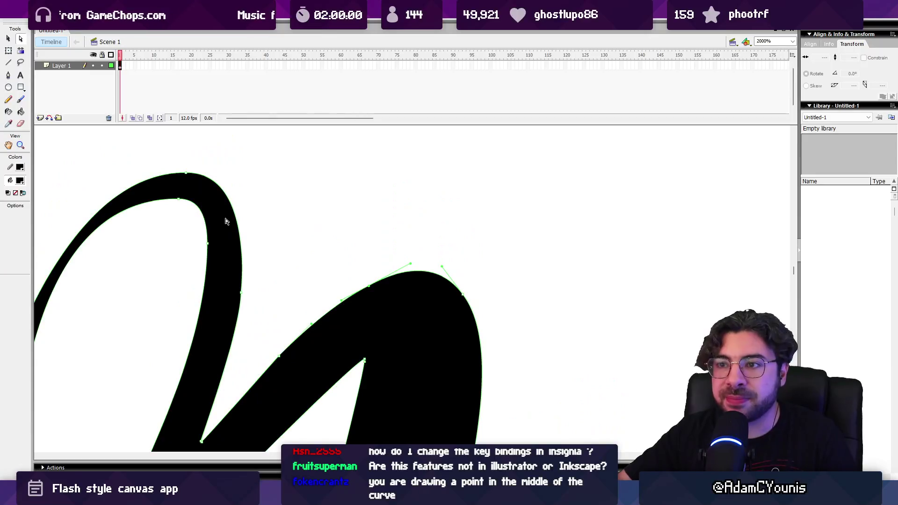
{"action": "left_click", "coordinate": [187, 175]}
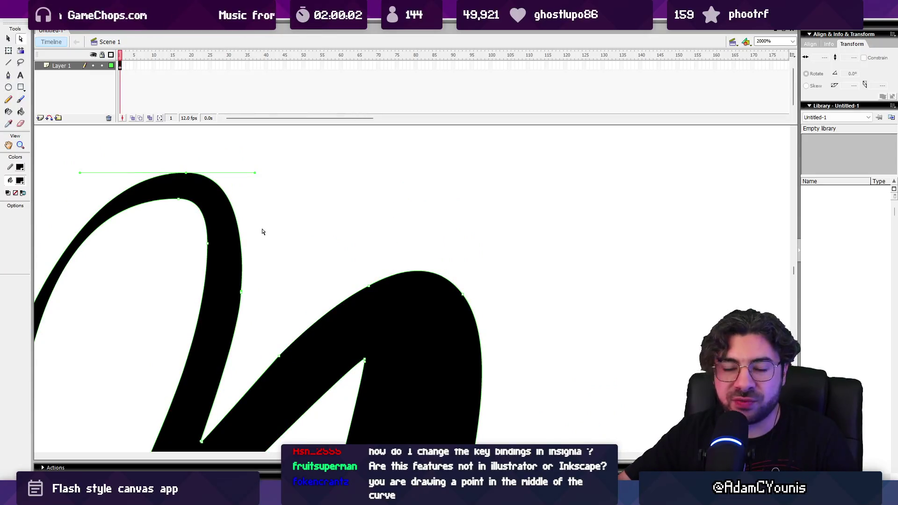
{"action": "left_click", "coordinate": [371, 287]}
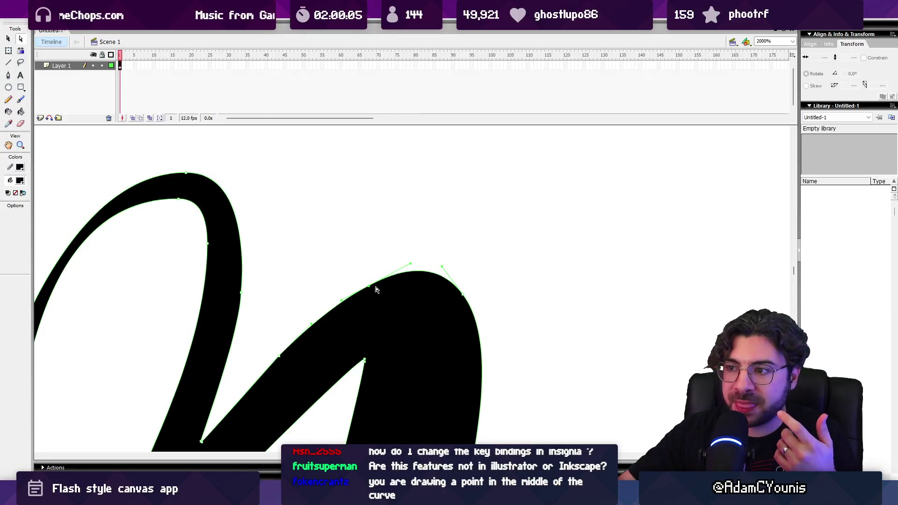
{"action": "left_click", "coordinate": [464, 297]}
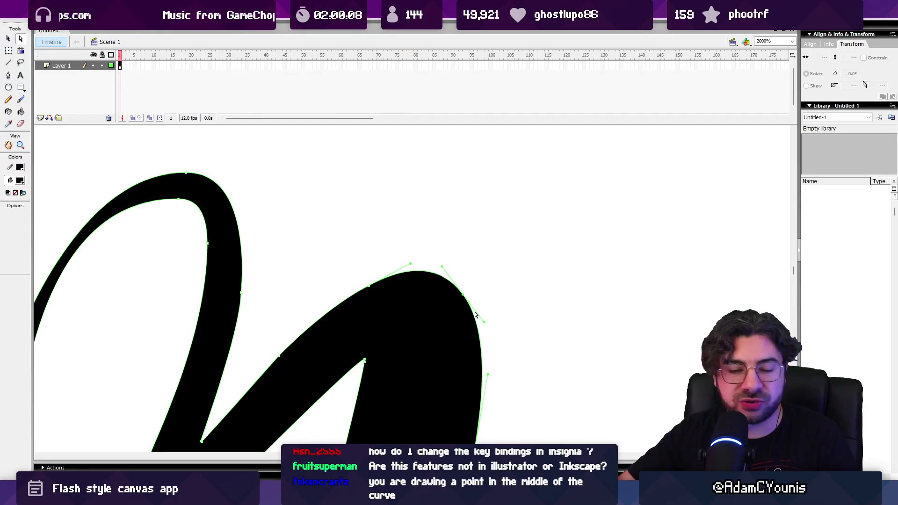
{"action": "scroll", "coordinate": [474, 312], "scroll_direction": "down", "scroll_amount": 2}
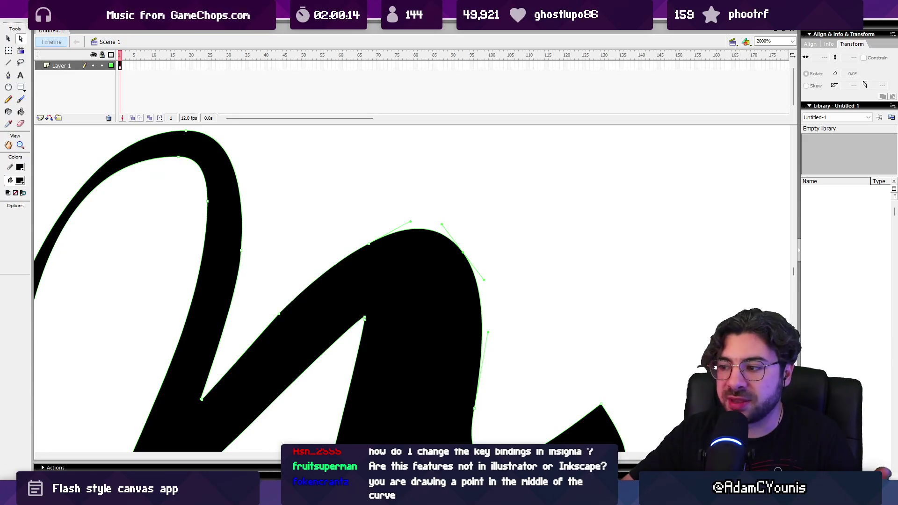
{"action": "key", "text": "alt+Tab"}
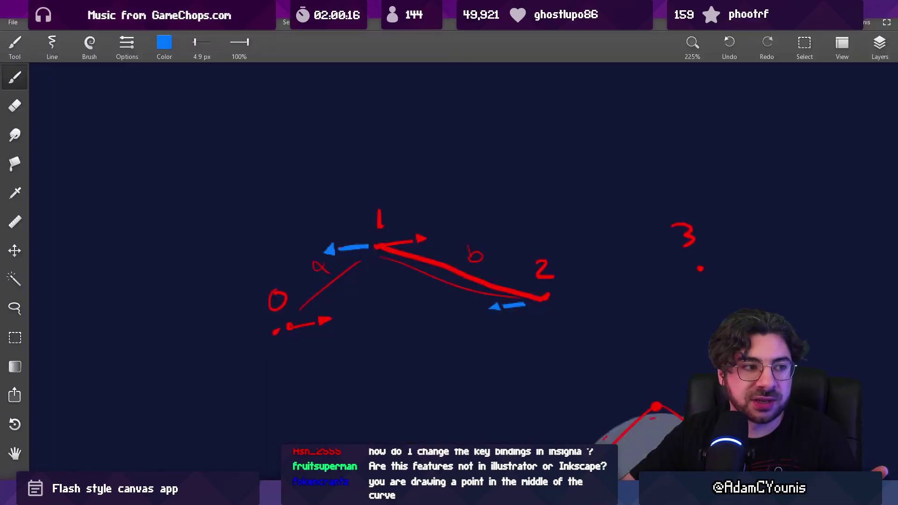
- Zoom around the red curve diagram, then bring the Impasto sketch window forward
{"action": "scroll", "coordinate": [444, 314], "scroll_direction": "down", "scroll_amount": 5}
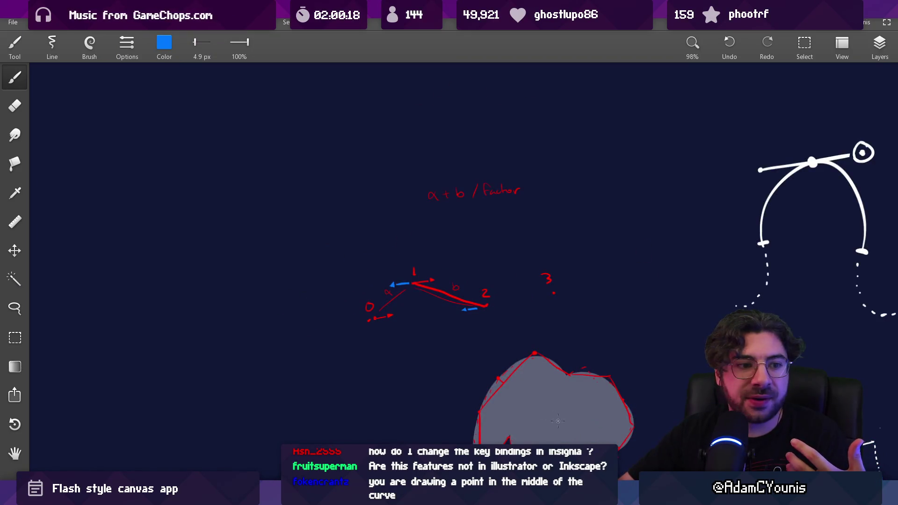
{"action": "scroll", "coordinate": [558, 421], "scroll_direction": "up", "scroll_amount": 4}
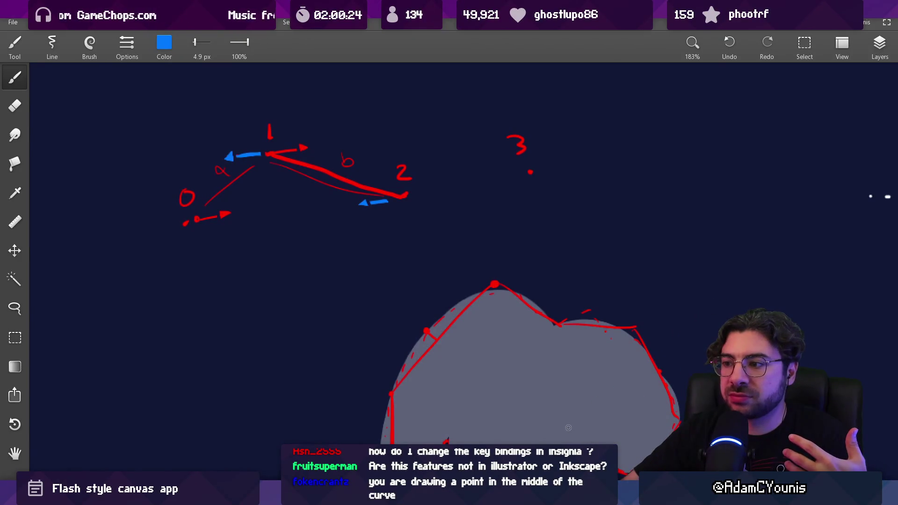
{"action": "scroll", "coordinate": [408, 355], "scroll_direction": "down", "scroll_amount": 3}
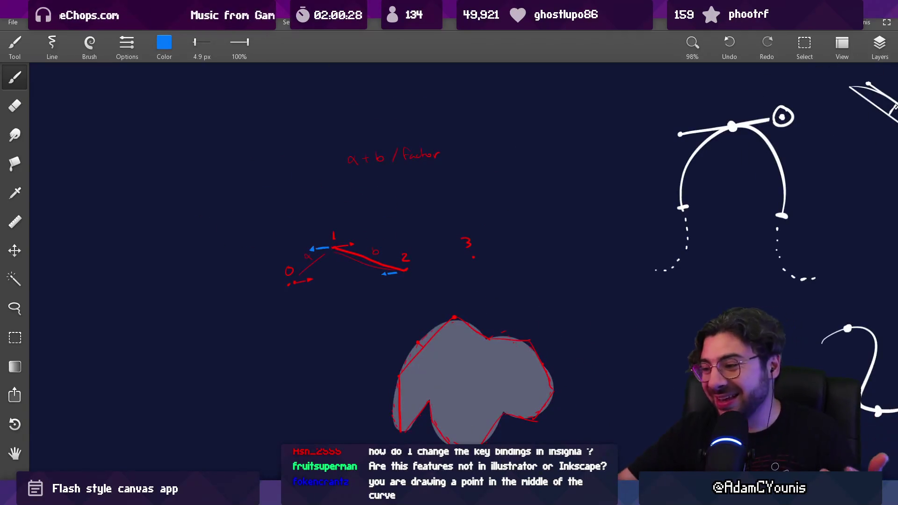
{"action": "left_click", "coordinate": [625, 432]}
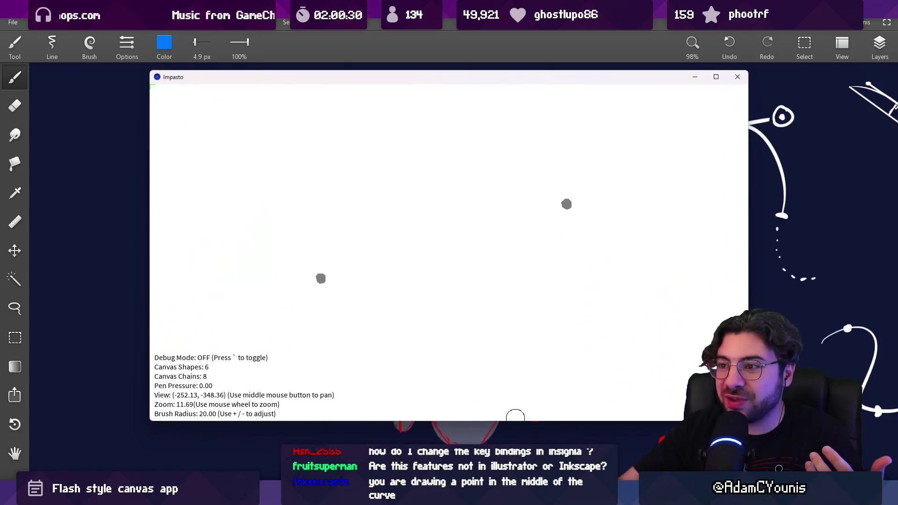
- Switch from Impasto back to the 0–3 handle sketch on the whiteboard
{"action": "key", "text": "alt+Tab"}
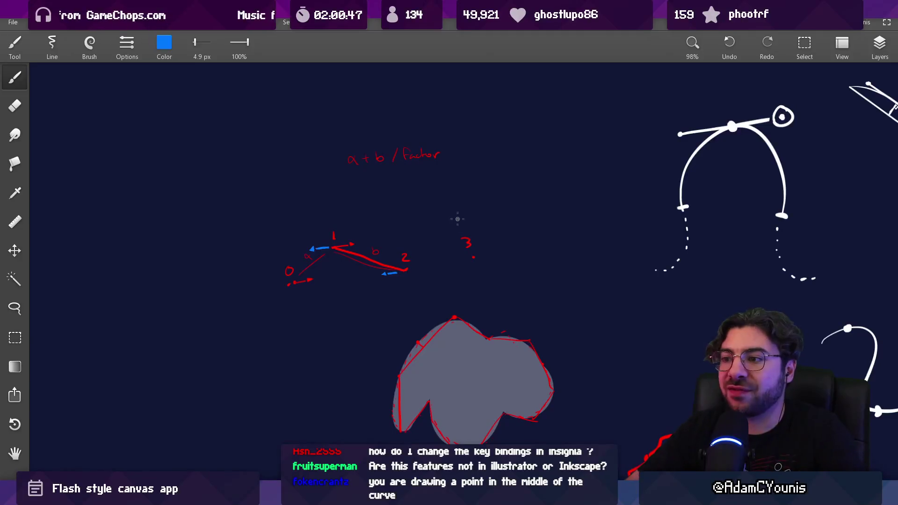
- In empty space, sketch a blue arched curve with a dotted handle line across its peak, then switch to Discord
{"action": "scroll", "coordinate": [514, 235], "scroll_direction": "down", "scroll_amount": 6}
{"action": "scroll", "coordinate": [424, 238], "scroll_direction": "up", "scroll_amount": 5}
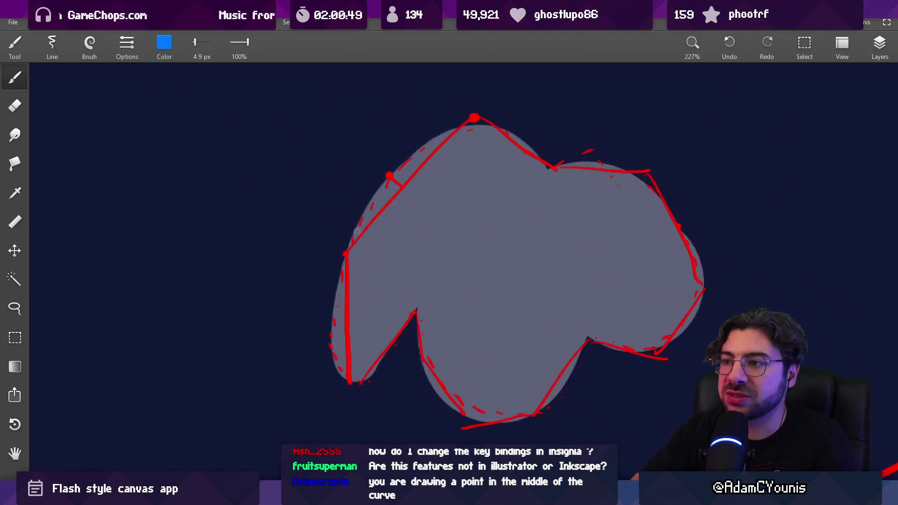
{"action": "scroll", "coordinate": [401, 216], "scroll_direction": "left", "scroll_amount": 5}
{"action": "mouse_move", "coordinate": [184, 275]}
{"action": "left_mouse_down"}
{"action": "mouse_move", "coordinate": [354, 160]}
{"action": "mouse_move", "coordinate": [488, 281]}
{"action": "left_mouse_up"}
{"action": "mouse_move", "coordinate": [280, 176]}
{"action": "left_mouse_down"}
{"action": "mouse_move", "coordinate": [363, 156]}
{"action": "mouse_move", "coordinate": [431, 156]}
{"action": "left_mouse_up"}
{"action": "left_click", "coordinate": [283, 179]}
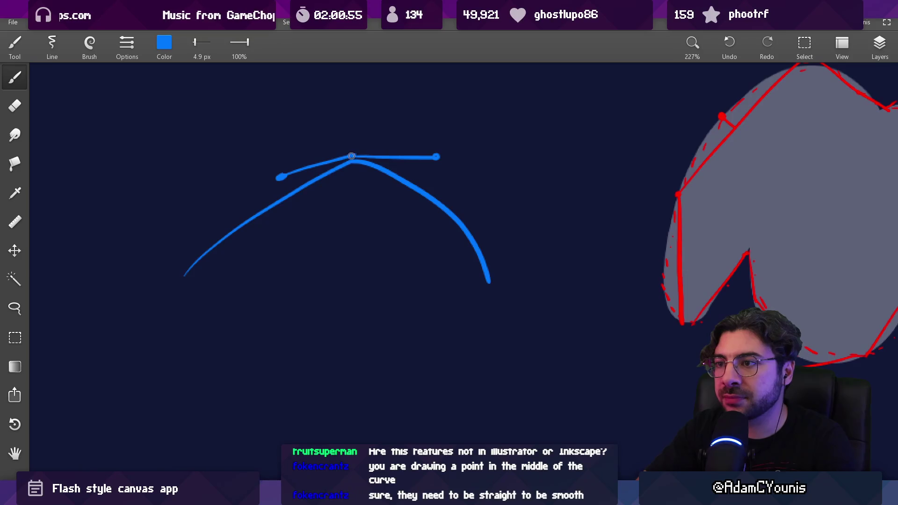
{"action": "scroll", "coordinate": [395, 194], "scroll_direction": "down", "scroll_amount": 2}
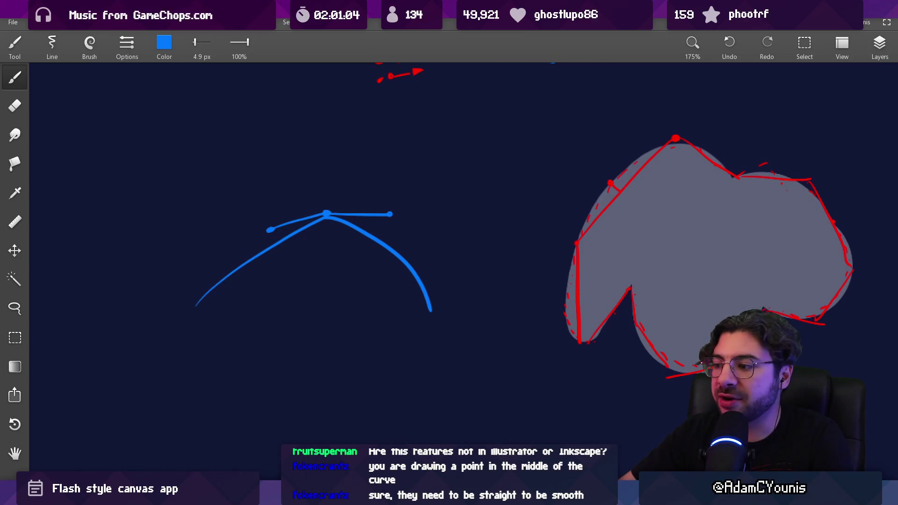
{"action": "key", "text": "alt+Tab"}
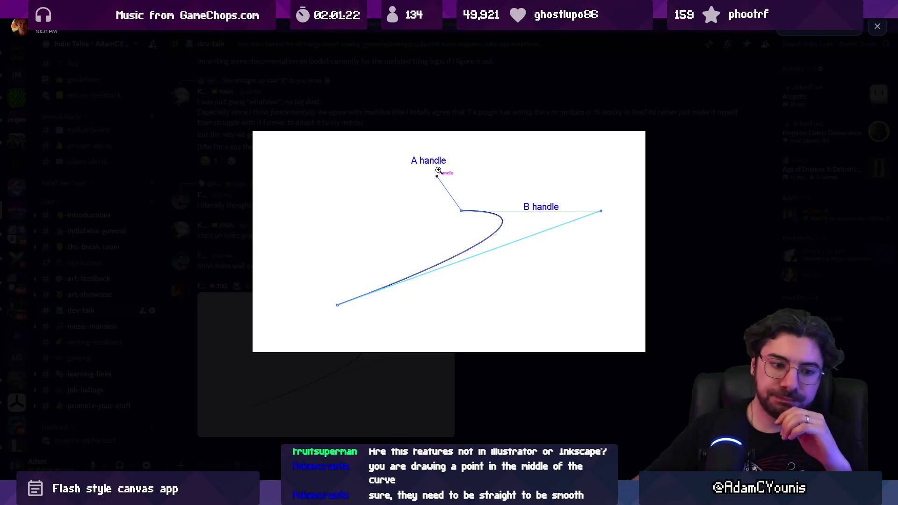
- Flip between the Discord handle diagram and Impasto, then bring Simplify.pde in VS Code forward
{"action": "key", "text": "alt+Tab"}
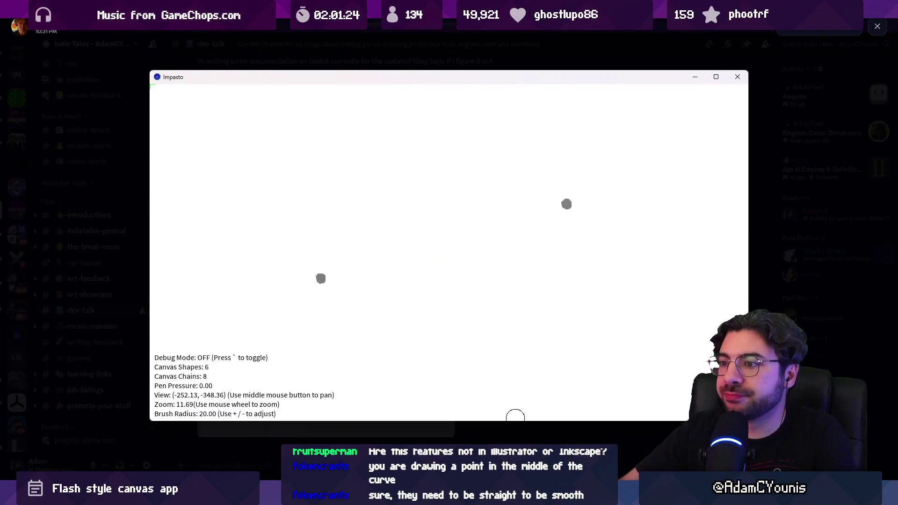
{"action": "key", "text": "alt+Tab"}
{"action": "mouse_move", "coordinate": [563, 494]}
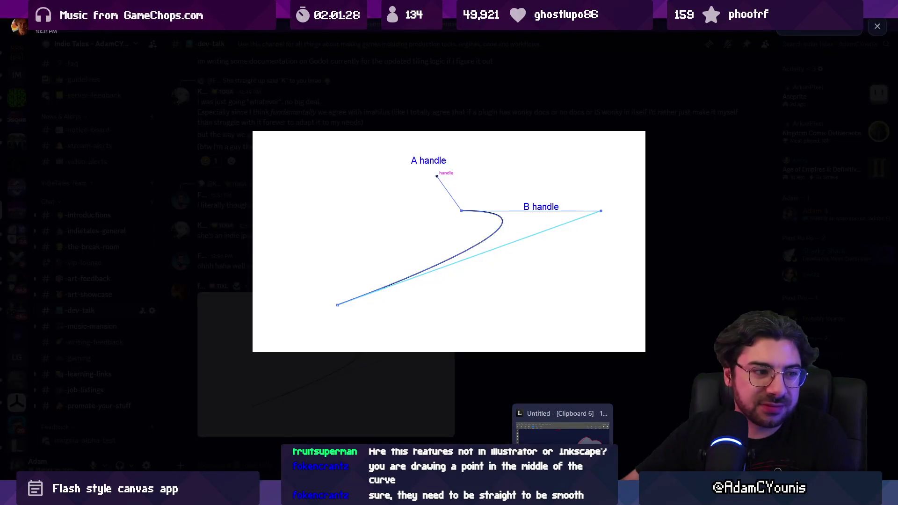
{"action": "mouse_move", "coordinate": [625, 495]}
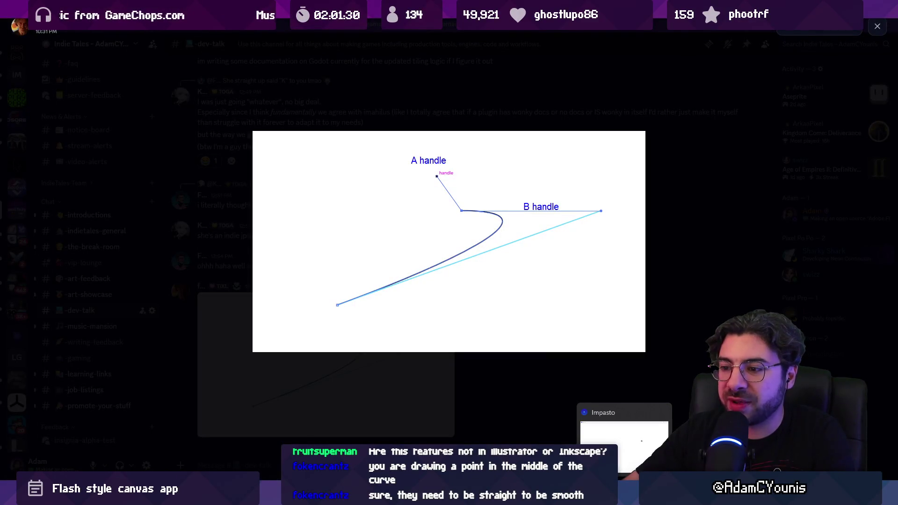
{"action": "left_click", "coordinate": [624, 442]}
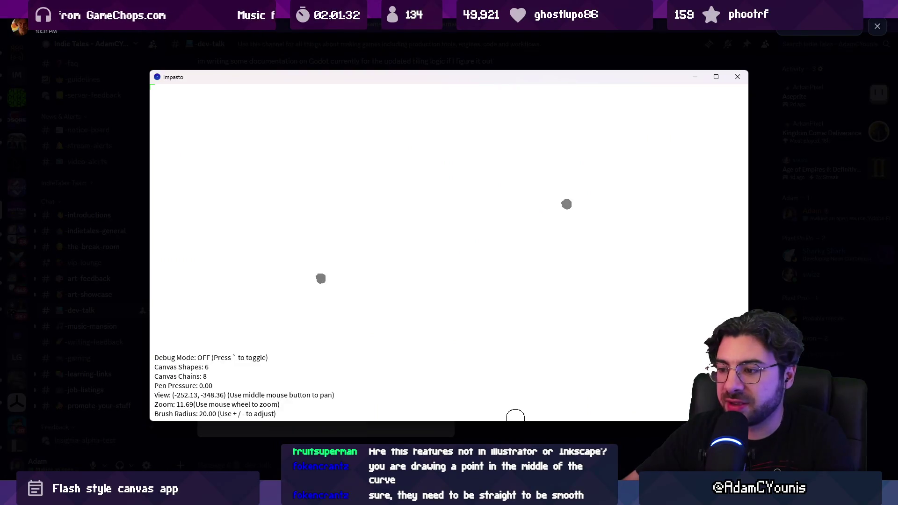
{"action": "left_click", "coordinate": [421, 428]}
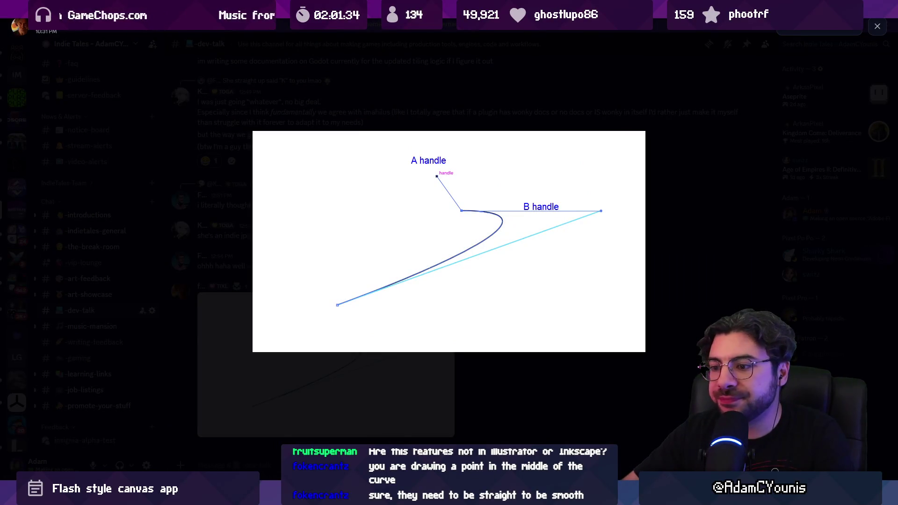
{"action": "mouse_move", "coordinate": [295, 495]}
{"action": "left_click", "coordinate": [295, 442]}
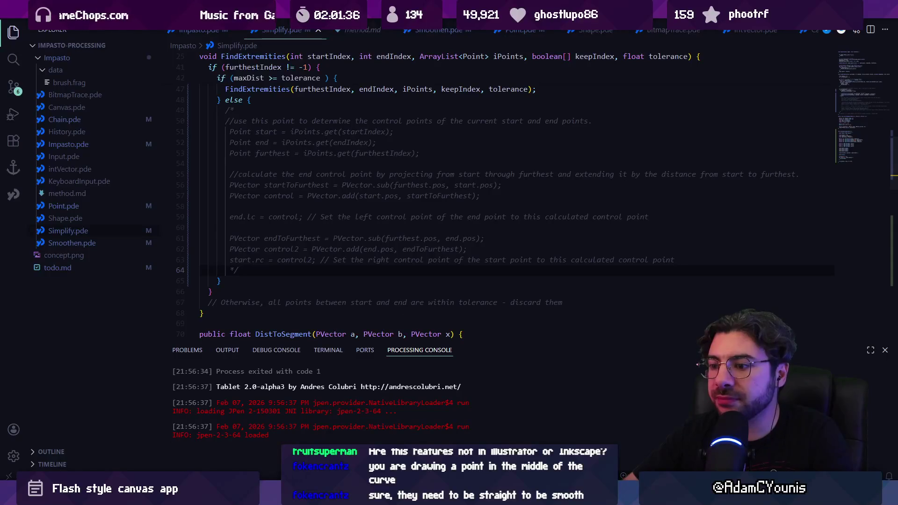
- In Flash, select another anchor on the top curve to show its handles
{"action": "key", "text": "alt+Tab"}
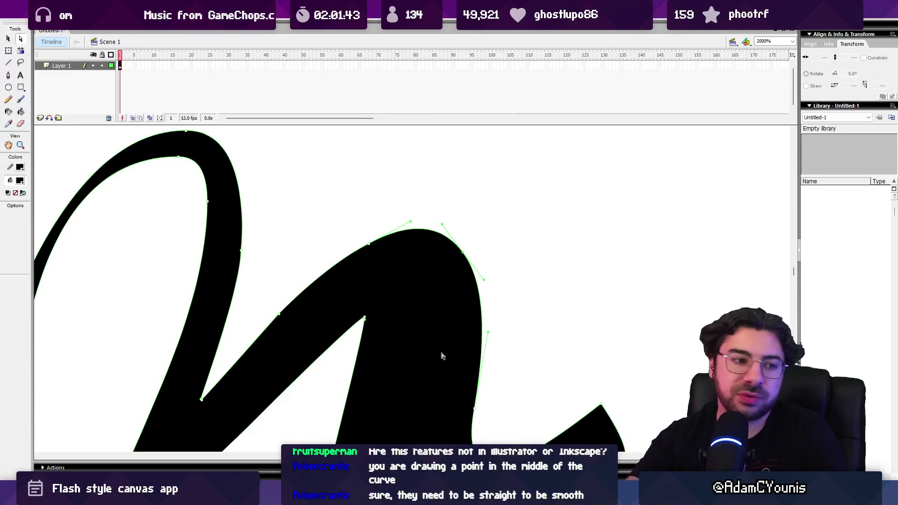
{"action": "left_click", "coordinate": [369, 247]}
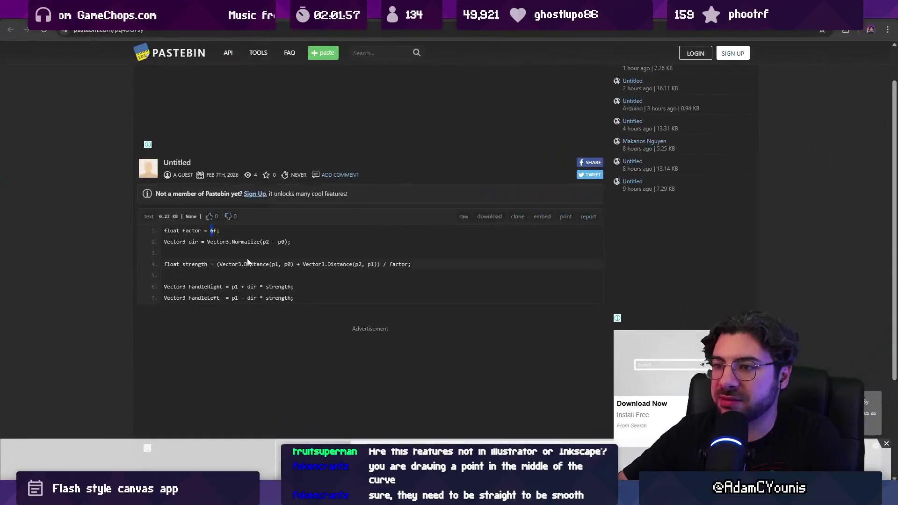
- Highlight the seven-line handle-strength code (factor 6f) on Pastebin, then go back to Flash
{"action": "left_click_drag", "start_coordinate": [300, 296], "coordinate": [153, 231]}
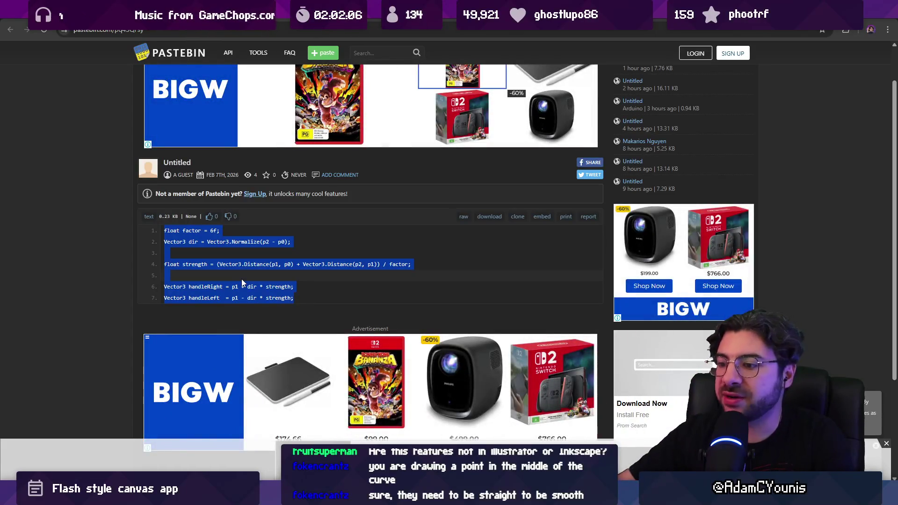
{"action": "key", "text": "alt+Tab"}
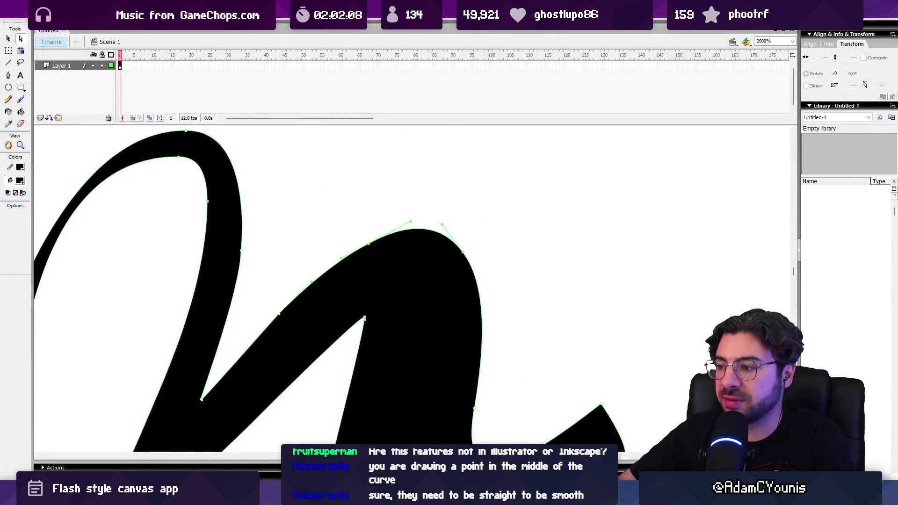
- Back on the whiteboard, try blue circles and lines around points 0–2, undoing each
{"action": "key", "text": "alt+Tab"}
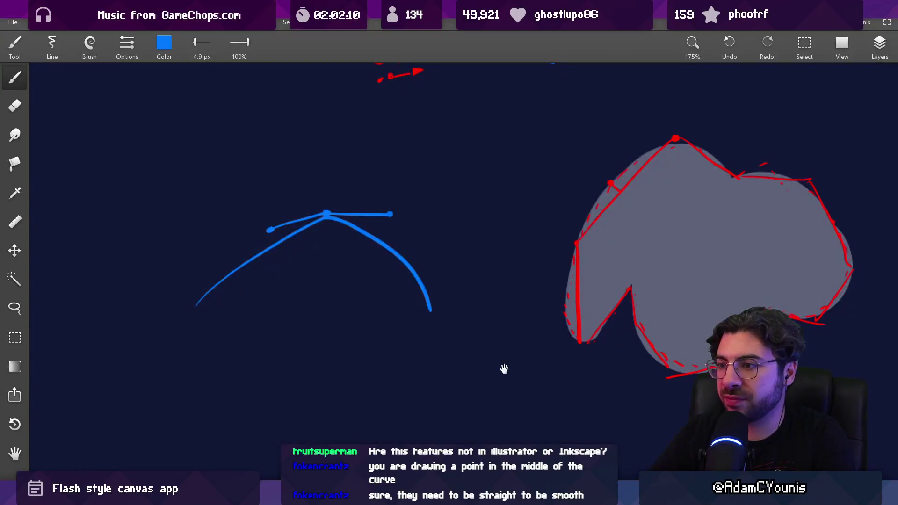
{"action": "mouse_move", "coordinate": [497, 240]}
{"action": "left_mouse_down"}
{"action": "mouse_move", "coordinate": [555, 327]}
{"action": "mouse_move", "coordinate": [485, 315]}
{"action": "left_mouse_up"}
{"action": "scroll", "coordinate": [471, 192], "scroll_direction": "up", "scroll_amount": 3}
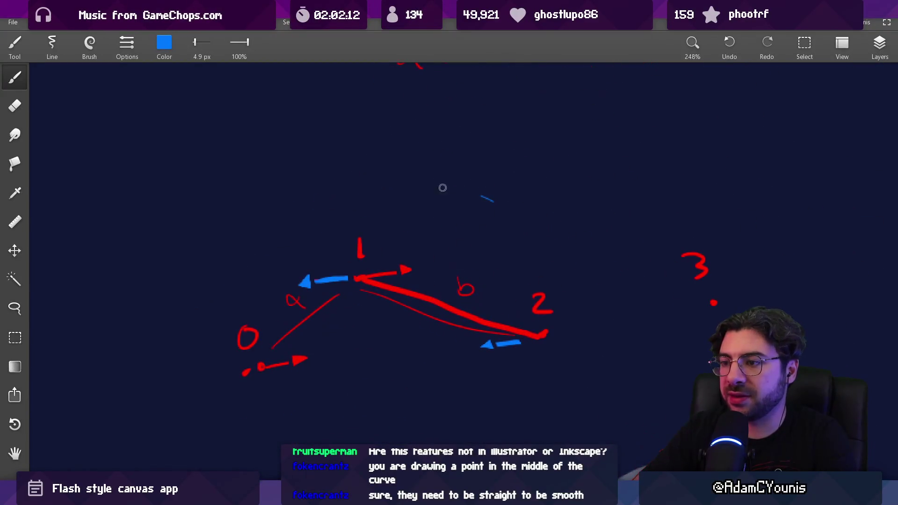
{"action": "key", "text": "ctrl+z"}
{"action": "left_click_drag", "start_coordinate": [412, 326], "coordinate": [369, 270]}
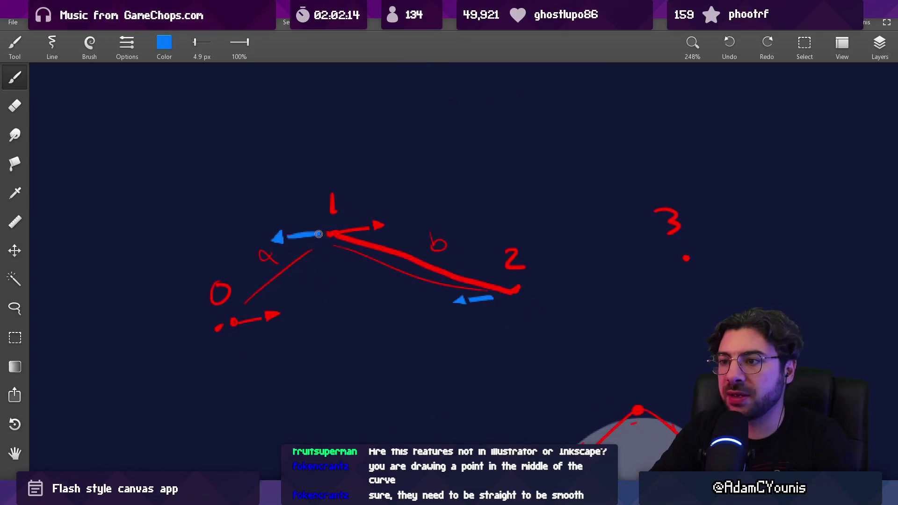
{"action": "left_click_drag", "start_coordinate": [517, 219], "coordinate": [519, 222]}
{"action": "left_click_drag", "start_coordinate": [358, 187], "coordinate": [337, 184]}
{"action": "key", "text": "ctrl+z"}
{"action": "key", "text": "ctrl+z"}
{"action": "left_click_drag", "start_coordinate": [343, 236], "coordinate": [185, 260]}
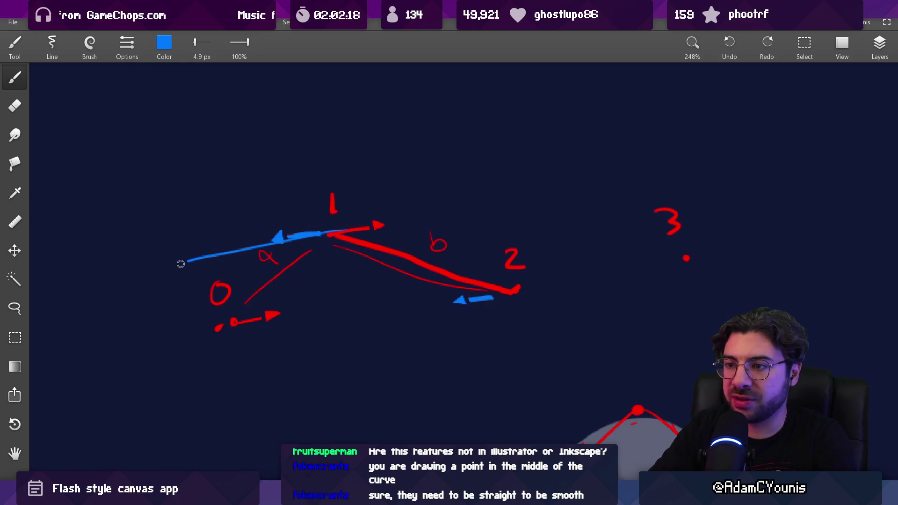
{"action": "key", "text": "ctrl+z"}
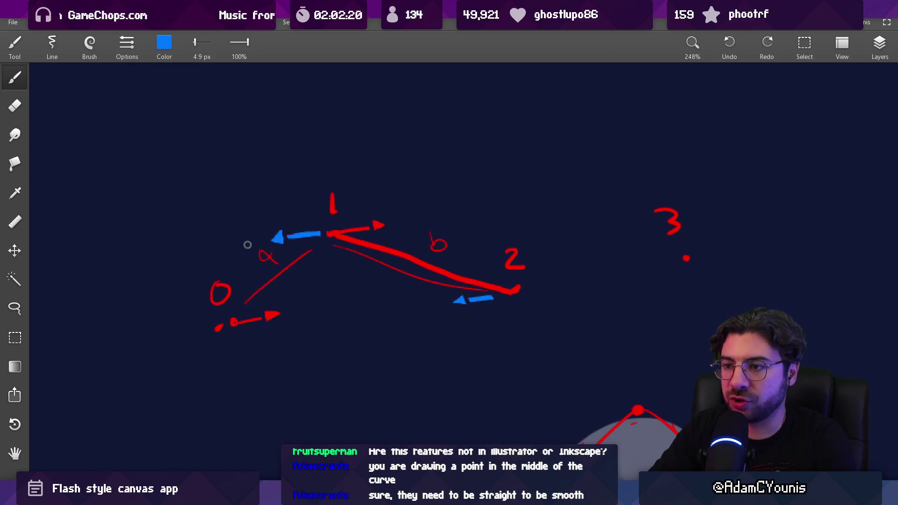
{"action": "left_click_drag", "start_coordinate": [236, 321], "coordinate": [321, 309]}
{"action": "key", "text": "ctrl+z"}
{"action": "mouse_move", "coordinate": [379, 223]}
{"action": "left_mouse_down"}
{"action": "mouse_move", "coordinate": [389, 239]}
{"action": "mouse_move", "coordinate": [372, 209]}
{"action": "left_mouse_up"}
{"action": "key", "text": "ctrl+z"}
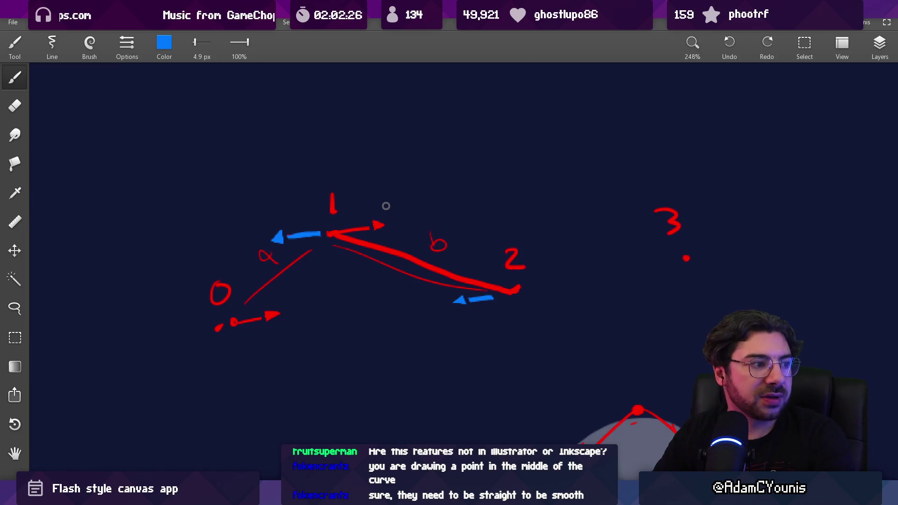
- After more undone trial strokes, draw a blue curve alongside segment a
{"action": "mouse_move", "coordinate": [270, 296]}
{"action": "left_mouse_down"}
{"action": "mouse_move", "coordinate": [300, 286]}
{"action": "mouse_move", "coordinate": [331, 305]}
{"action": "mouse_move", "coordinate": [468, 294]}
{"action": "left_mouse_up"}
{"action": "key", "text": "ctrl+z"}
{"action": "key", "text": "ctrl+z"}
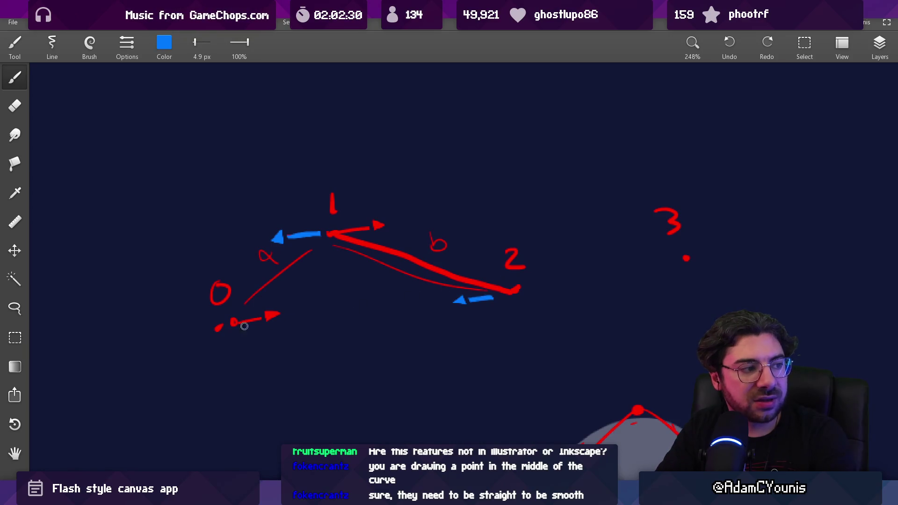
{"action": "left_click_drag", "start_coordinate": [213, 338], "coordinate": [504, 295]}
{"action": "key", "text": "ctrl+z"}
{"action": "left_click_drag", "start_coordinate": [243, 348], "coordinate": [512, 299]}
{"action": "key", "text": "ctrl+z"}
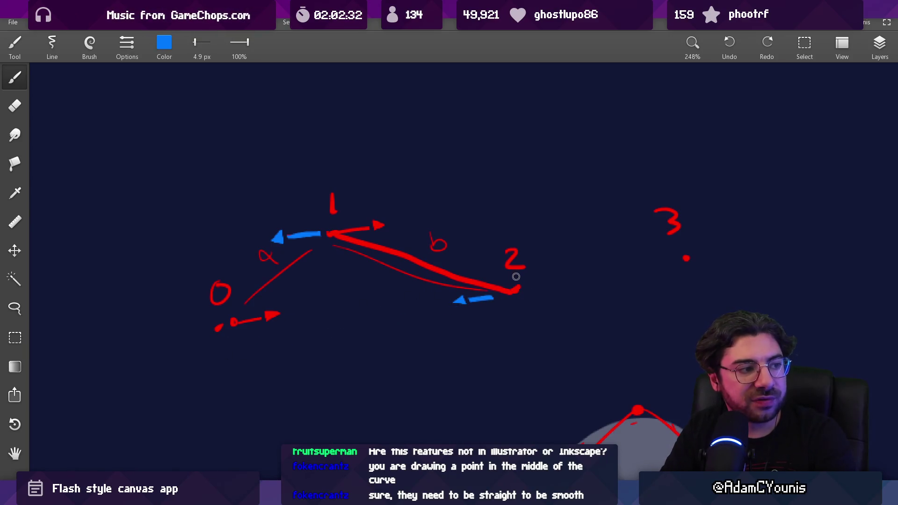
{"action": "left_click_drag", "start_coordinate": [178, 312], "coordinate": [207, 288]}
{"action": "key", "text": "ctrl+z"}
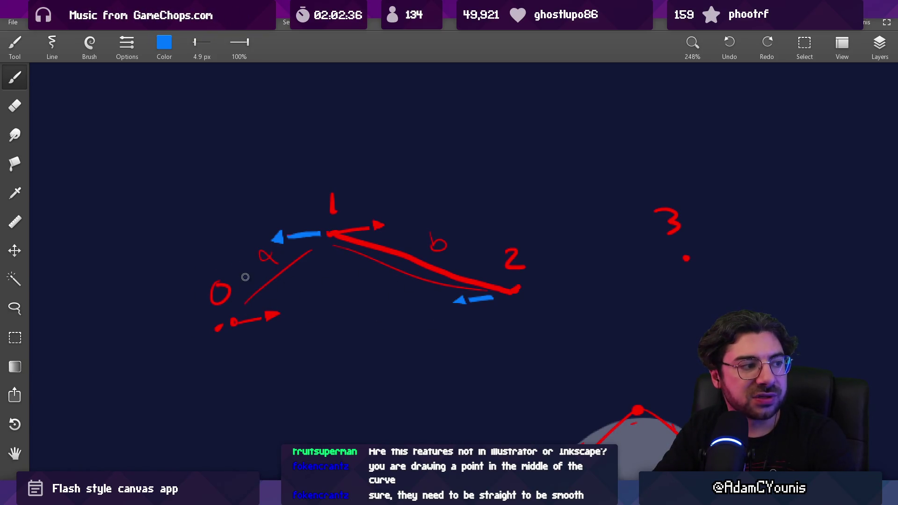
{"action": "left_click_drag", "start_coordinate": [456, 302], "coordinate": [225, 332]}
{"action": "key", "text": "ctrl+z"}
{"action": "left_click_drag", "start_coordinate": [275, 219], "coordinate": [276, 221]}
{"action": "key", "text": "ctrl+z"}
{"action": "left_click_drag", "start_coordinate": [270, 297], "coordinate": [324, 258]}
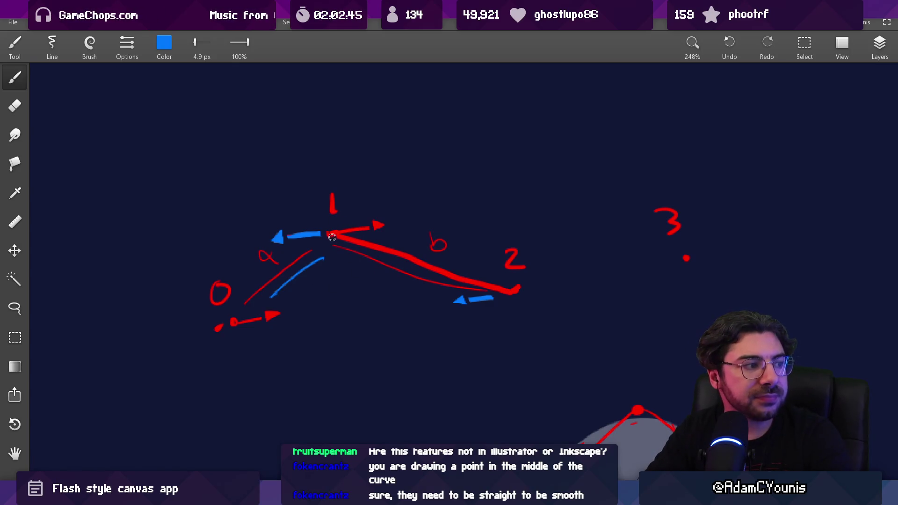
- Underline the a+b / factor formula in blue
{"action": "left_click_drag", "start_coordinate": [348, 177], "coordinate": [351, 305]}
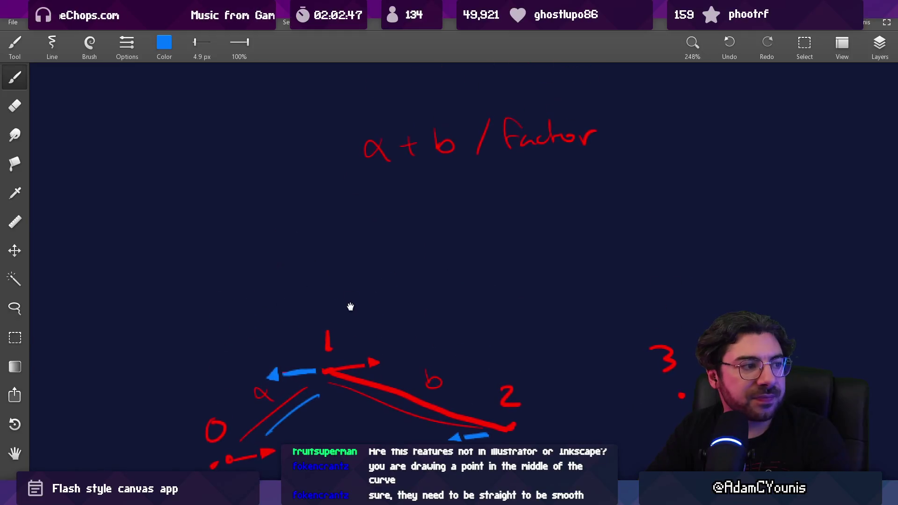
{"action": "left_click_drag", "start_coordinate": [373, 189], "coordinate": [638, 169]}
{"action": "mouse_move", "coordinate": [411, 298]}
{"action": "left_mouse_down"}
{"action": "mouse_move", "coordinate": [421, 222]}
{"action": "mouse_move", "coordinate": [447, 201]}
{"action": "left_mouse_up"}
- Mark the junction at point 1 with a blue dot
{"action": "left_click_drag", "start_coordinate": [322, 270], "coordinate": [419, 252]}
{"action": "key", "text": "ctrl+z"}
{"action": "left_click_drag", "start_coordinate": [309, 281], "coordinate": [401, 261]}
{"action": "key", "text": "ctrl+z"}
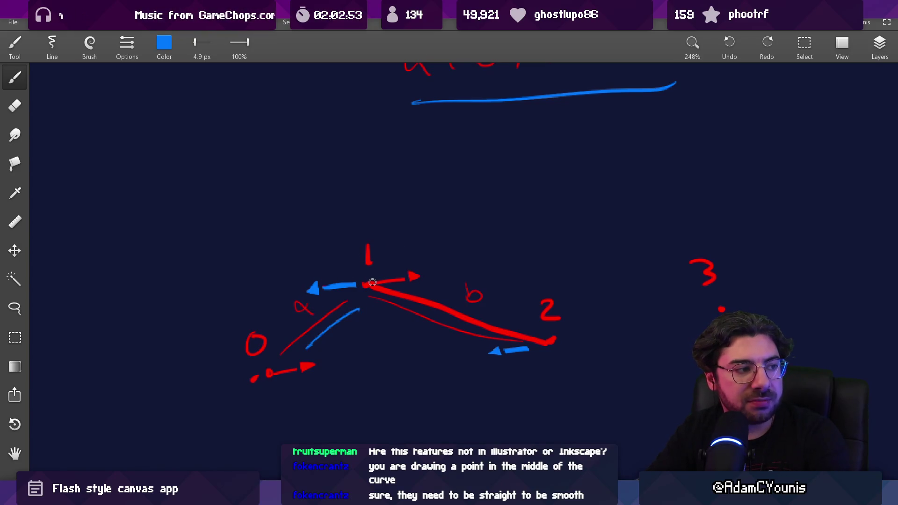
{"action": "mouse_move", "coordinate": [374, 284]}
{"action": "left_mouse_down"}
{"action": "mouse_move", "coordinate": [375, 276]}
{"action": "mouse_move", "coordinate": [391, 286]}
{"action": "left_mouse_up"}
{"action": "key", "text": "e"}
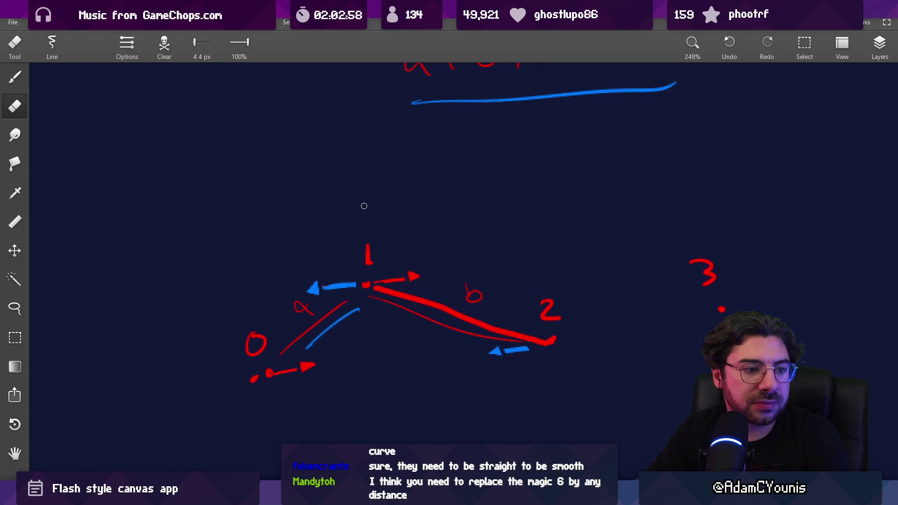
{"action": "scroll", "coordinate": [364, 224], "scroll_direction": "down", "scroll_amount": 1}
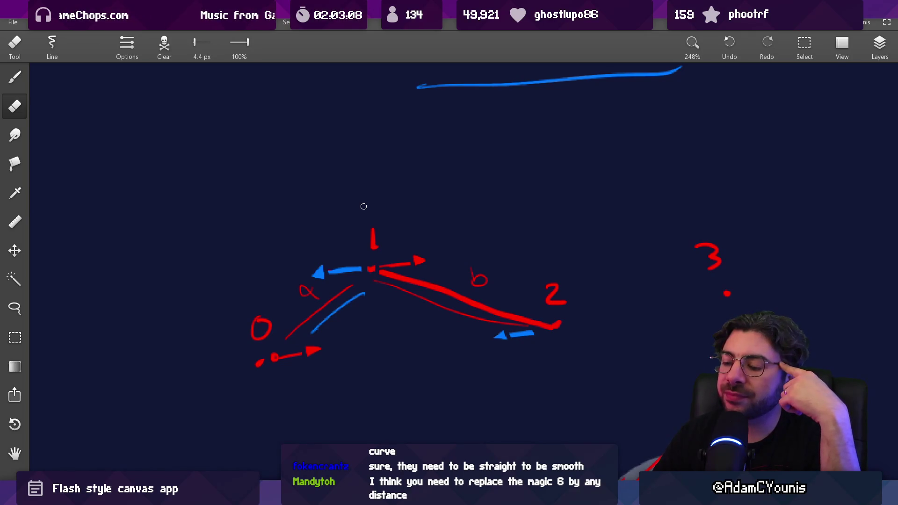
{"action": "scroll", "coordinate": [337, 215], "scroll_direction": "down", "scroll_amount": 5}
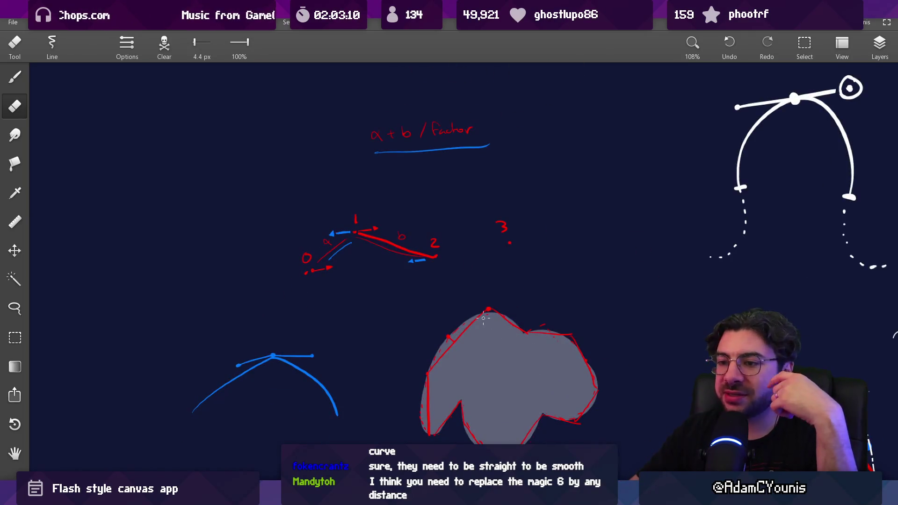
{"action": "scroll", "coordinate": [357, 206], "scroll_direction": "up", "scroll_amount": 5}
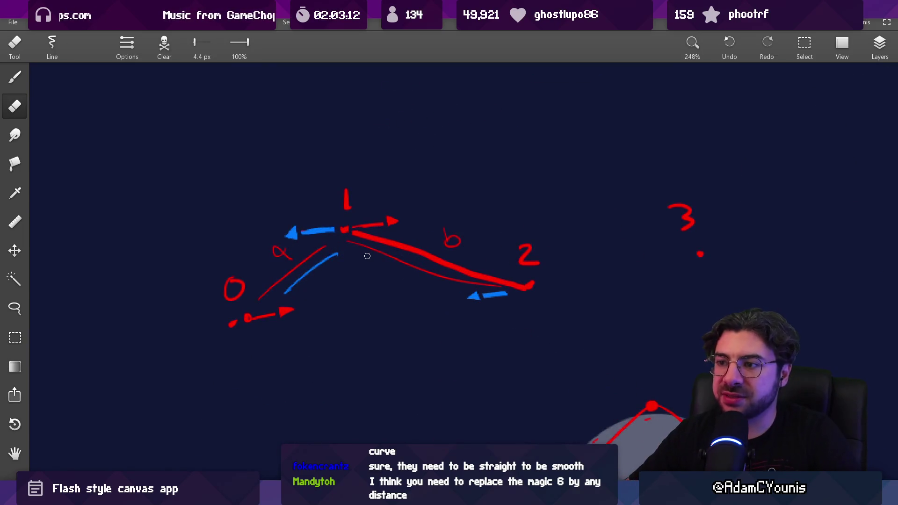
- Pick up red and draw a thick red line down from point 1
{"action": "key", "text": "b"}
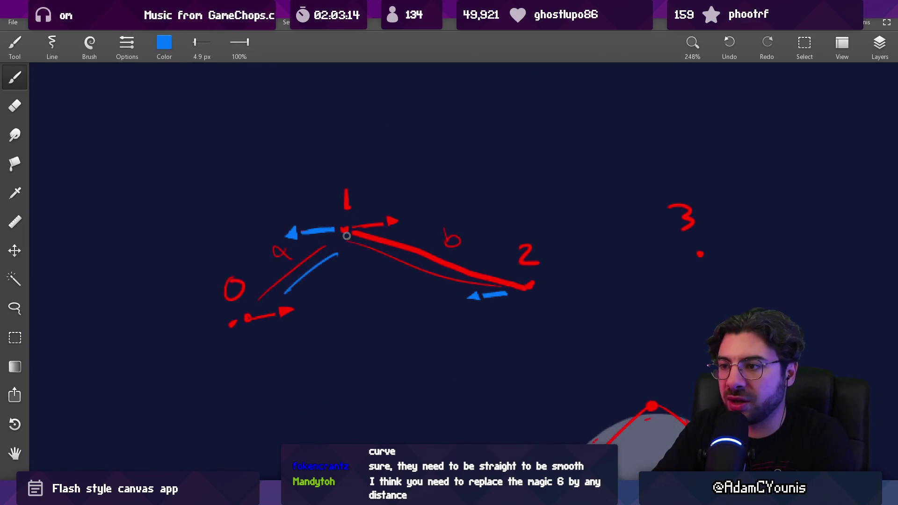
{"action": "left_click", "coordinate": [346, 233], "text": "alt"}
{"action": "left_click_drag", "start_coordinate": [347, 238], "coordinate": [367, 356]}
{"action": "key", "text": "ctrl+z"}
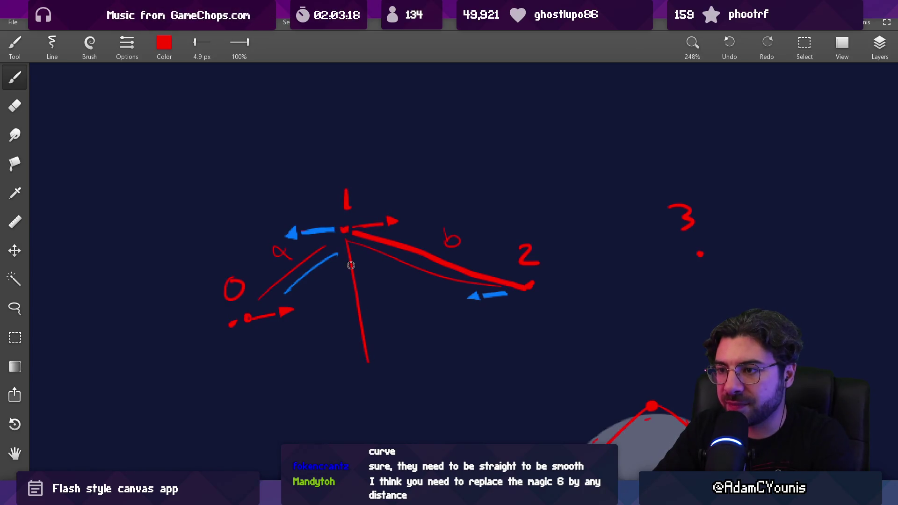
{"action": "left_click_drag", "start_coordinate": [352, 260], "coordinate": [367, 358]}
{"action": "key", "text": "ctrl+z"}
{"action": "left_click_drag", "start_coordinate": [346, 238], "coordinate": [366, 357]}
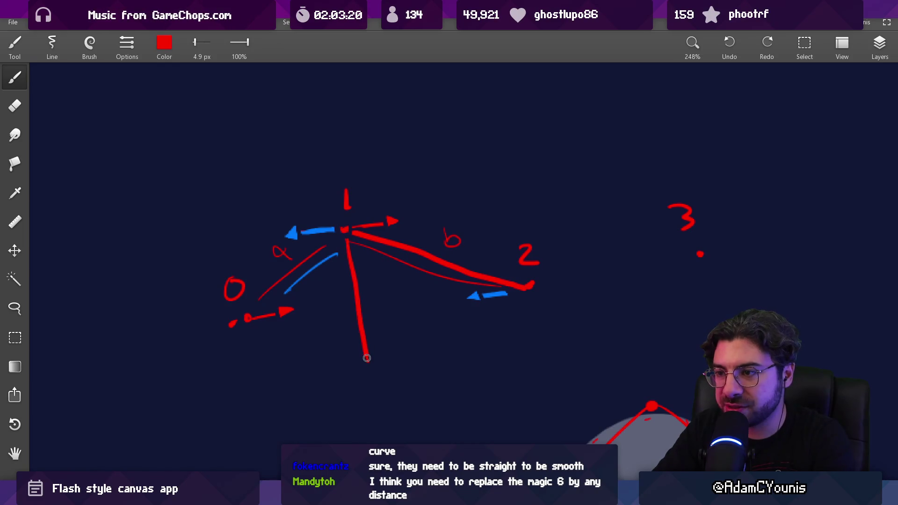
- Draw a red line under the 0 arrow, then switch to Flash
{"action": "left_click_drag", "start_coordinate": [255, 330], "coordinate": [334, 317]}
{"action": "key", "text": "ctrl+z"}
{"action": "left_click_drag", "start_coordinate": [262, 335], "coordinate": [455, 298]}
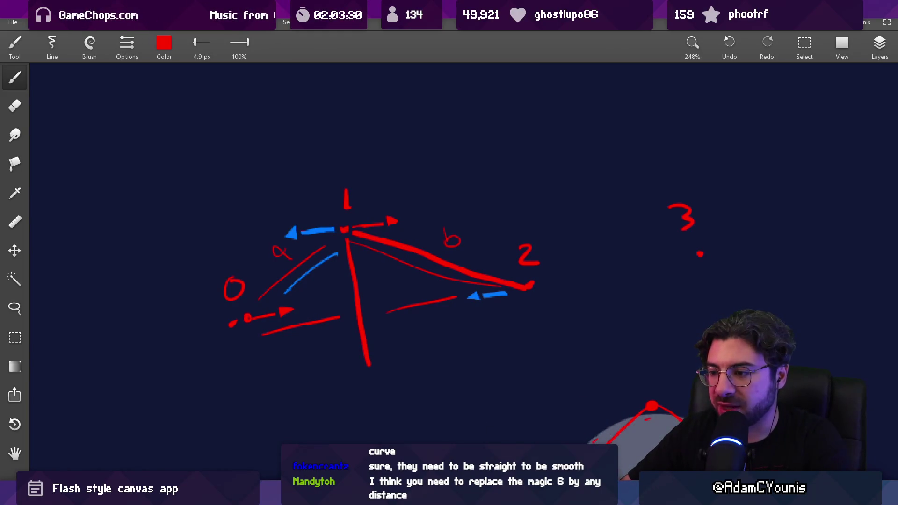
{"action": "key", "text": "alt+Tab"}
- Expose the black stroke's path anchors and handles with the Subselection tool, capture them, and return to the canvas
{"action": "key", "text": "z"}
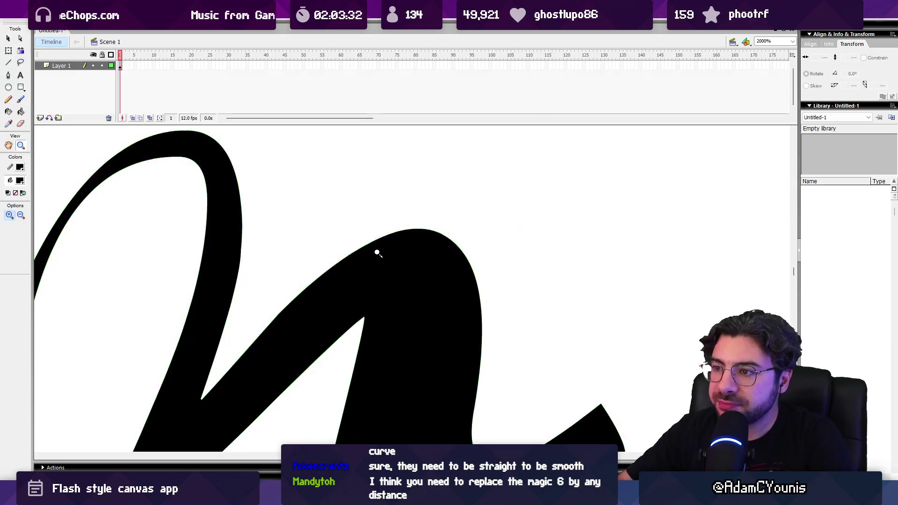
{"action": "key", "text": "v"}
{"action": "left_click", "coordinate": [374, 251]}
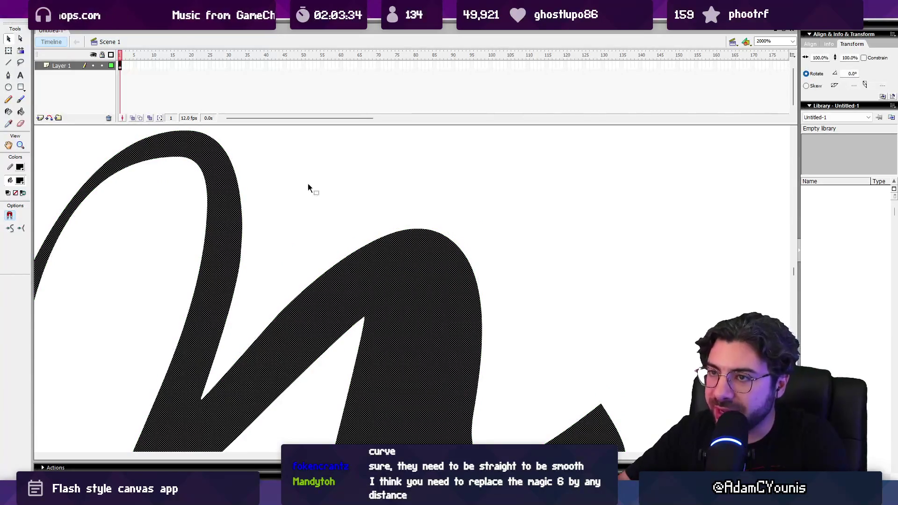
{"action": "key", "text": "a"}
{"action": "left_click", "coordinate": [380, 242]}
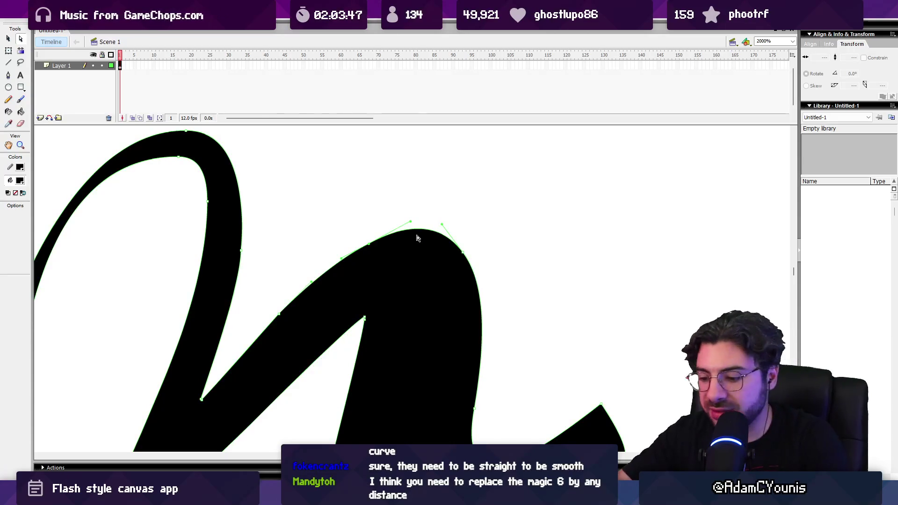
{"action": "key", "text": "alt+Tab"}
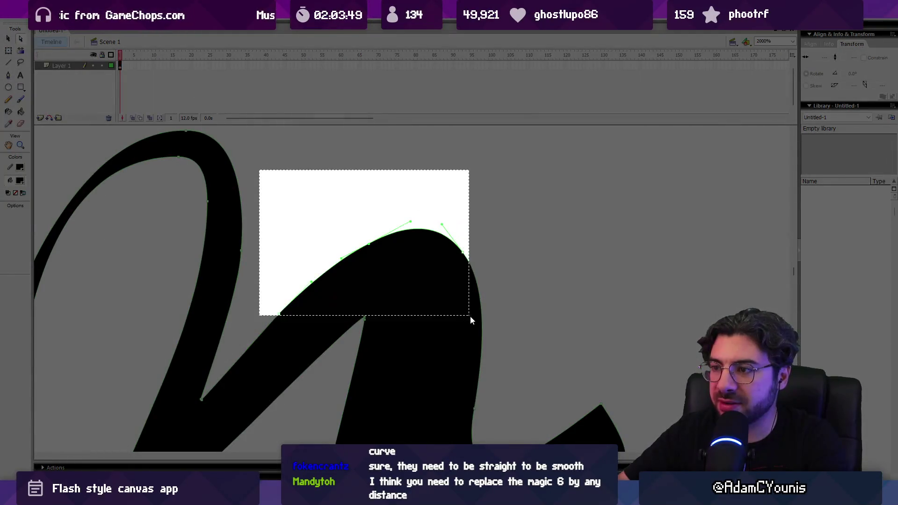
{"action": "key", "text": "alt+Tab"}
{"action": "key", "text": "alt+Tab"}
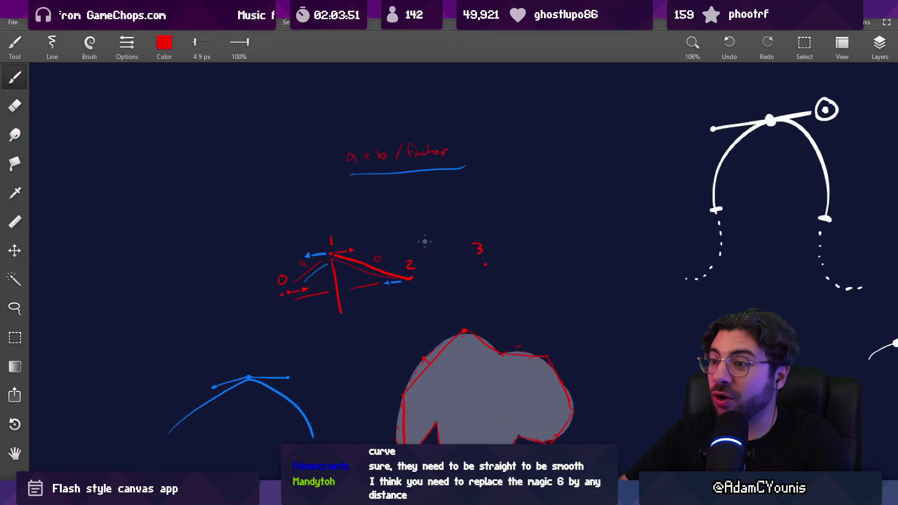
{"action": "key", "text": "alt+Tab"}
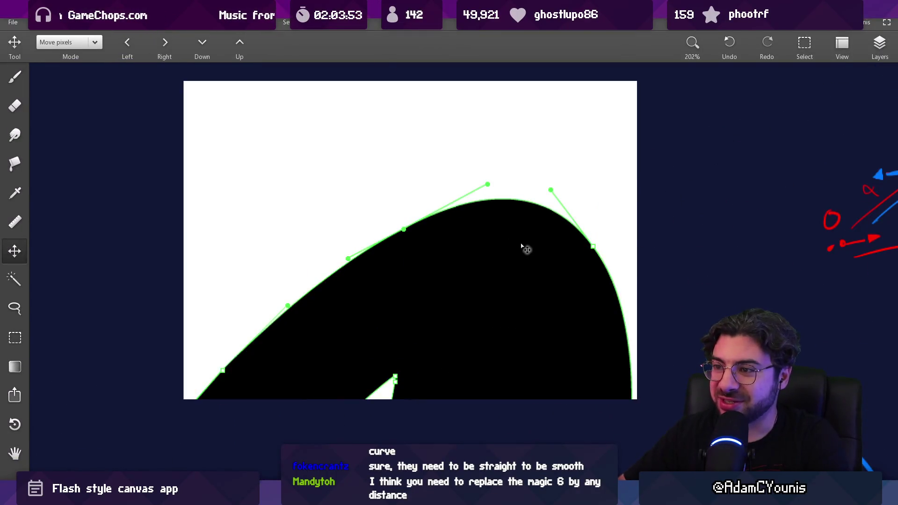
- Trace the top anchor's right handle in red on the pasted Flash capture
{"action": "scroll", "coordinate": [555, 153], "scroll_direction": "up", "scroll_amount": 4}
{"action": "key", "text": "b"}
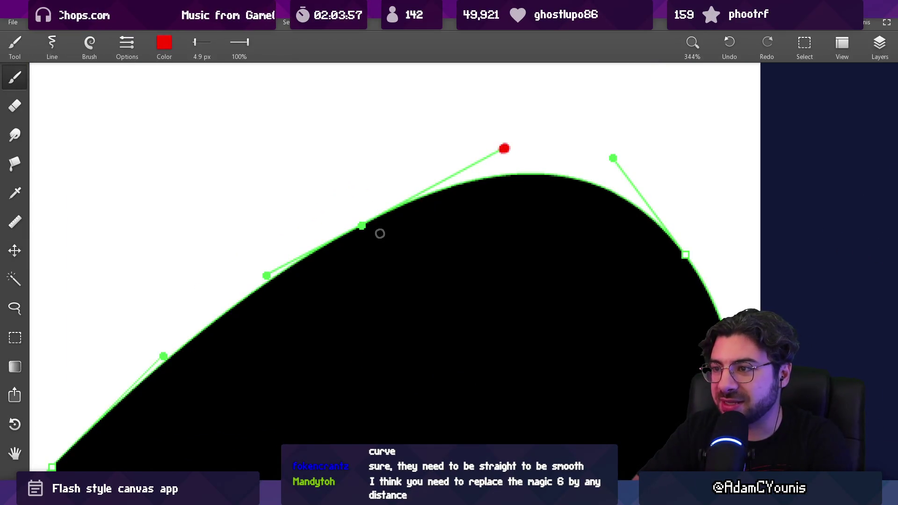
{"action": "left_click_drag", "start_coordinate": [366, 224], "coordinate": [487, 155]}
{"action": "key", "text": "ctrl+z"}
{"action": "left_click_drag", "start_coordinate": [362, 226], "coordinate": [497, 150]}
- Set the brush colour to #0086D7 (0, 134, 215) and trace the left handle in blue
{"action": "left_click", "coordinate": [164, 43]}
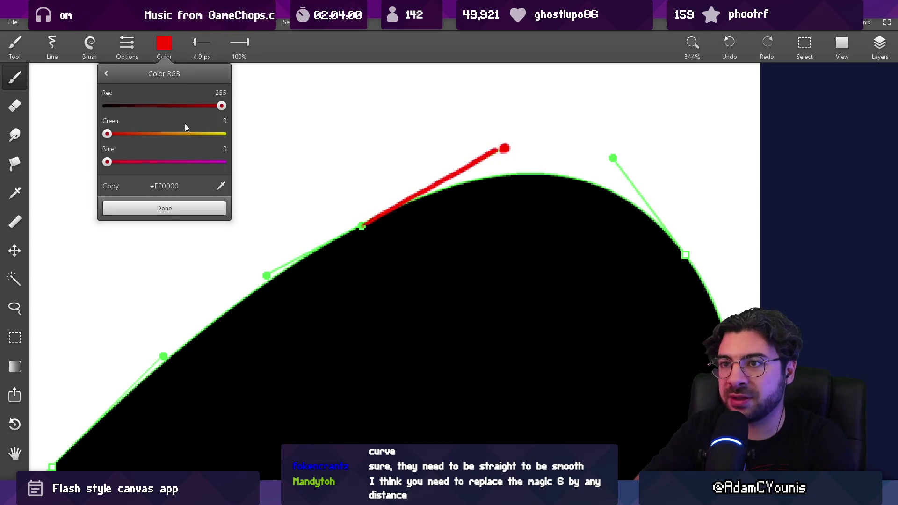
{"action": "left_click_drag", "start_coordinate": [185, 105], "coordinate": [107, 106]}
{"action": "left_click_drag", "start_coordinate": [176, 162], "coordinate": [203, 162]}
{"action": "mouse_move", "coordinate": [107, 133]}
{"action": "left_mouse_down"}
{"action": "mouse_move", "coordinate": [181, 134]}
{"action": "mouse_move", "coordinate": [167, 134]}
{"action": "left_mouse_up"}
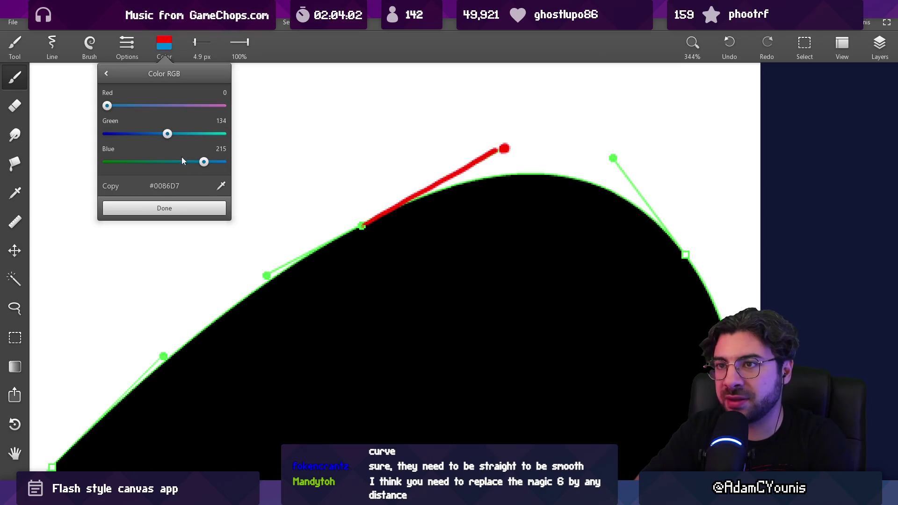
{"action": "left_click", "coordinate": [194, 209]}
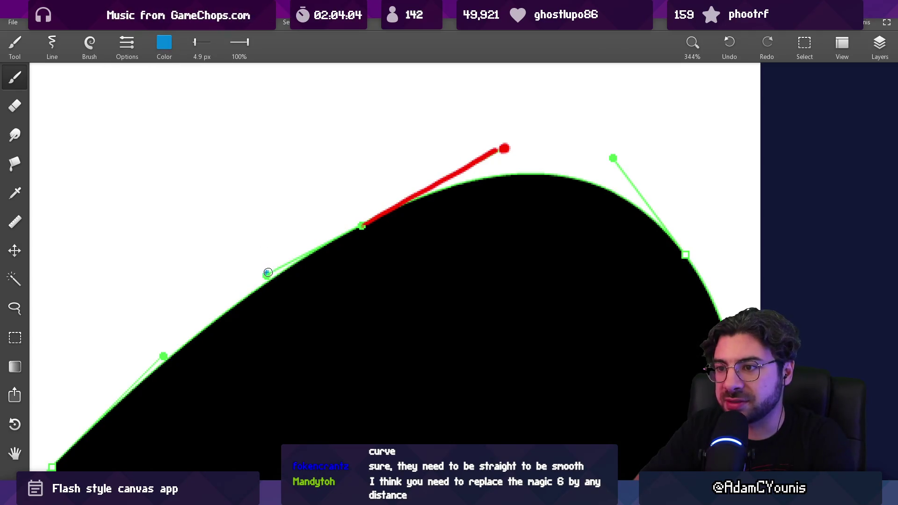
{"action": "left_click_drag", "start_coordinate": [269, 273], "coordinate": [361, 226]}
{"action": "scroll", "coordinate": [383, 213], "scroll_direction": "down", "scroll_amount": 2}
{"action": "scroll", "coordinate": [383, 213], "scroll_direction": "left", "scroll_amount": 1}
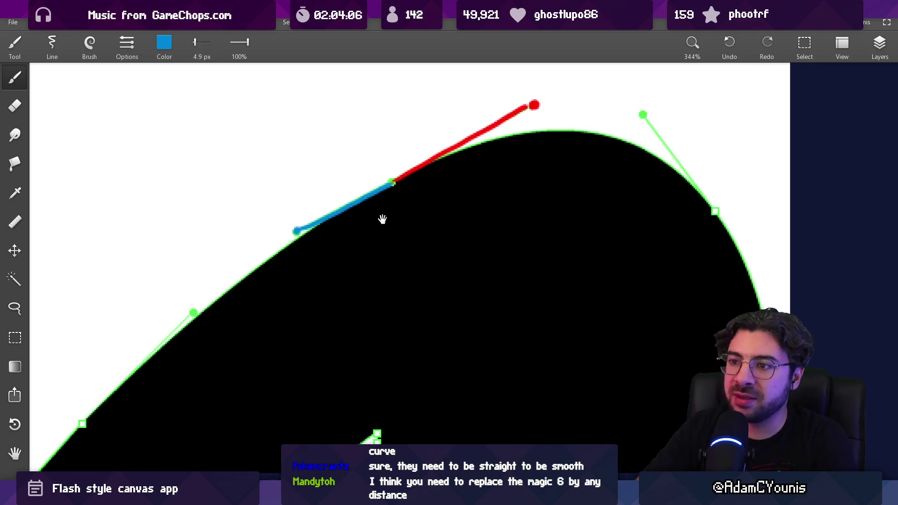
{"action": "scroll", "coordinate": [524, 182], "scroll_direction": "up", "scroll_amount": 2}
{"action": "scroll", "coordinate": [523, 183], "scroll_direction": "right", "scroll_amount": 1}
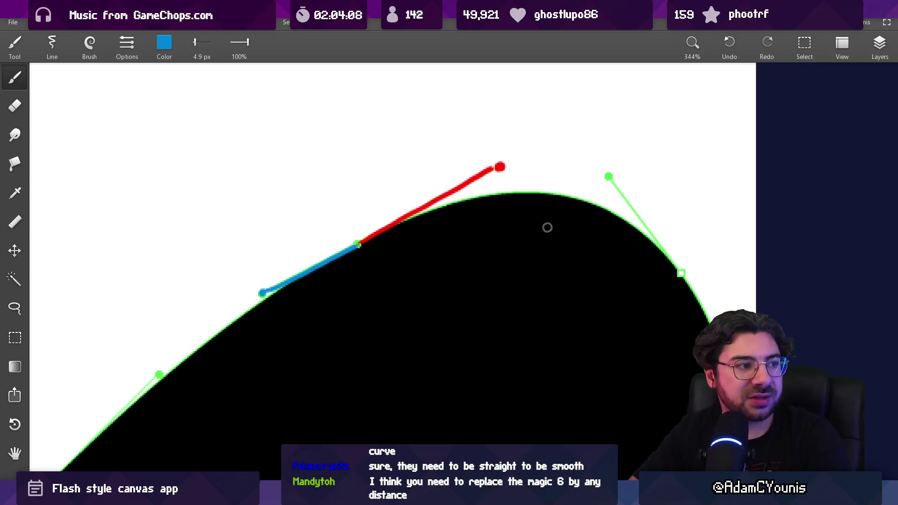
- Pick up red and draw a chord beneath the curve's peak with a perpendicular up to the top
{"action": "left_click", "coordinate": [430, 204], "text": "alt"}
{"action": "left_click_drag", "start_coordinate": [399, 246], "coordinate": [665, 274]}
{"action": "left_click_drag", "start_coordinate": [542, 201], "coordinate": [535, 244]}
{"action": "key", "text": "ctrl+z"}
{"action": "mouse_move", "coordinate": [543, 197]}
{"action": "left_mouse_down"}
{"action": "mouse_move", "coordinate": [537, 221]}
{"action": "mouse_move", "coordinate": [549, 196]}
{"action": "mouse_move", "coordinate": [503, 198]}
{"action": "mouse_move", "coordinate": [575, 232]}
{"action": "left_mouse_up"}
{"action": "key", "text": "ctrl+z"}
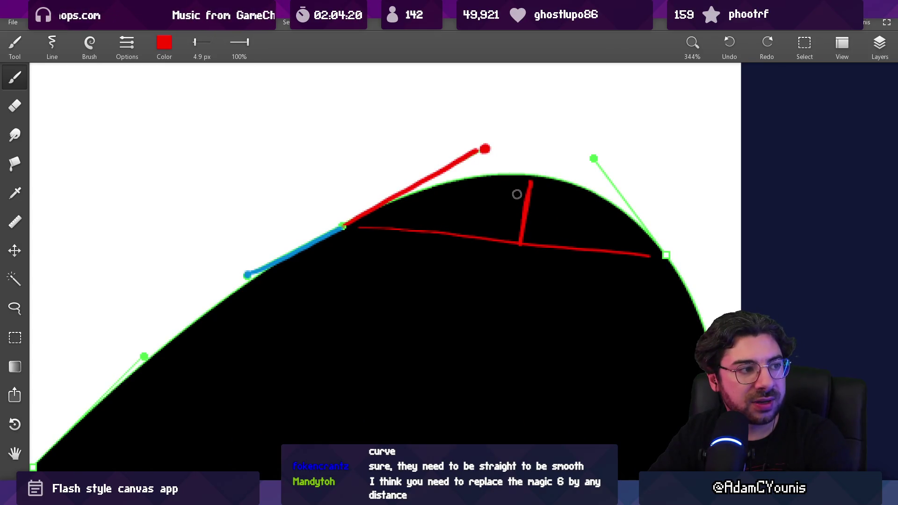
{"action": "left_click_drag", "start_coordinate": [488, 145], "coordinate": [673, 250]}
{"action": "key", "text": "ctrl+z"}
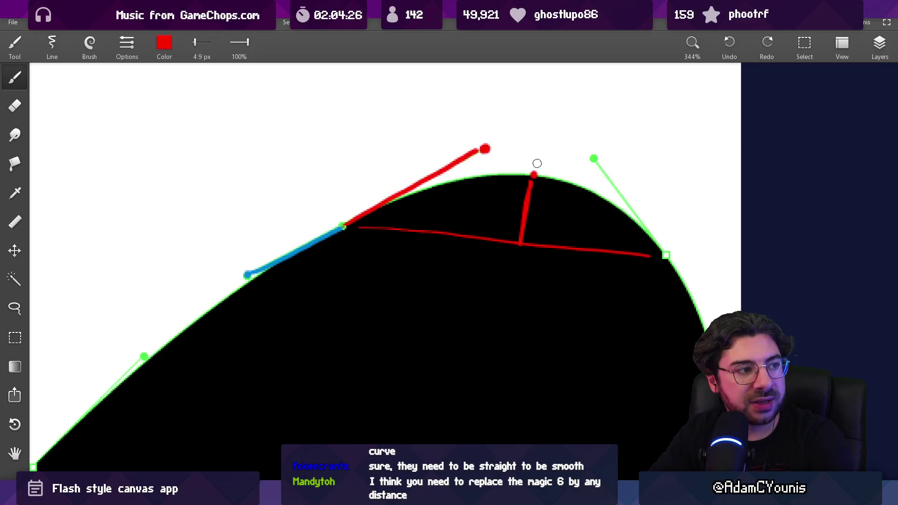
- Thicken the vertical red line and draw a red line up from the lower-left anchor
{"action": "left_click_drag", "start_coordinate": [553, 183], "coordinate": [543, 170]}
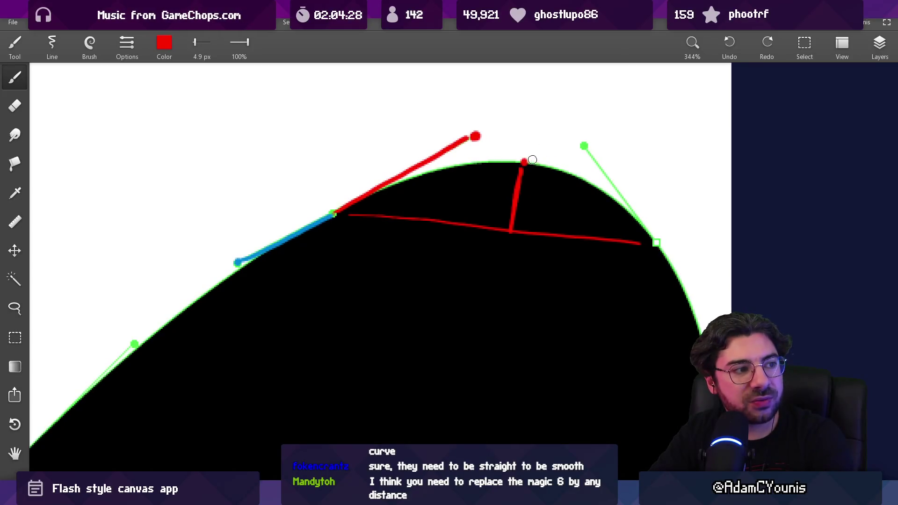
{"action": "left_click_drag", "start_coordinate": [521, 172], "coordinate": [520, 186]}
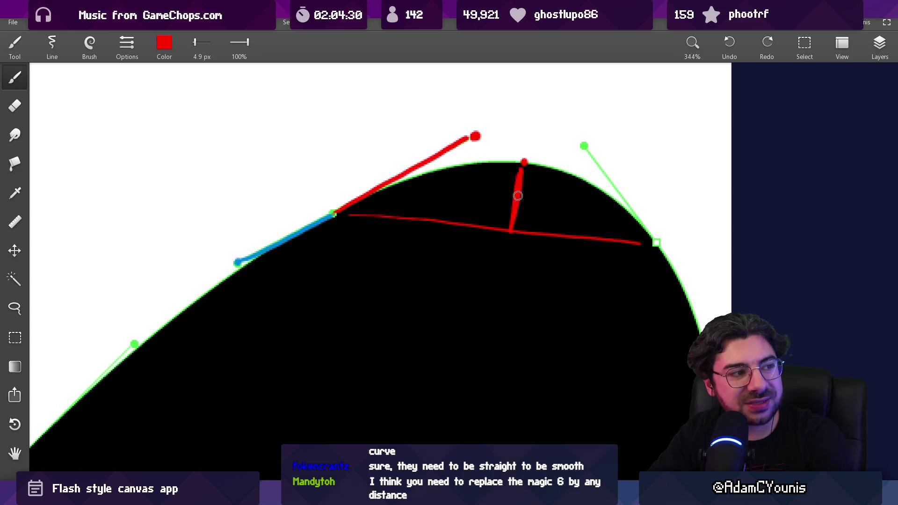
{"action": "left_click_drag", "start_coordinate": [246, 286], "coordinate": [326, 265]}
{"action": "left_click_drag", "start_coordinate": [180, 388], "coordinate": [469, 166]}
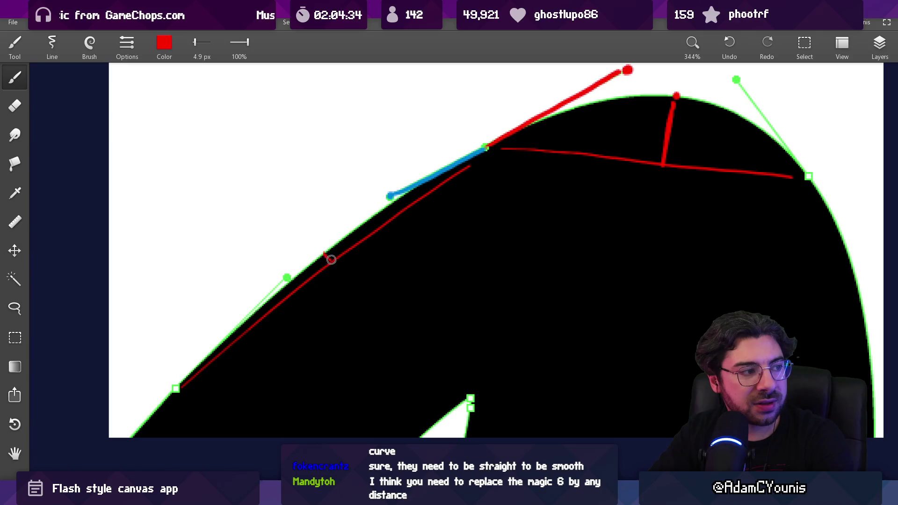
{"action": "mouse_move", "coordinate": [384, 197]}
{"action": "left_mouse_down"}
{"action": "mouse_move", "coordinate": [406, 176]}
{"action": "mouse_move", "coordinate": [393, 172]}
{"action": "left_mouse_up"}
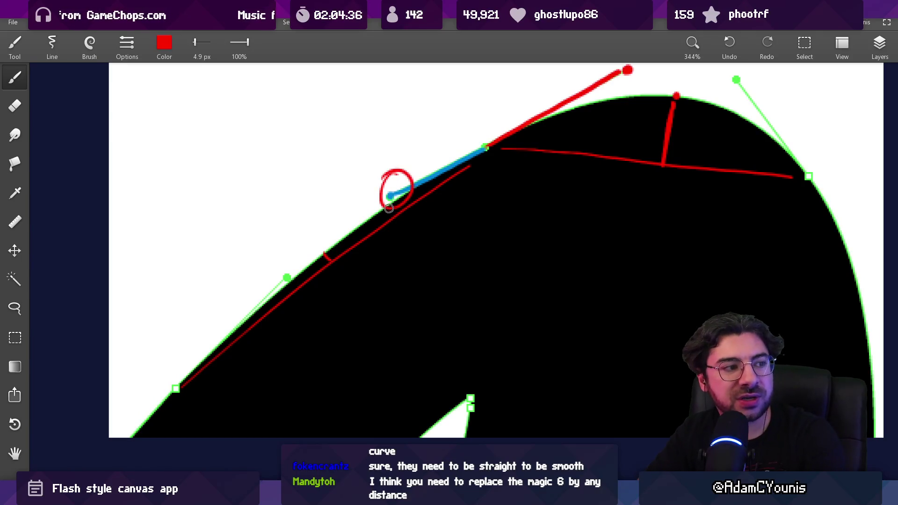
{"action": "key", "text": "ctrl+z"}
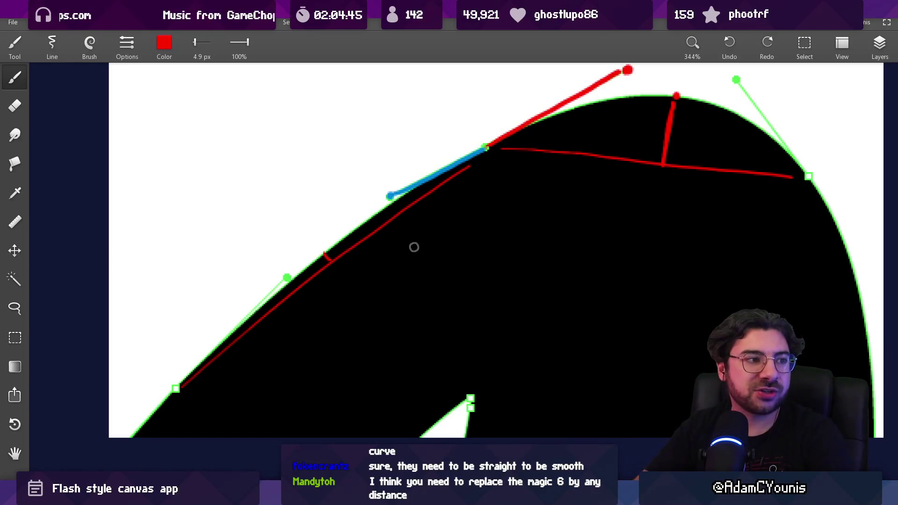
{"action": "left_click_drag", "start_coordinate": [414, 247], "coordinate": [426, 303]}
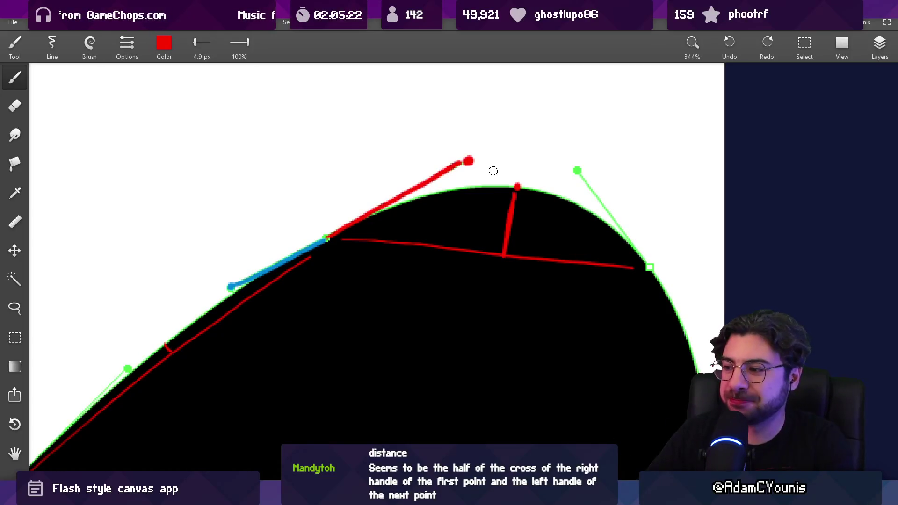
{"action": "key", "text": "alt+Tab"}
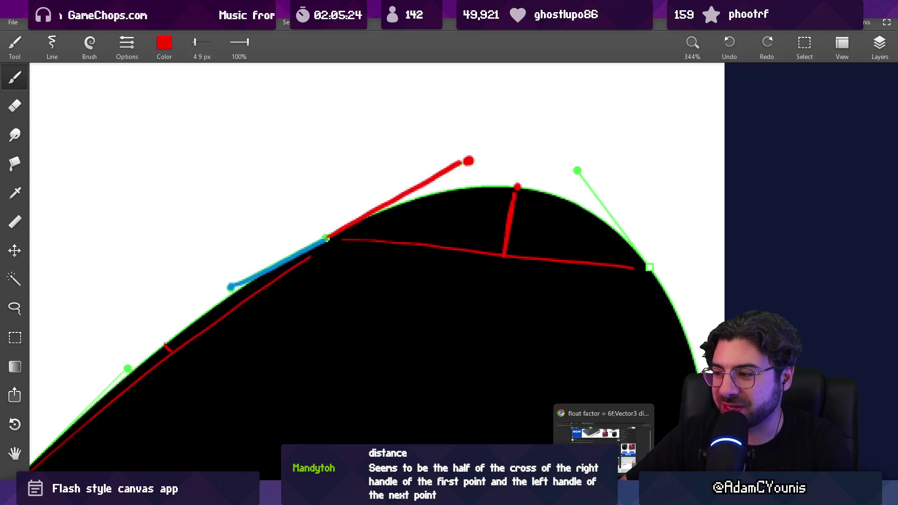
- Search Google in a new tab for 'cross product vectors'
{"action": "key", "text": "ctrl+t"}
{"action": "type", "text": "cross prodo"}
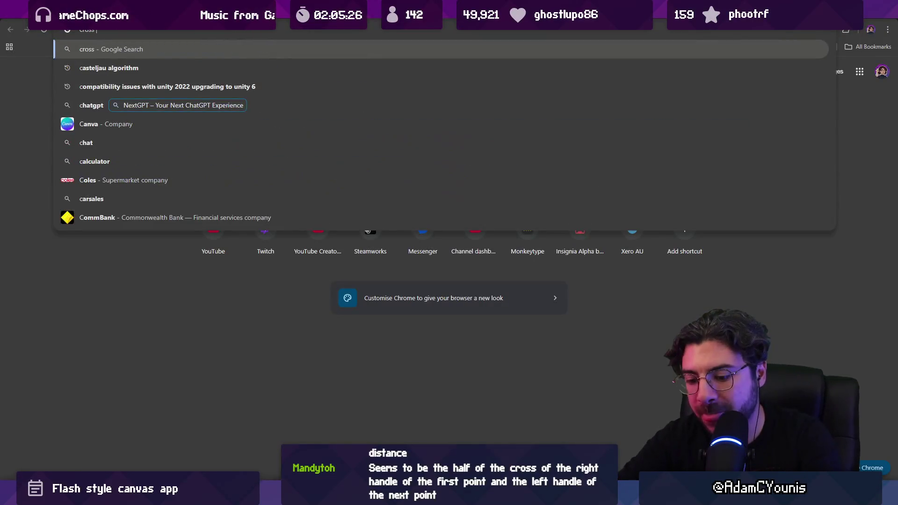
{"action": "key", "text": "BackSpace"}
{"action": "type", "text": "uct vbe"}
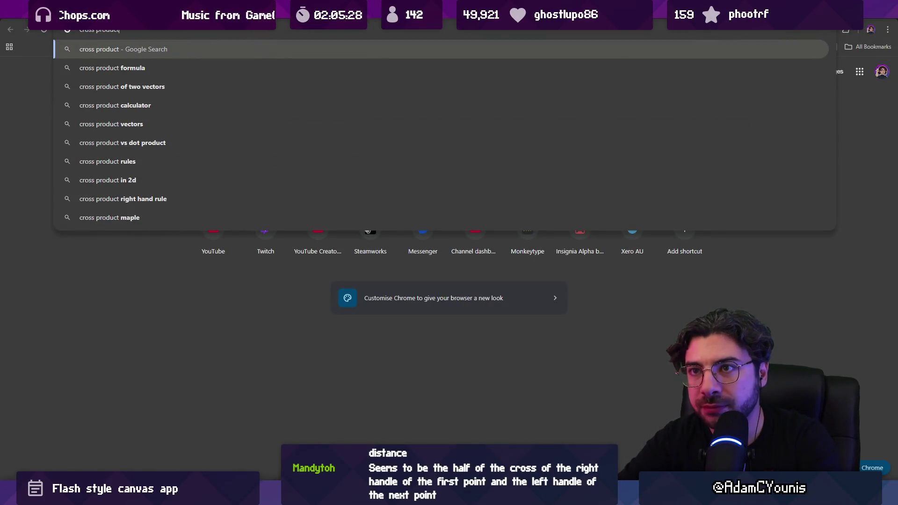
{"action": "key", "text": "BackSpace"}
{"action": "key", "text": "BackSpace"}
{"action": "type", "text": "ec"}
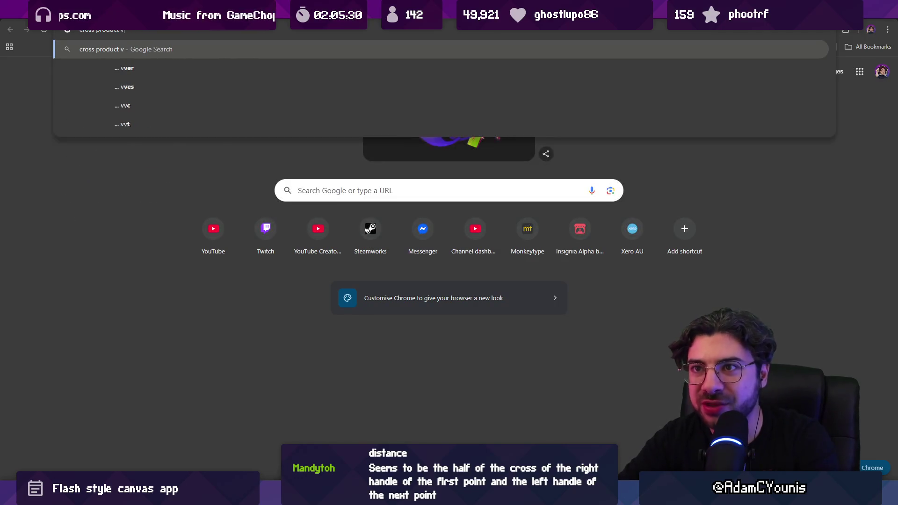
{"action": "type", "text": "tors"}
{"action": "key", "text": "Return"}
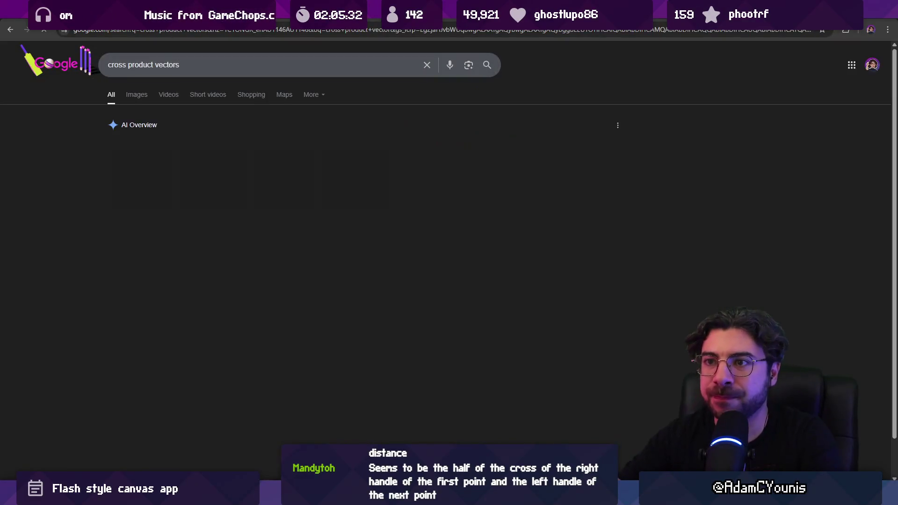
- Show image results and refine the query to 'cross product vectors visualised'
{"action": "left_click", "coordinate": [138, 98]}
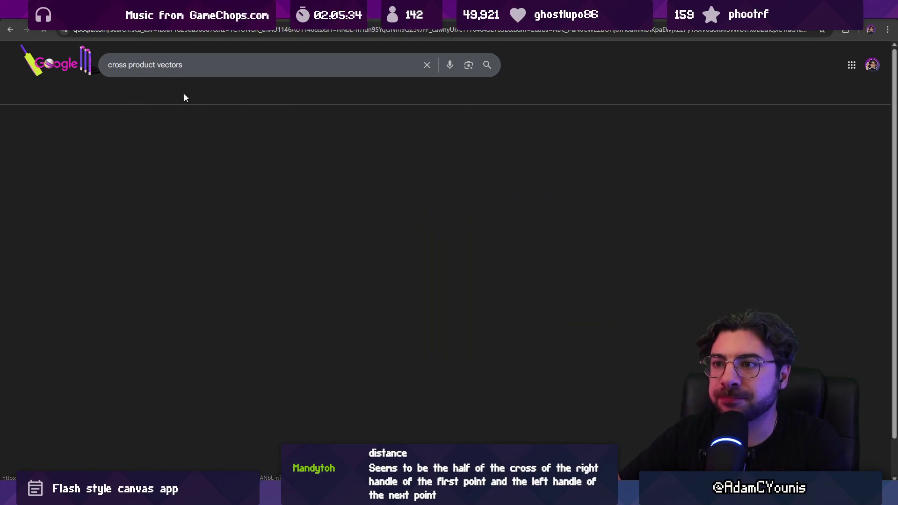
{"action": "left_click", "coordinate": [215, 66]}
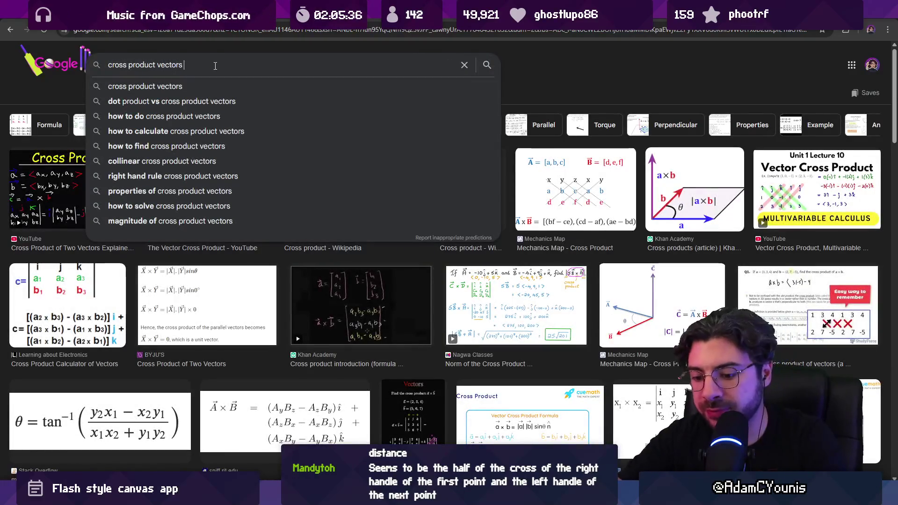
{"action": "type", "text": "visualised"}
{"action": "key", "text": "Return"}
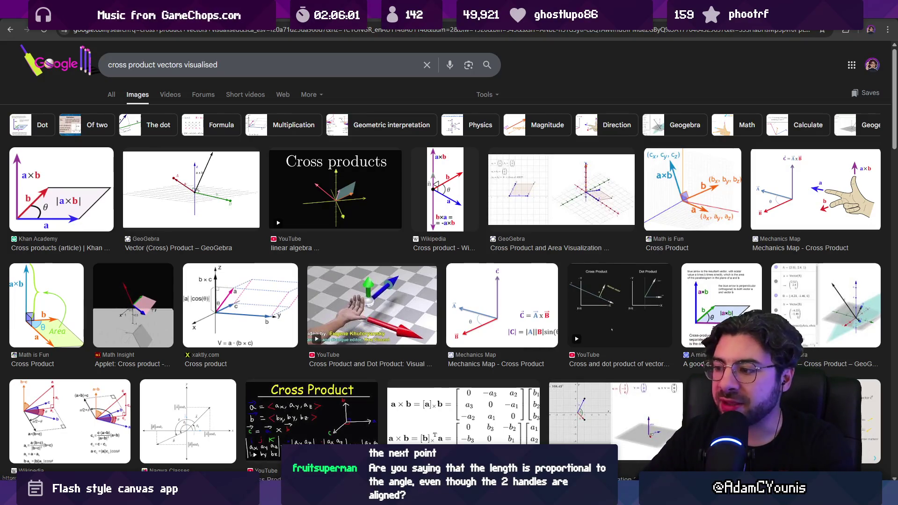
{"action": "key", "text": "alt+Tab"}
{"action": "key", "text": "alt+Tab"}
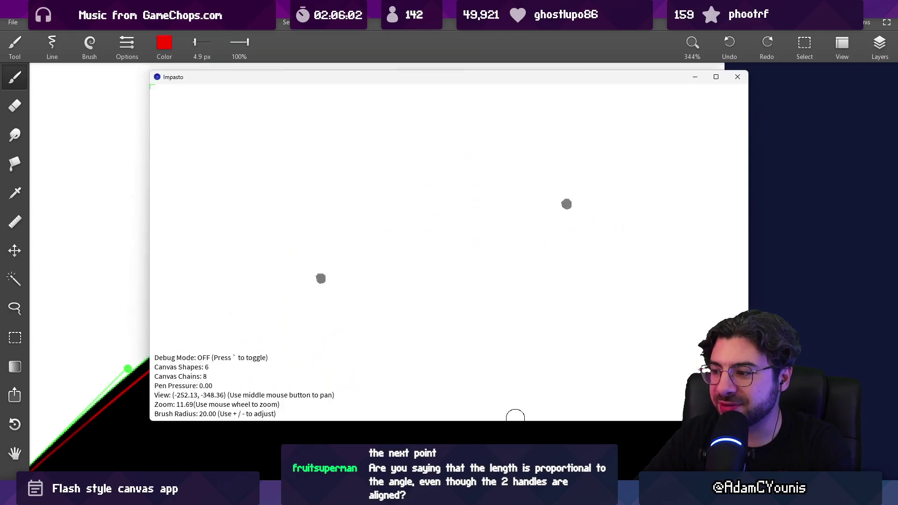
{"action": "key", "text": "alt+Tab"}
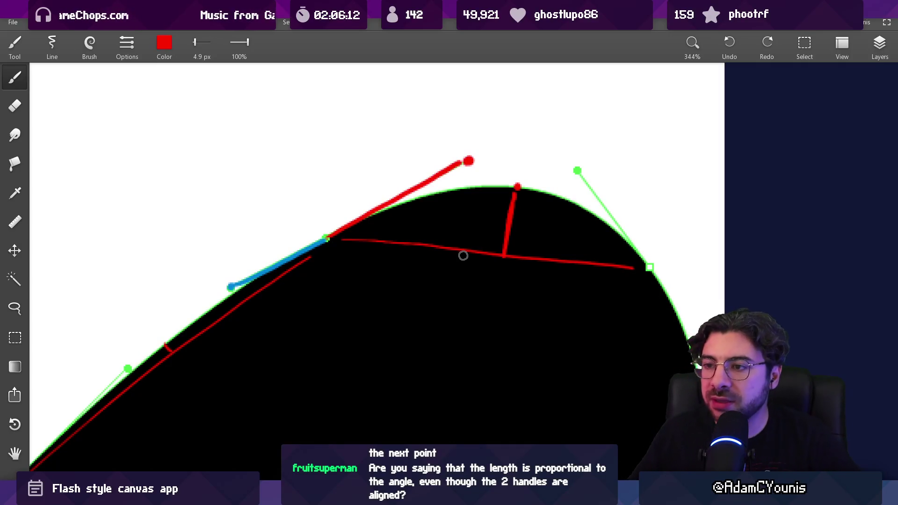
- Draw a dark line through the handle junction across the curve
{"action": "key", "text": "e"}
{"action": "left_click_drag", "start_coordinate": [284, 172], "coordinate": [383, 348]}
{"action": "key", "text": "b"}
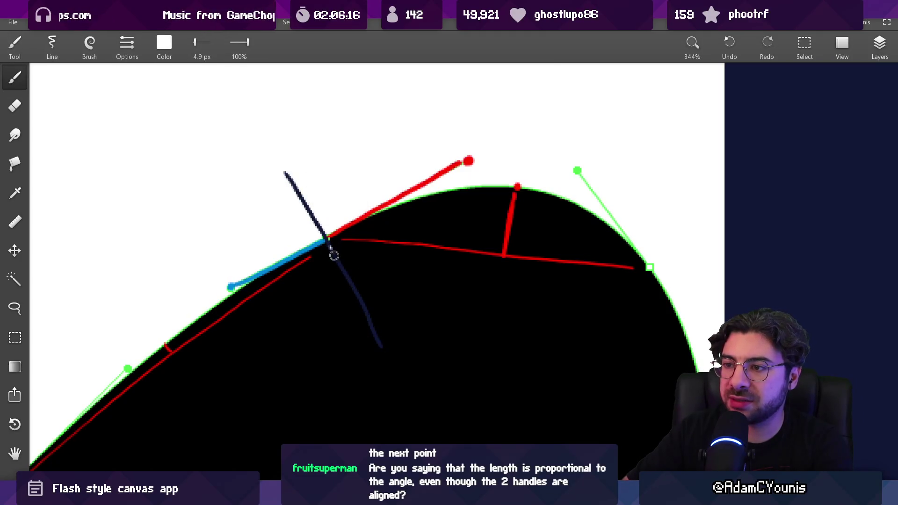
{"action": "left_click_drag", "start_coordinate": [331, 244], "coordinate": [384, 350]}
{"action": "key", "text": "ctrl+z"}
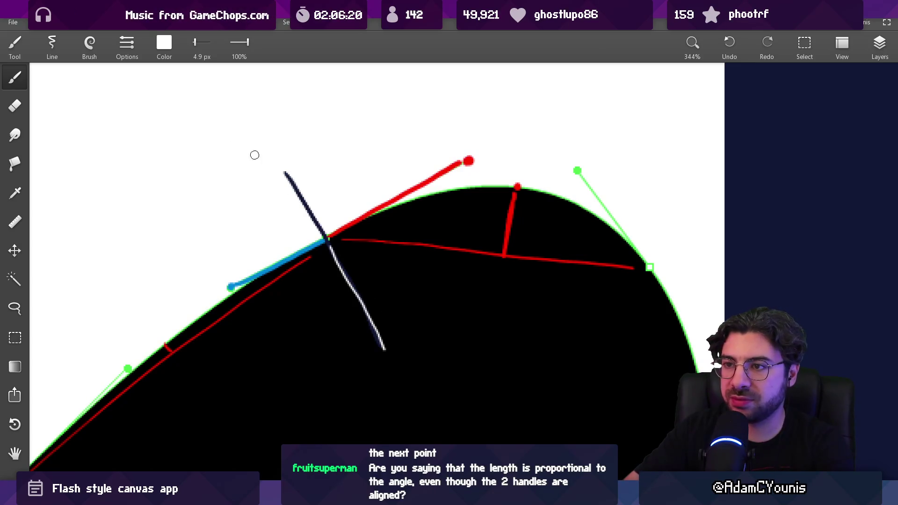
- Try freehand lasso selections around the red construction lines, then cancel them
{"action": "key", "text": "l"}
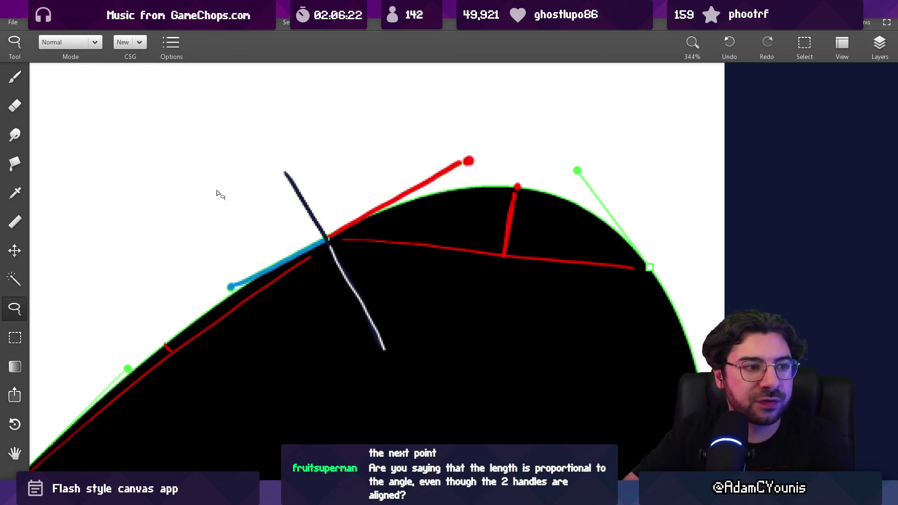
{"action": "mouse_move", "coordinate": [144, 213]}
{"action": "left_mouse_down"}
{"action": "mouse_move", "coordinate": [192, 168]}
{"action": "mouse_move", "coordinate": [325, 227]}
{"action": "mouse_move", "coordinate": [275, 417]}
{"action": "mouse_move", "coordinate": [281, 412]}
{"action": "left_mouse_up"}
{"action": "mouse_move", "coordinate": [349, 161]}
{"action": "left_mouse_down"}
{"action": "mouse_move", "coordinate": [663, 210]}
{"action": "mouse_move", "coordinate": [380, 305]}
{"action": "left_mouse_up"}
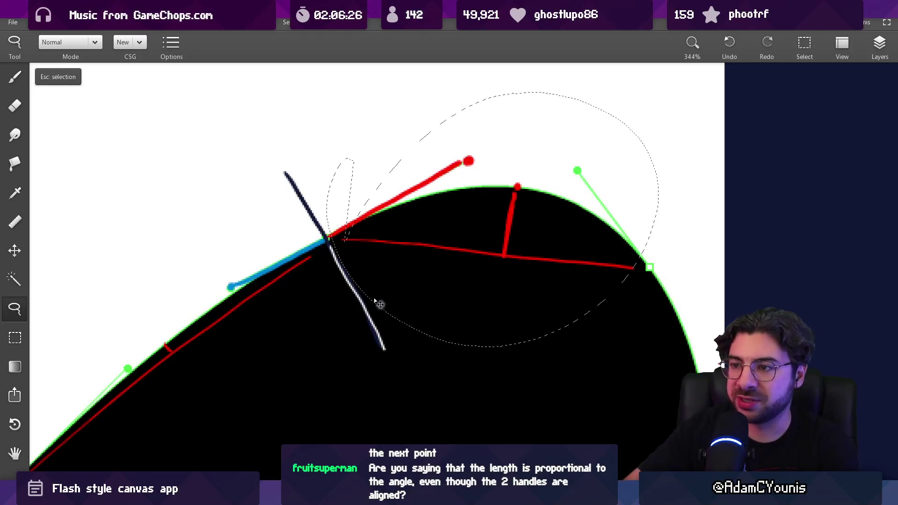
{"action": "key", "text": "Escape"}
{"action": "left_click_drag", "start_coordinate": [280, 258], "coordinate": [452, 171]}
{"action": "key", "text": "Escape"}
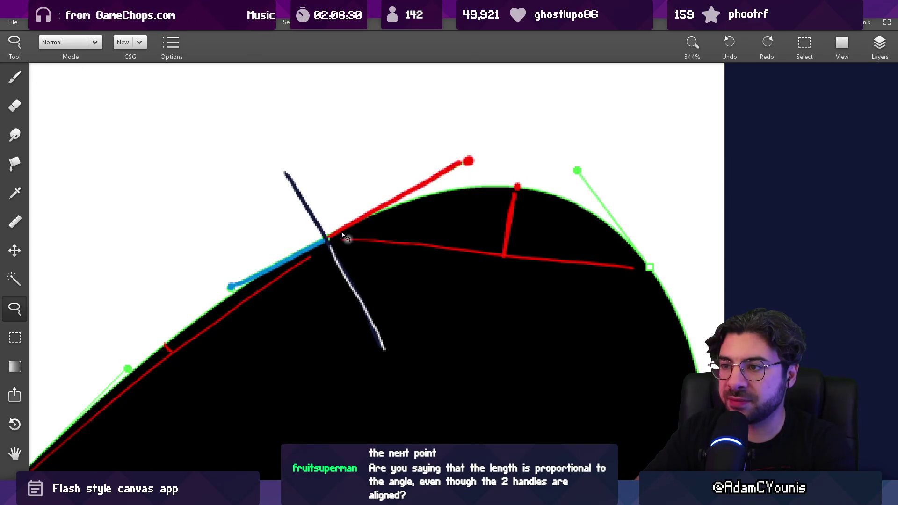
- Circle the red handle's tip with green brush strokes
{"action": "key", "text": "b"}
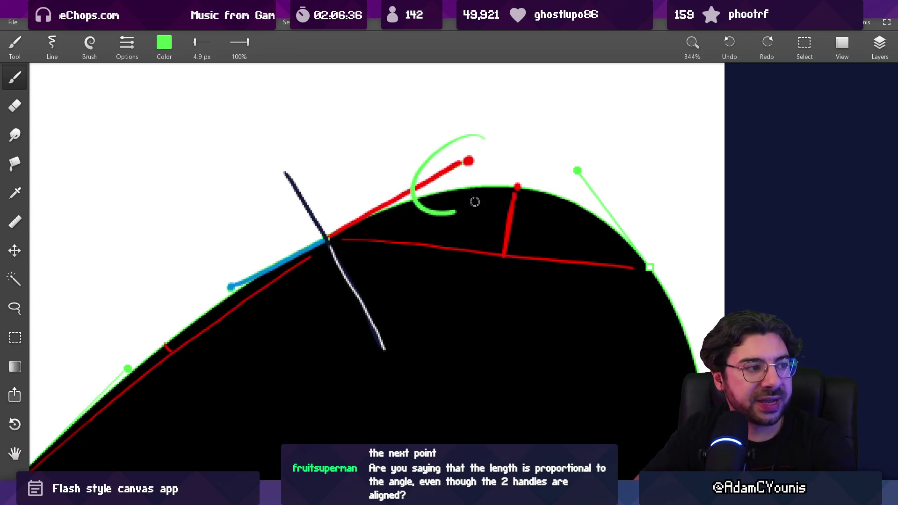
{"action": "left_click_drag", "start_coordinate": [221, 255], "coordinate": [247, 263]}
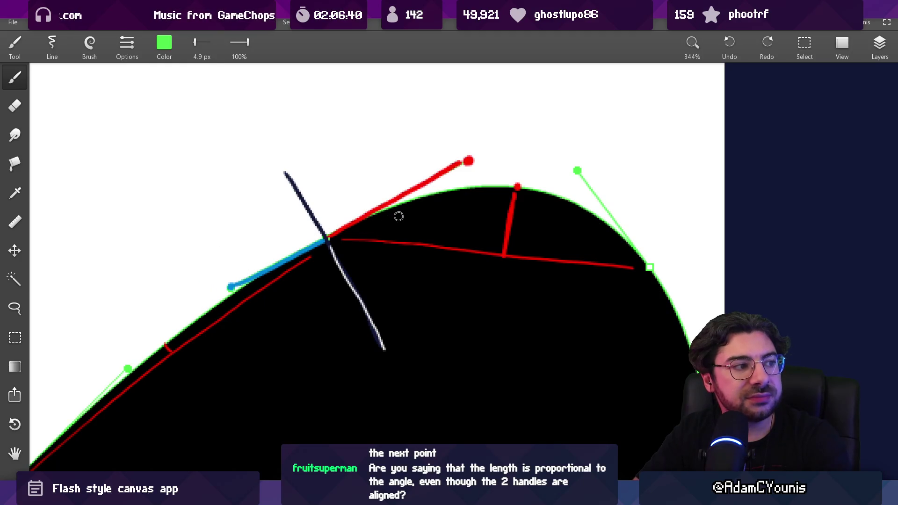
{"action": "mouse_move", "coordinate": [508, 203]}
{"action": "left_mouse_down"}
{"action": "mouse_move", "coordinate": [504, 251]}
{"action": "mouse_move", "coordinate": [497, 228]}
{"action": "left_mouse_up"}
{"action": "left_click_drag", "start_coordinate": [162, 347], "coordinate": [193, 335]}
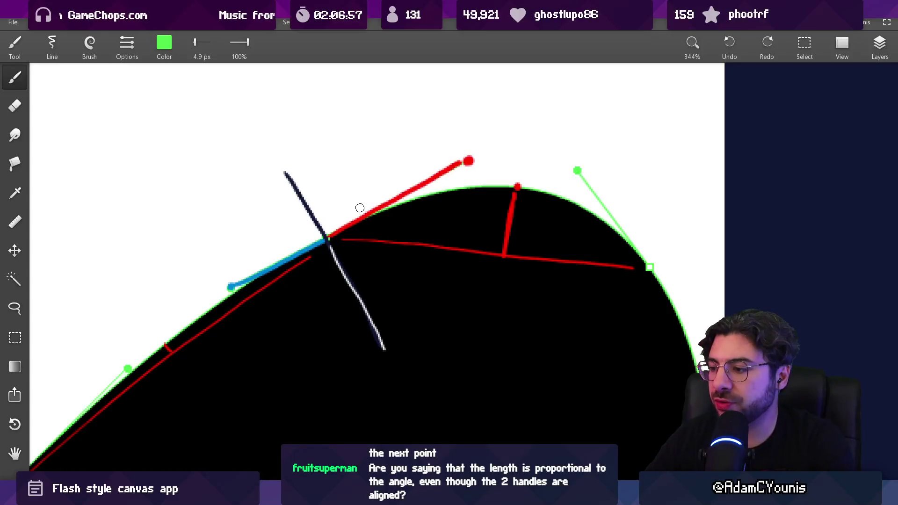
{"action": "key", "text": "alt+Tab"}
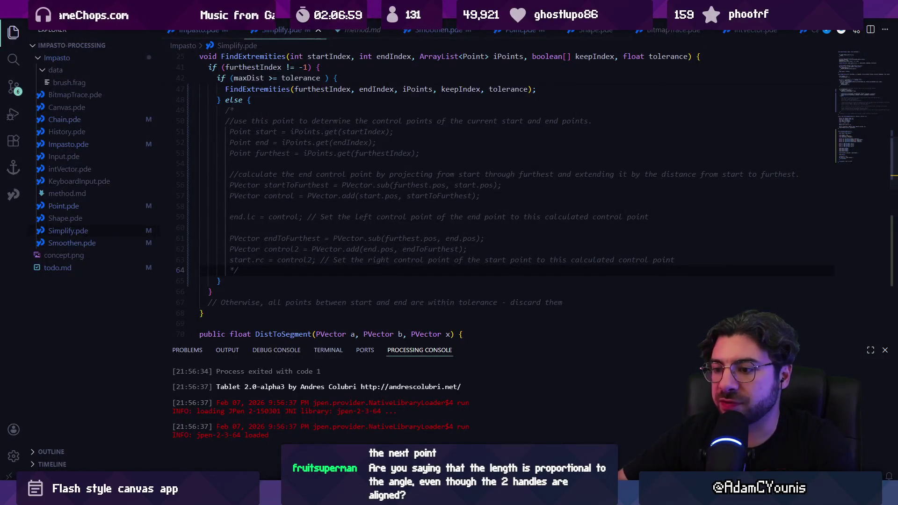
- Search for 'cross product operation', then refine it to '2d cross product operation'
{"action": "key", "text": "alt+Tab"}
{"action": "key", "text": "Tab"}
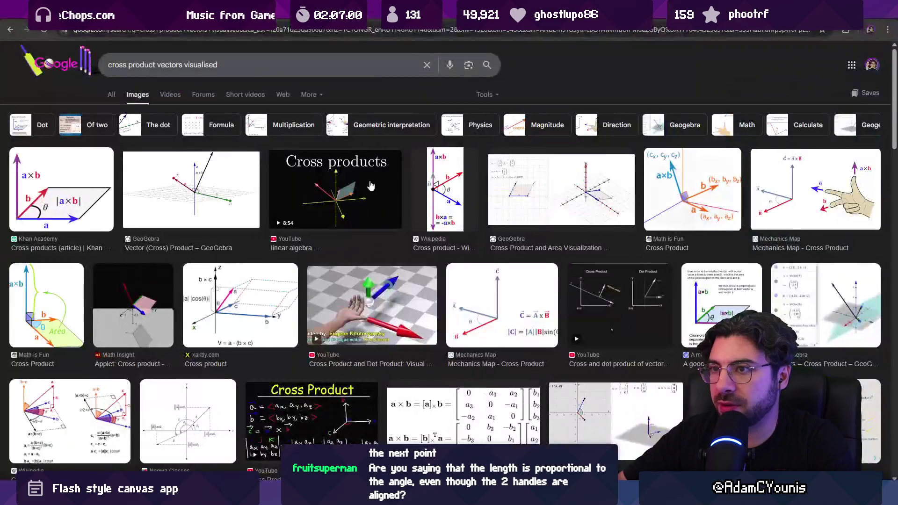
{"action": "left_click", "coordinate": [222, 32]}
{"action": "type", "text": "cross product operation"}
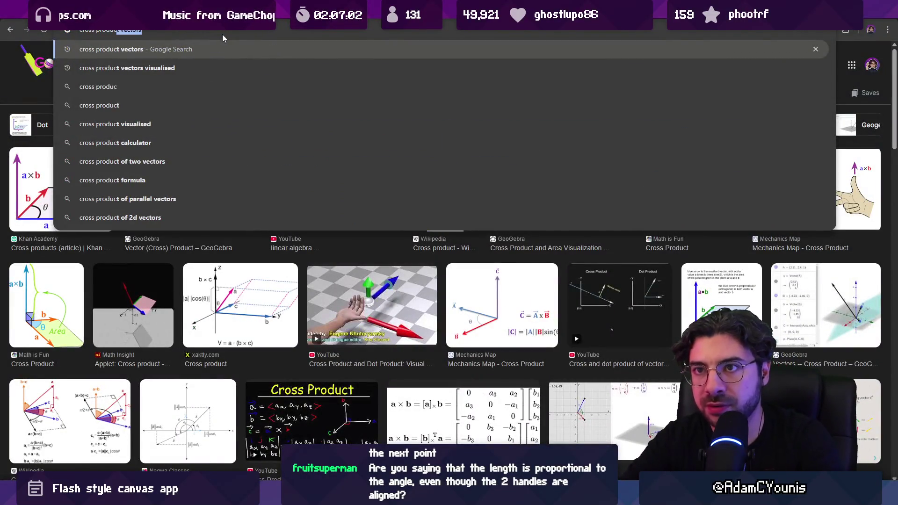
{"action": "key", "text": "Return"}
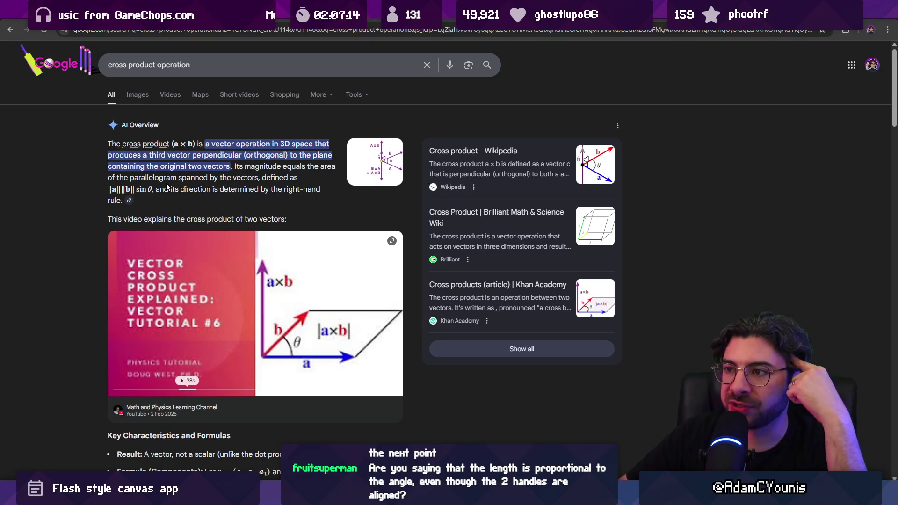
{"action": "left_click", "coordinate": [108, 65]}
{"action": "type", "text": "2d"}
{"action": "key", "text": "Return"}
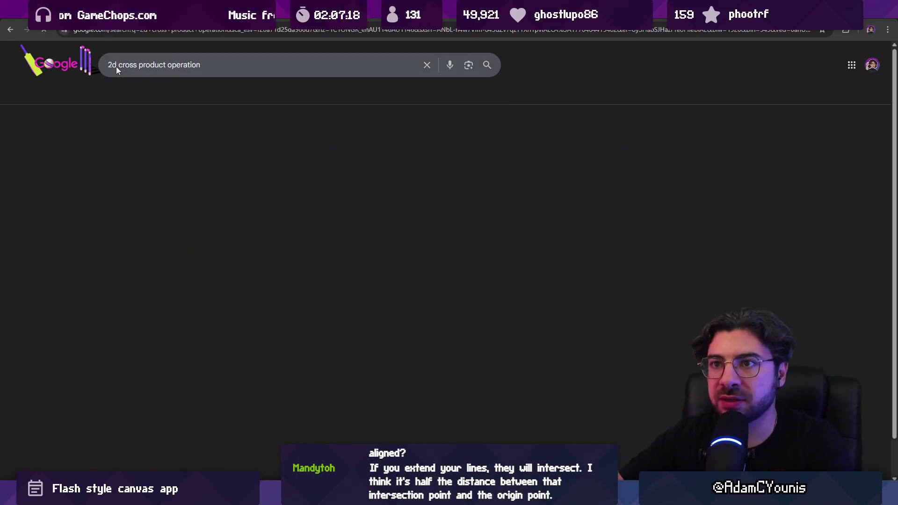
- Switch to image results and scroll through the 2d cross product diagrams
{"action": "left_click", "coordinate": [141, 93]}
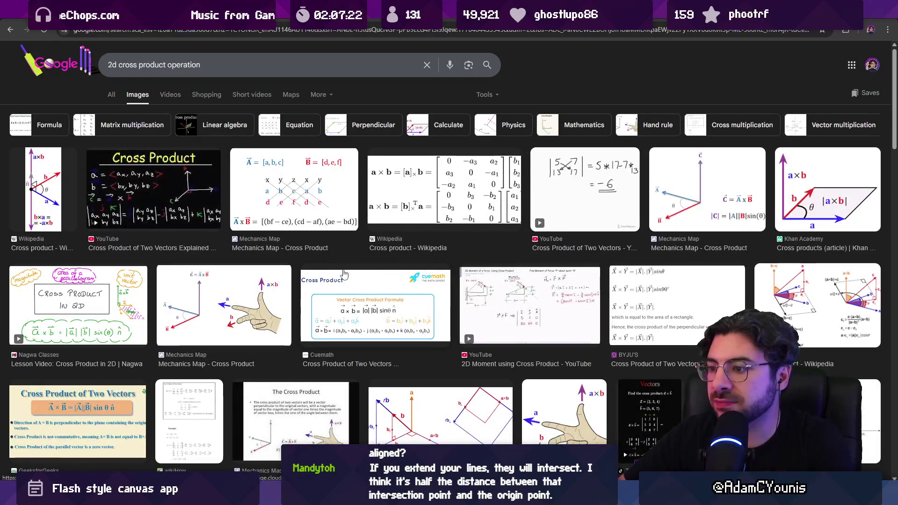
{"action": "scroll", "coordinate": [344, 274], "scroll_direction": "down", "scroll_amount": 1}
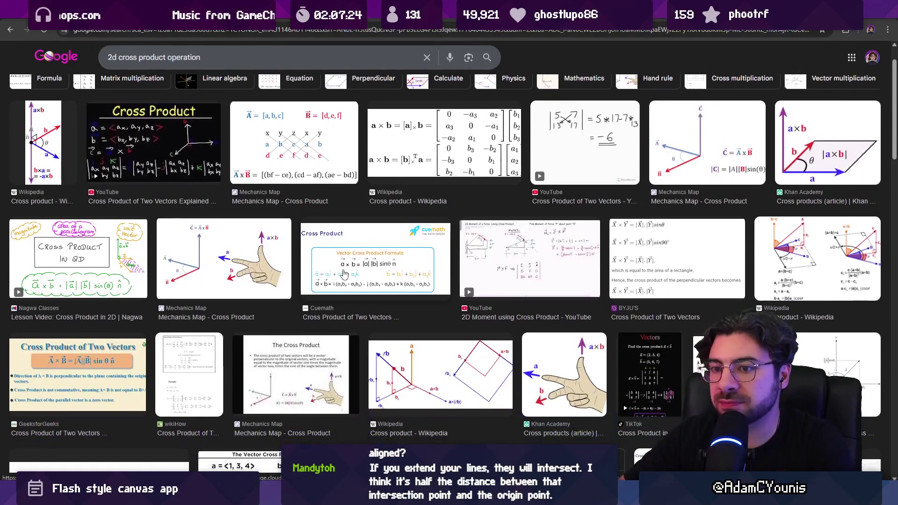
{"action": "scroll", "coordinate": [446, 270], "scroll_direction": "up", "scroll_amount": 1}
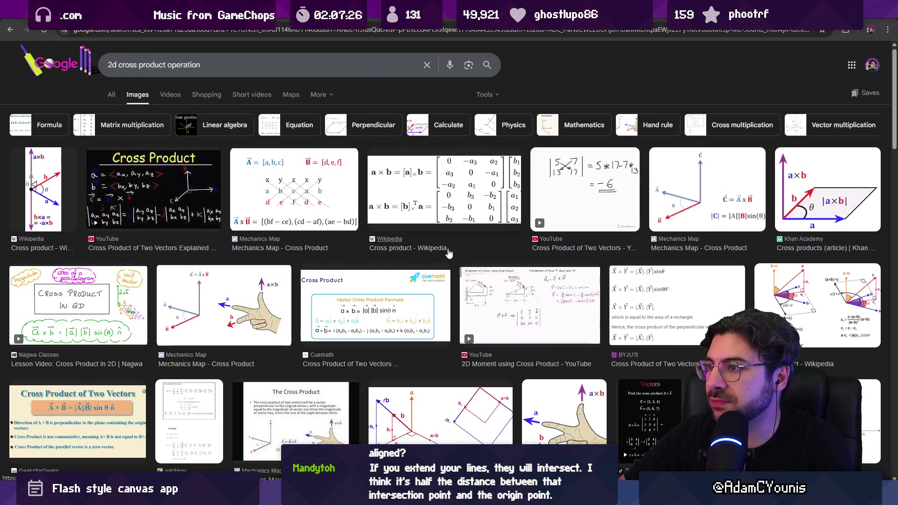
{"action": "scroll", "coordinate": [447, 257], "scroll_direction": "down", "scroll_amount": 5}
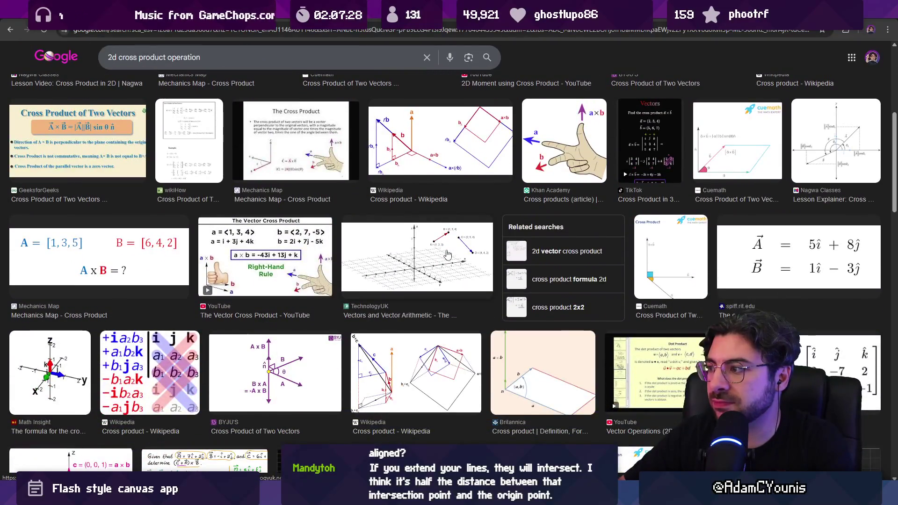
{"action": "scroll", "coordinate": [448, 253], "scroll_direction": "down", "scroll_amount": 1}
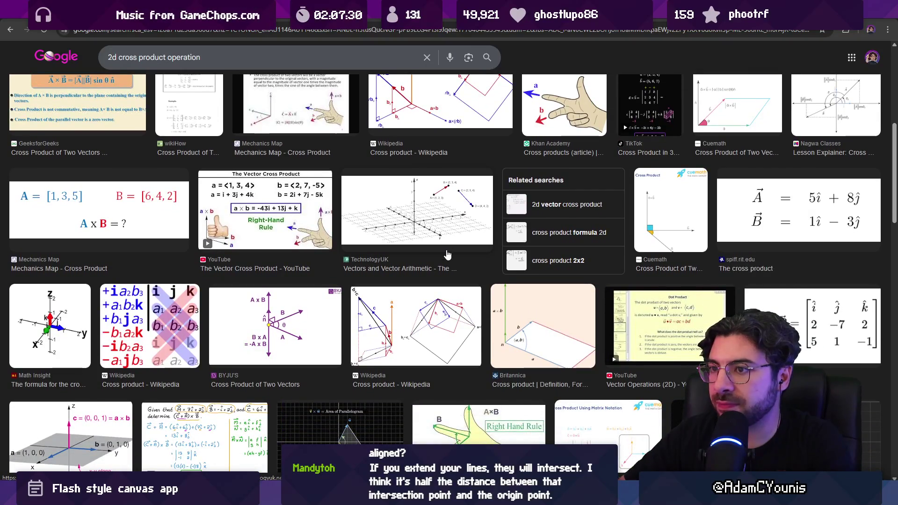
{"action": "scroll", "coordinate": [447, 254], "scroll_direction": "up", "scroll_amount": 6}
- Refine the image search to '2d vector cross product operation'
{"action": "left_click", "coordinate": [121, 67]}
{"action": "type", "text": "vecor"}
{"action": "key", "text": "Return"}
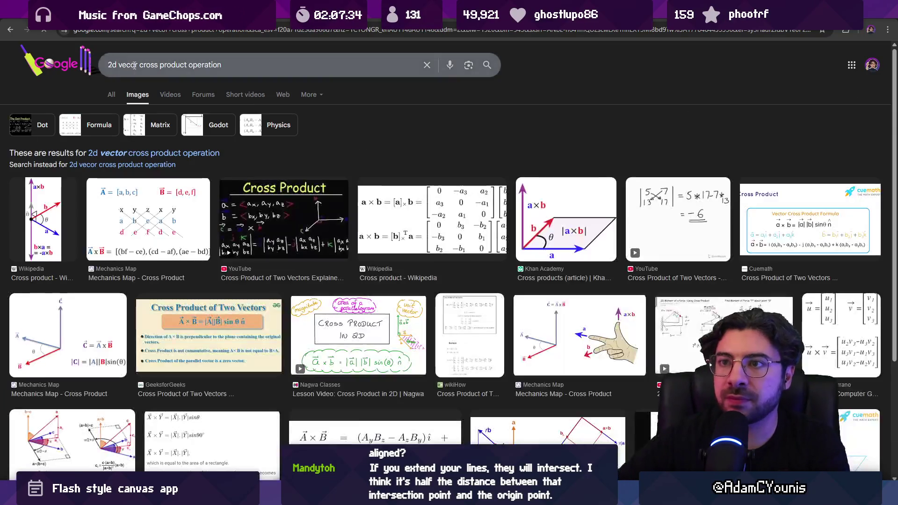
{"action": "type", "text": "t"}
{"action": "key", "text": "Return"}
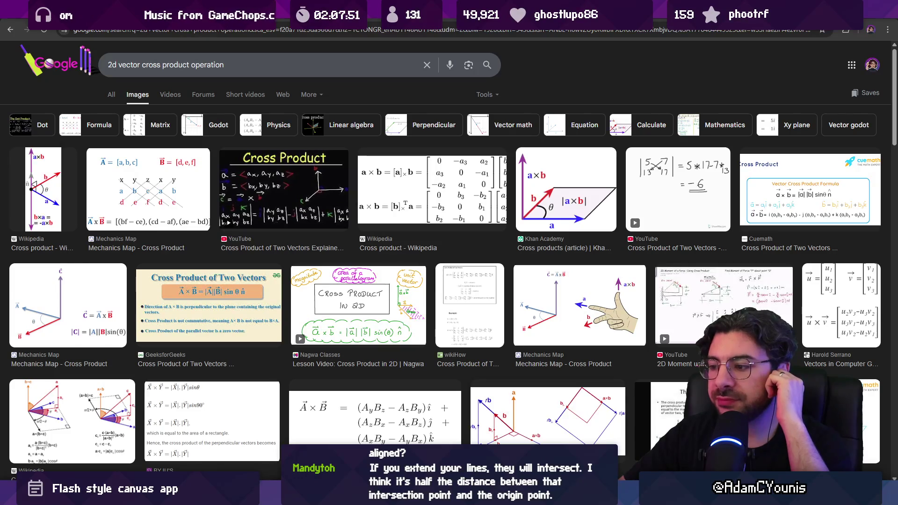
{"action": "key", "text": "alt+Tab"}
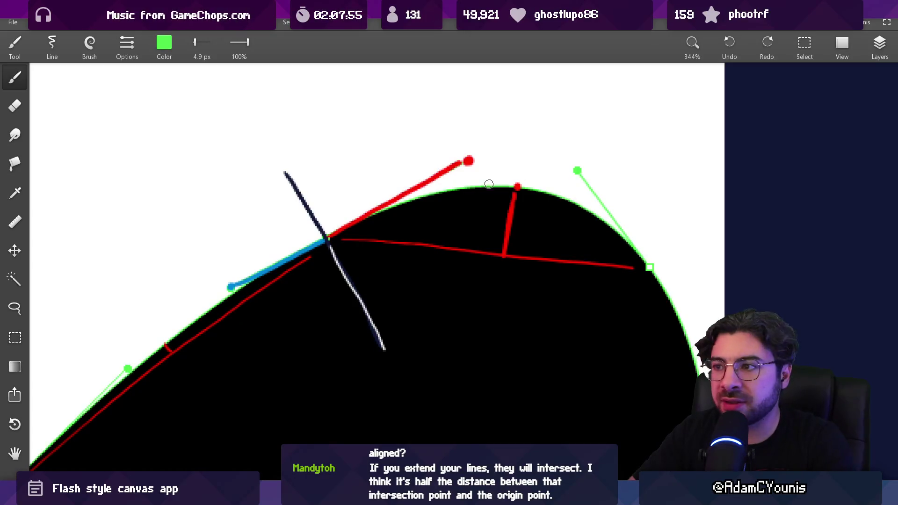
- Extend the red tangent line past the red dot, and remove a test green line
{"action": "left_click", "coordinate": [471, 162], "text": "alt"}
{"action": "mouse_move", "coordinate": [338, 232]}
{"action": "left_mouse_down"}
{"action": "mouse_move", "coordinate": [525, 125]}
{"action": "mouse_move", "coordinate": [581, 179]}
{"action": "left_mouse_up"}
{"action": "left_click", "coordinate": [577, 171], "text": "alt"}
{"action": "left_click_drag", "start_coordinate": [533, 126], "coordinate": [504, 272]}
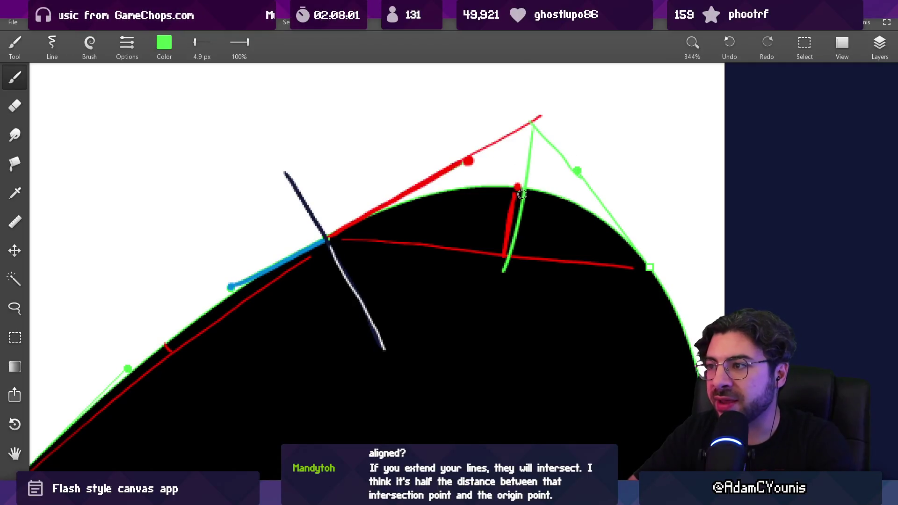
{"action": "key", "text": "ctrl+z"}
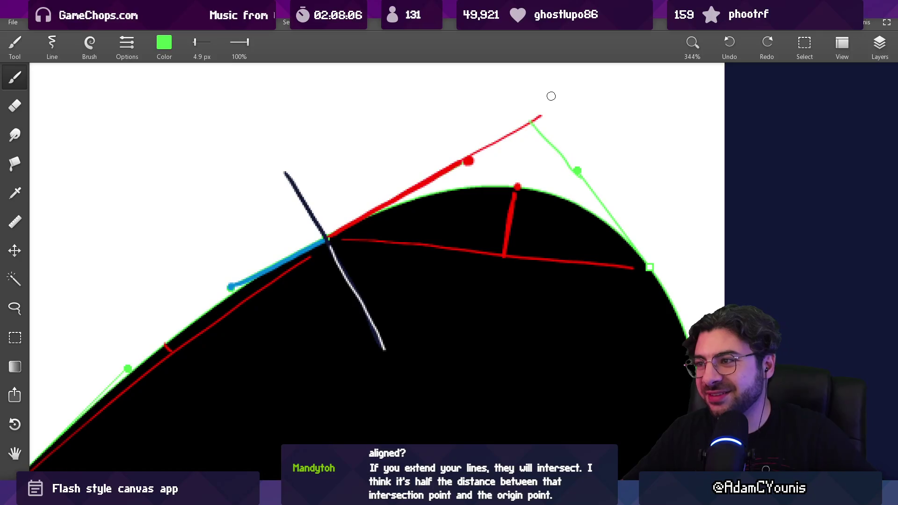
- Mark the curve's top with two short green strokes beside the red line
{"action": "left_click_drag", "start_coordinate": [530, 132], "coordinate": [514, 241]}
{"action": "scroll", "coordinate": [515, 188], "scroll_direction": "down", "scroll_amount": 2}
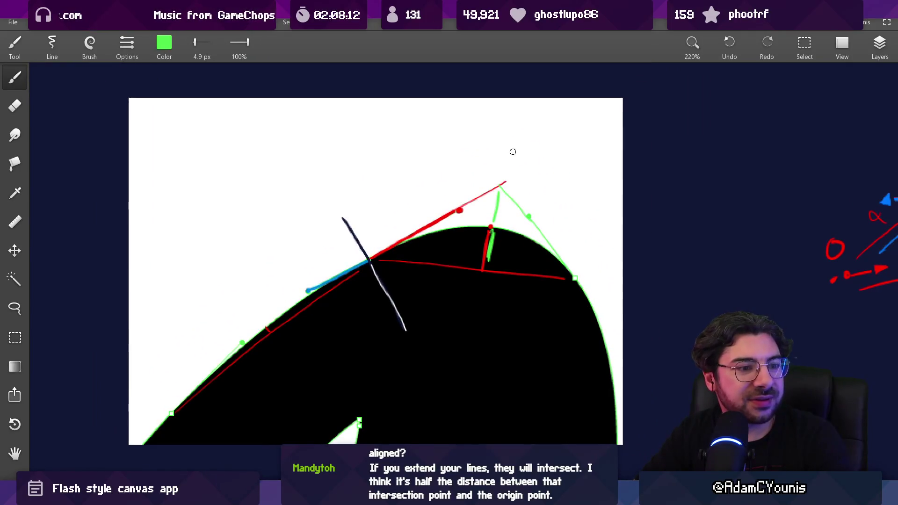
{"action": "scroll", "coordinate": [520, 156], "scroll_direction": "left", "scroll_amount": 3}
{"action": "left_click_drag", "start_coordinate": [522, 152], "coordinate": [525, 147]}
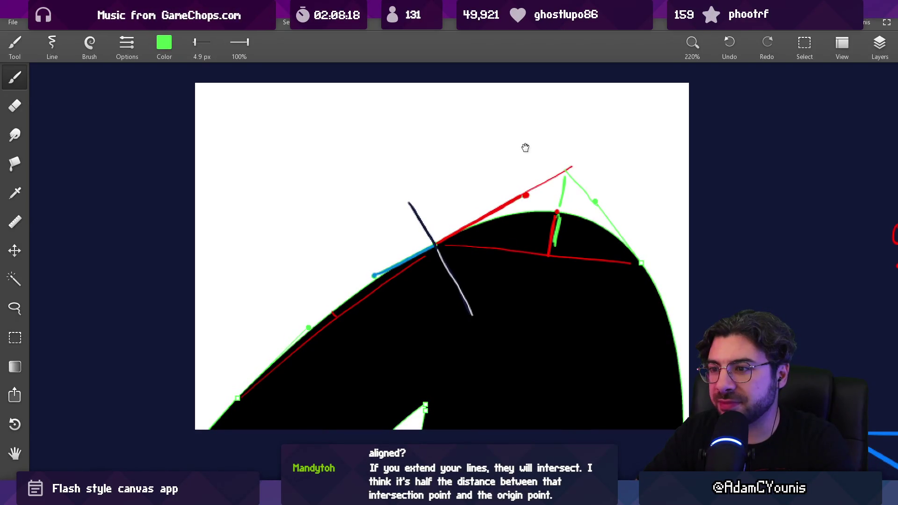
{"action": "scroll", "coordinate": [447, 202], "scroll_direction": "down", "scroll_amount": 6}
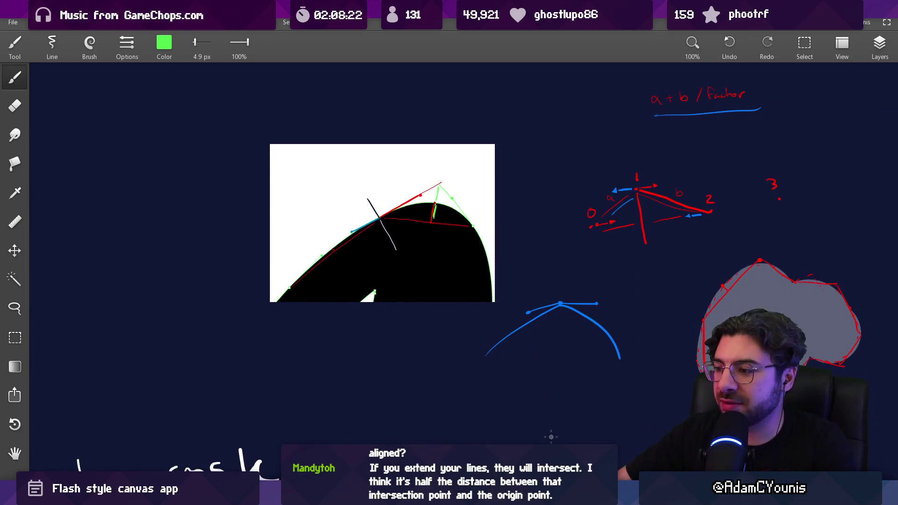
- In Flash, select the large black squiggle shape with the Selection tool
{"action": "key", "text": "alt+Tab"}
{"action": "mouse_move", "coordinate": [181, 238]}
{"action": "left_mouse_down"}
{"action": "mouse_move", "coordinate": [304, 142]}
{"action": "mouse_move", "coordinate": [341, 275]}
{"action": "left_mouse_up"}
{"action": "key", "text": "z"}
{"action": "key", "text": "v"}
{"action": "left_click", "coordinate": [341, 288]}
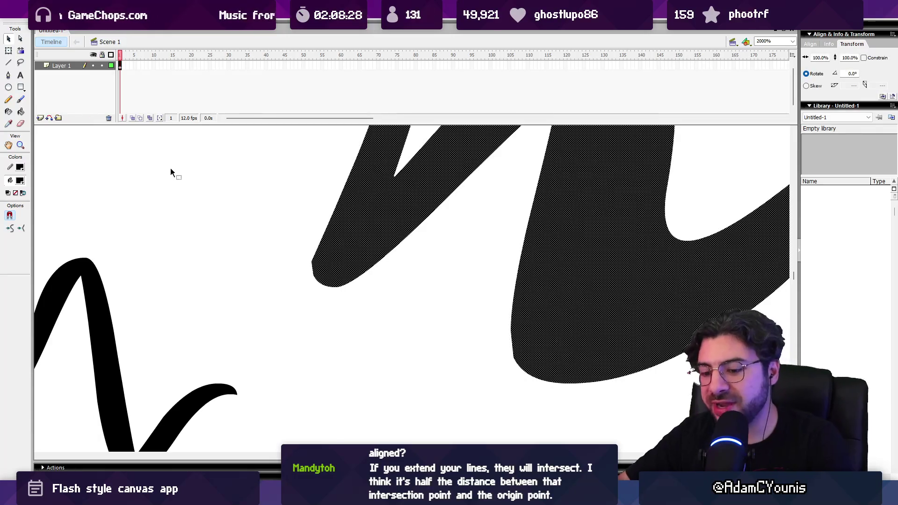
- Reveal the tangent handles at the black shape's bottom and notch anchors using Subselection
{"action": "key", "text": "a"}
{"action": "left_click", "coordinate": [341, 288]}
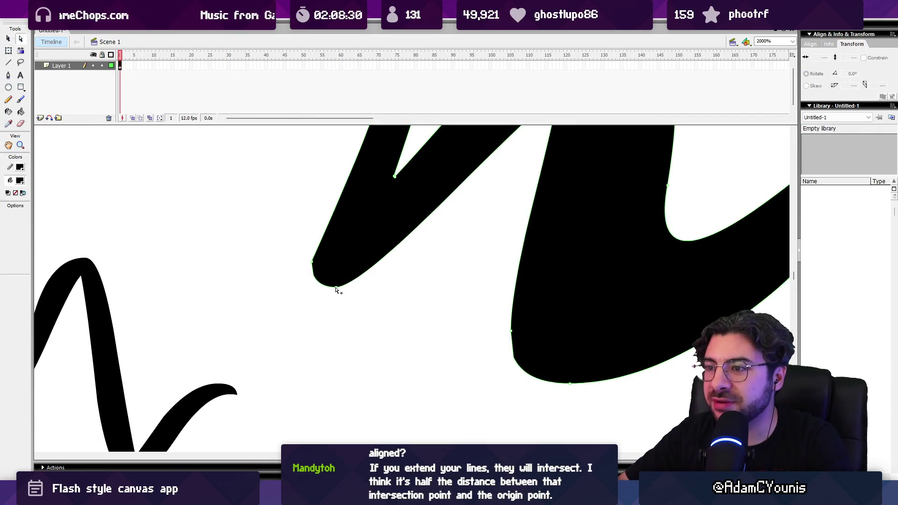
{"action": "scroll", "coordinate": [334, 240], "scroll_direction": "up", "scroll_amount": 3}
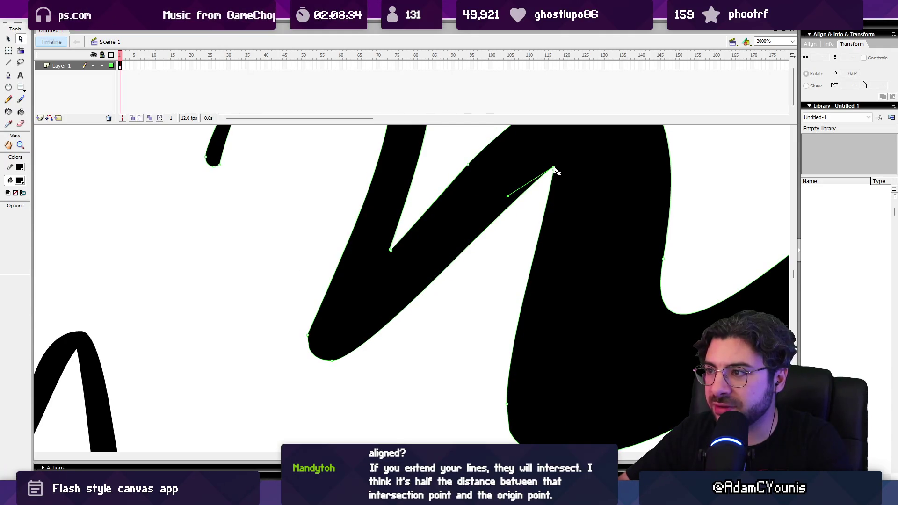
{"action": "left_click", "coordinate": [333, 363]}
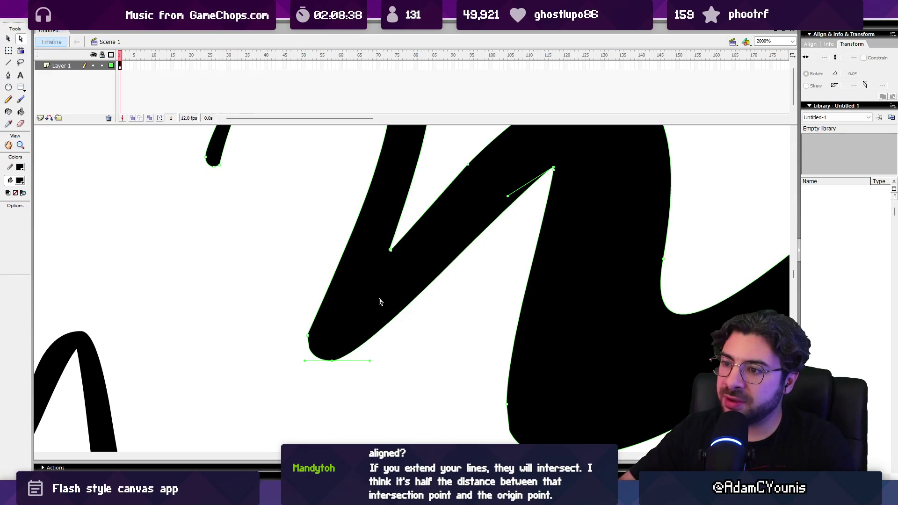
{"action": "scroll", "coordinate": [332, 288], "scroll_direction": "right", "scroll_amount": 10}
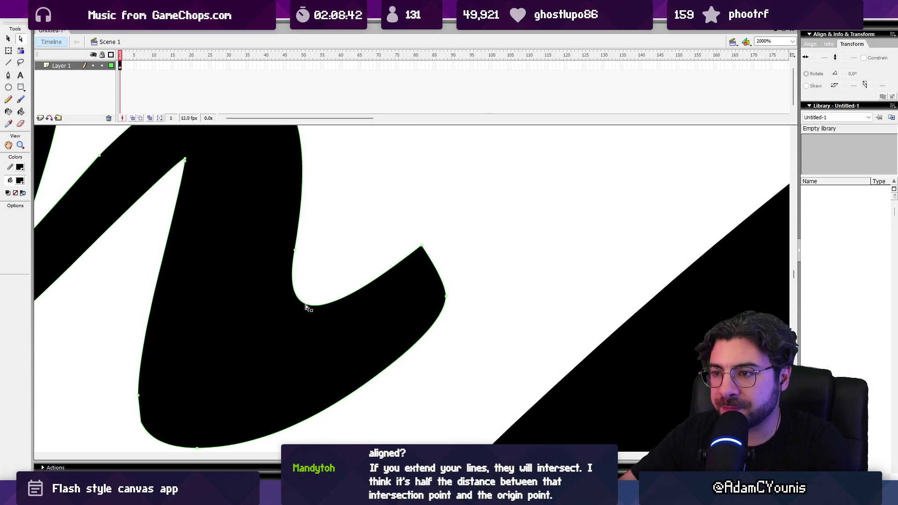
{"action": "left_click", "coordinate": [295, 253]}
{"action": "mouse_move", "coordinate": [294, 253]}
{"action": "left_mouse_down"}
{"action": "mouse_move", "coordinate": [280, 291]}
{"action": "mouse_move", "coordinate": [279, 261]}
{"action": "mouse_move", "coordinate": [262, 268]}
{"action": "mouse_move", "coordinate": [263, 259]}
{"action": "left_mouse_up"}
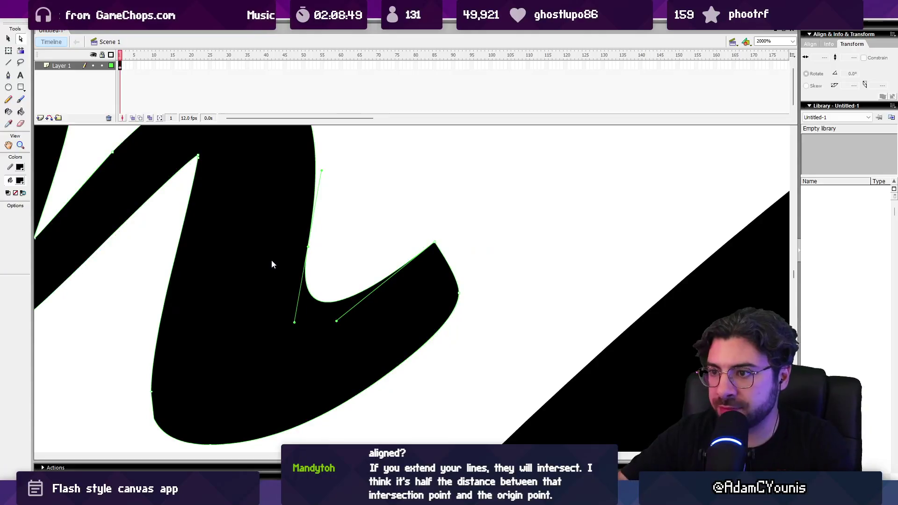
- Capture a region screenshot of the notch and its handles
{"action": "key", "text": "super+shift+s"}
{"action": "mouse_move", "coordinate": [193, 411]}
{"action": "left_mouse_down"}
{"action": "mouse_move", "coordinate": [505, 153]}
{"action": "mouse_move", "coordinate": [506, 128]}
{"action": "left_mouse_up"}
{"action": "key", "text": "alt+Tab"}
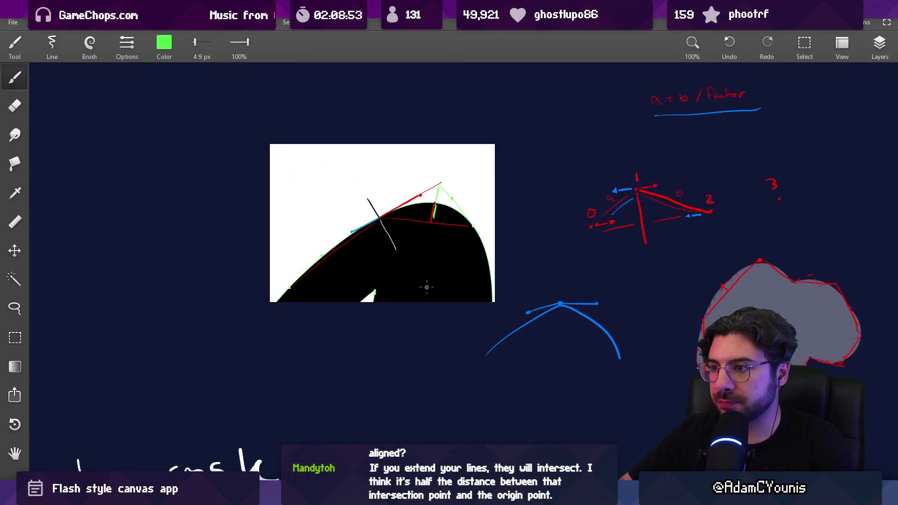
- Paste the notch screenshot into Infinite Painter and position it on the canvas
{"action": "key", "text": "ctrl+v"}
{"action": "left_click_drag", "start_coordinate": [414, 286], "coordinate": [357, 307]}
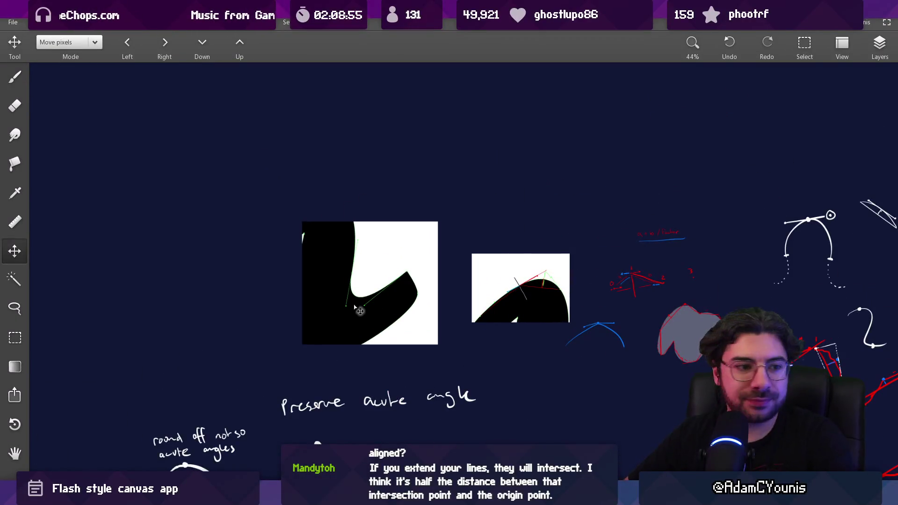
{"action": "scroll", "coordinate": [359, 288], "scroll_direction": "up", "scroll_amount": 5}
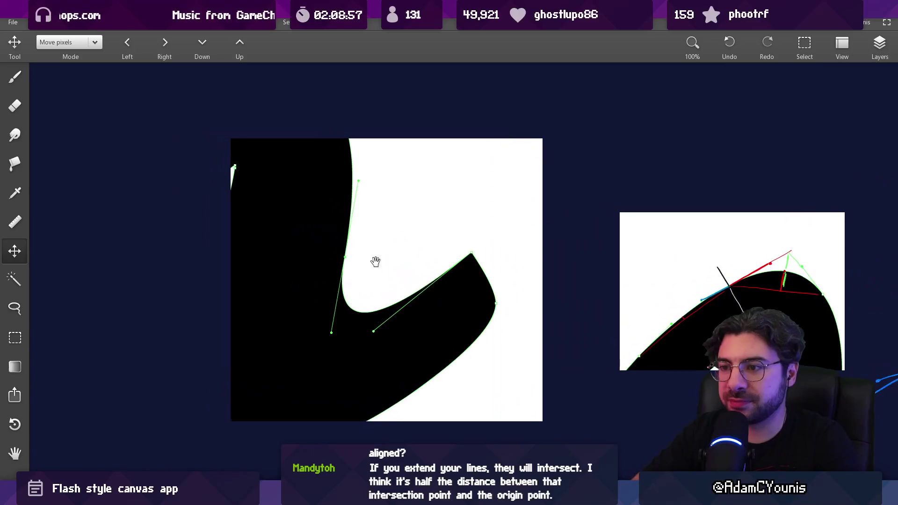
{"action": "scroll", "coordinate": [372, 256], "scroll_direction": "up", "scroll_amount": 2}
- With a red brush, extend the lower and upper handle lines until they cross
{"action": "key", "text": "b"}
{"action": "left_click", "coordinate": [888, 263], "text": "alt"}
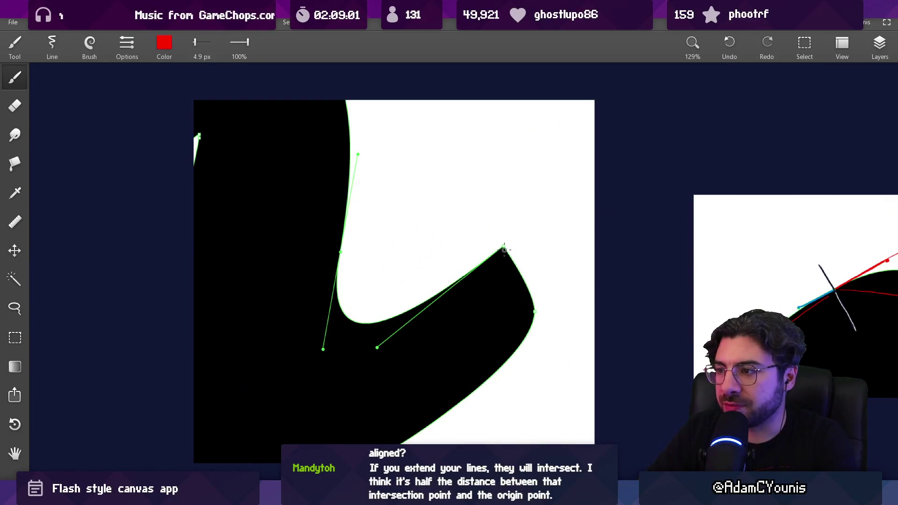
{"action": "mouse_move", "coordinate": [486, 260]}
{"action": "left_mouse_down"}
{"action": "mouse_move", "coordinate": [293, 401]}
{"action": "mouse_move", "coordinate": [259, 439]}
{"action": "left_mouse_up"}
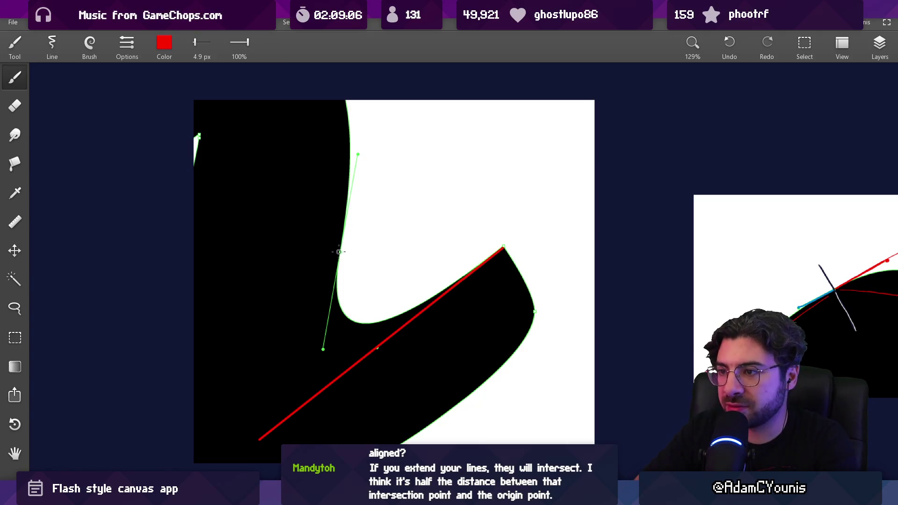
{"action": "mouse_move", "coordinate": [339, 252]}
{"action": "left_mouse_down"}
{"action": "mouse_move", "coordinate": [306, 414]}
{"action": "mouse_move", "coordinate": [304, 442]}
{"action": "mouse_move", "coordinate": [312, 442]}
{"action": "left_mouse_up"}
{"action": "left_click_drag", "start_coordinate": [355, 353], "coordinate": [358, 326]}
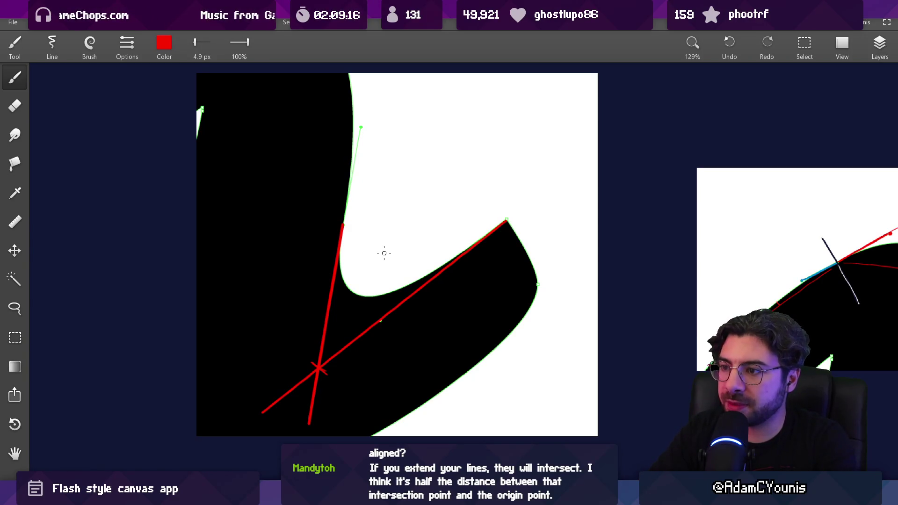
{"action": "mouse_move", "coordinate": [383, 255]}
{"action": "left_mouse_down"}
{"action": "mouse_move", "coordinate": [329, 257]}
{"action": "mouse_move", "coordinate": [411, 254]}
{"action": "left_mouse_up"}
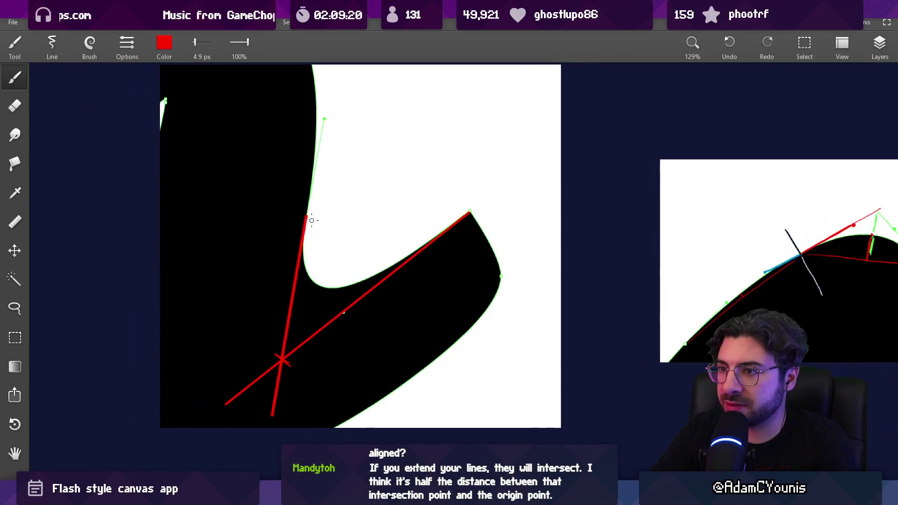
{"action": "left_click_drag", "start_coordinate": [305, 215], "coordinate": [416, 217]}
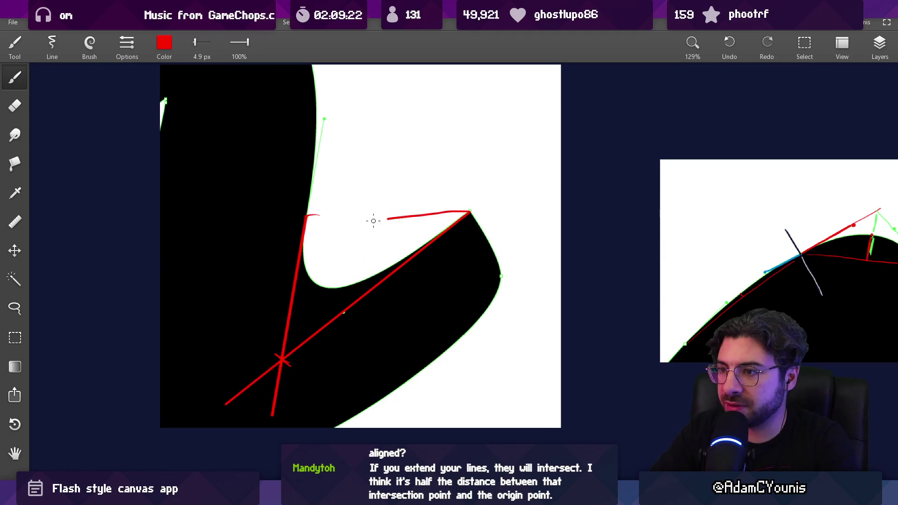
{"action": "key", "text": "ctrl+z"}
- Commit the straight red line from the handle line's top to the notch's upper point
{"action": "left_click", "coordinate": [307, 223]}
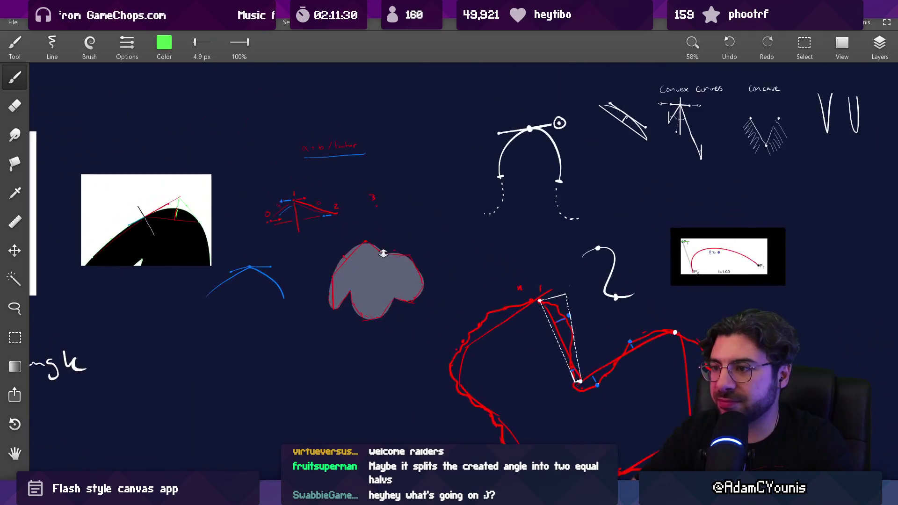
{"action": "scroll", "coordinate": [385, 209], "scroll_direction": "down", "scroll_amount": 5}
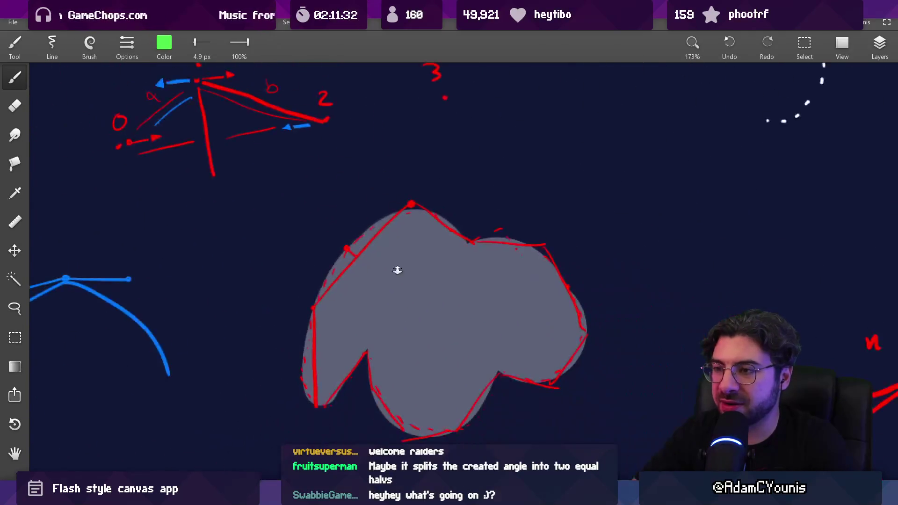
{"action": "scroll", "coordinate": [395, 225], "scroll_direction": "up", "scroll_amount": 4}
{"action": "left_click", "coordinate": [389, 254]}
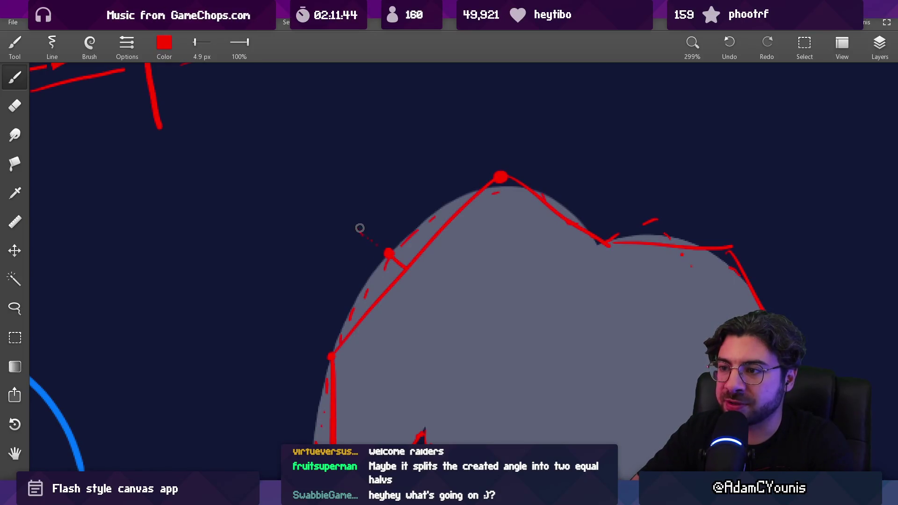
{"action": "left_click_drag", "start_coordinate": [331, 356], "coordinate": [360, 211]}
{"action": "key", "text": "ctrl+z"}
- Recentre the reference screenshot and sample red again from the red line
{"action": "scroll", "coordinate": [379, 229], "scroll_direction": "down", "scroll_amount": 3}
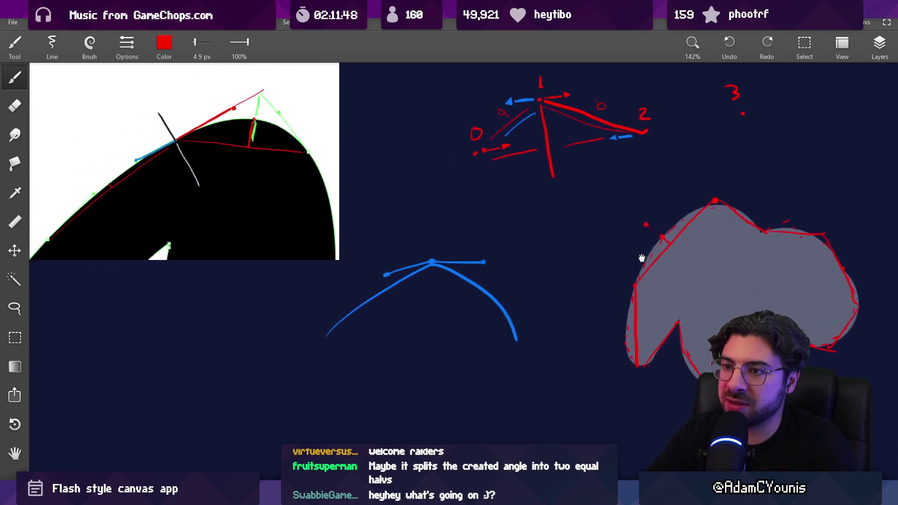
{"action": "scroll", "coordinate": [498, 270], "scroll_direction": "up", "scroll_amount": 1}
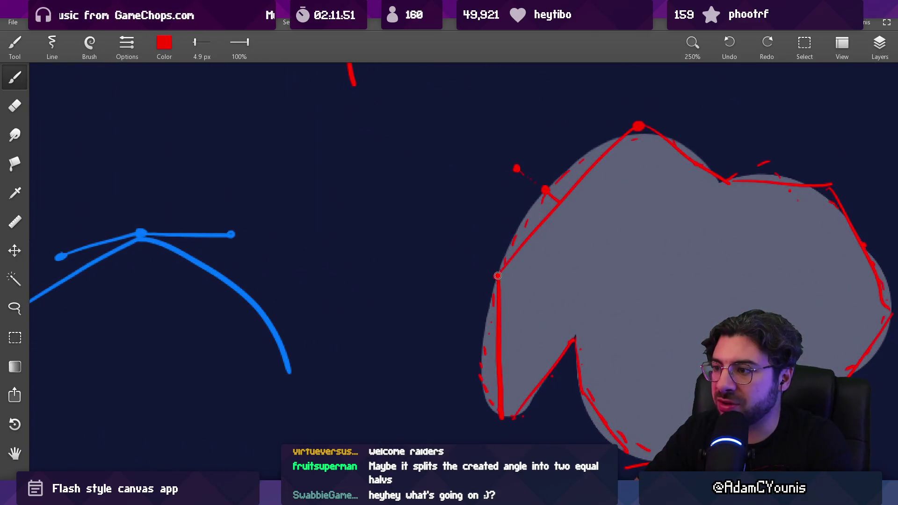
{"action": "scroll", "coordinate": [495, 262], "scroll_direction": "down", "scroll_amount": 3}
{"action": "scroll", "coordinate": [493, 248], "scroll_direction": "up", "scroll_amount": 2}
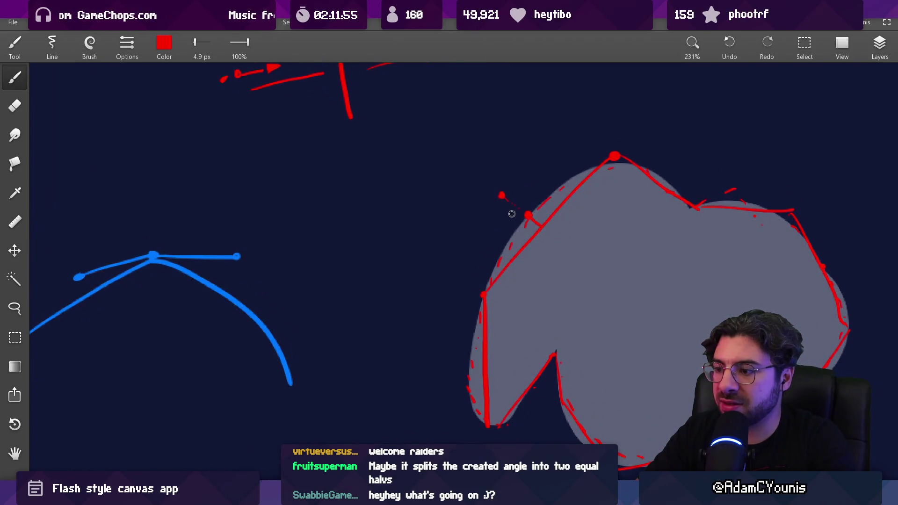
{"action": "scroll", "coordinate": [509, 243], "scroll_direction": "down", "scroll_amount": 5}
{"action": "scroll", "coordinate": [655, 285], "scroll_direction": "up", "scroll_amount": 2}
{"action": "left_click_drag", "start_coordinate": [370, 211], "coordinate": [528, 269]}
{"action": "scroll", "coordinate": [423, 185], "scroll_direction": "up", "scroll_amount": 2}
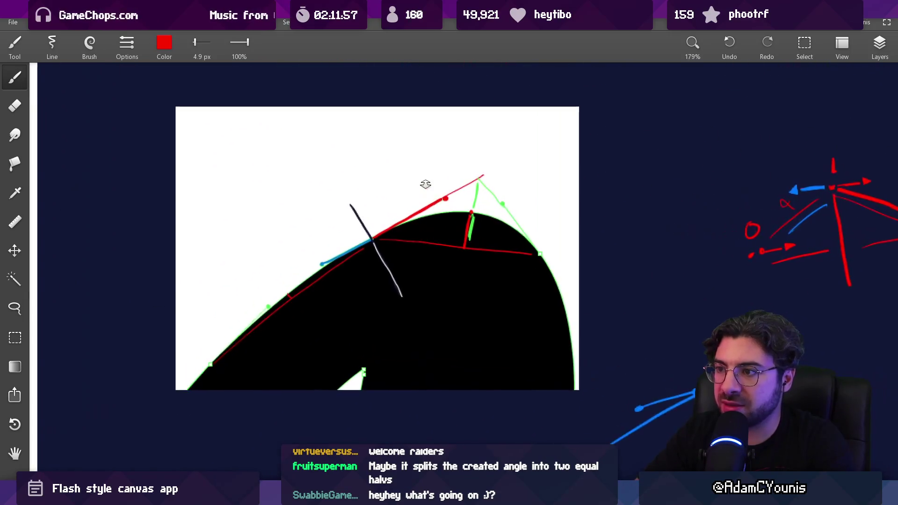
{"action": "scroll", "coordinate": [463, 205], "scroll_direction": "down", "scroll_amount": 1}
{"action": "scroll", "coordinate": [466, 208], "scroll_direction": "up", "scroll_amount": 6}
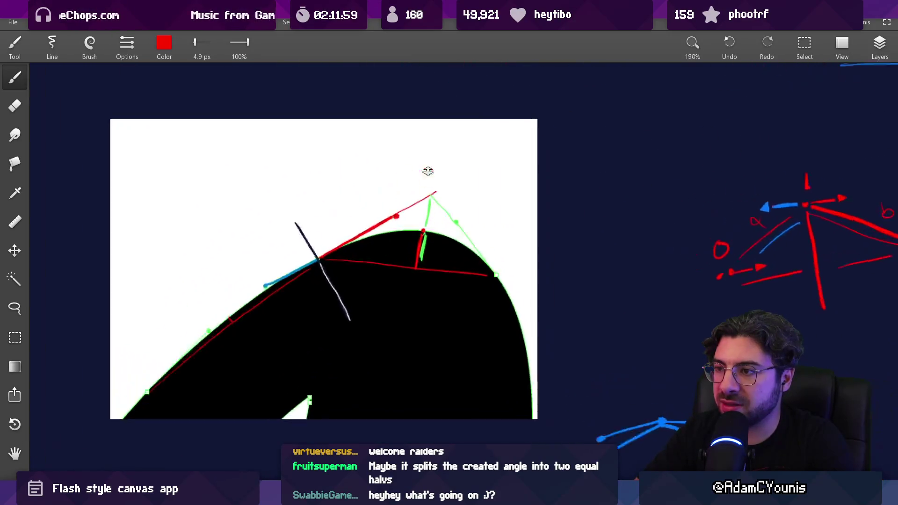
{"action": "scroll", "coordinate": [423, 104], "scroll_direction": "up", "scroll_amount": 1}
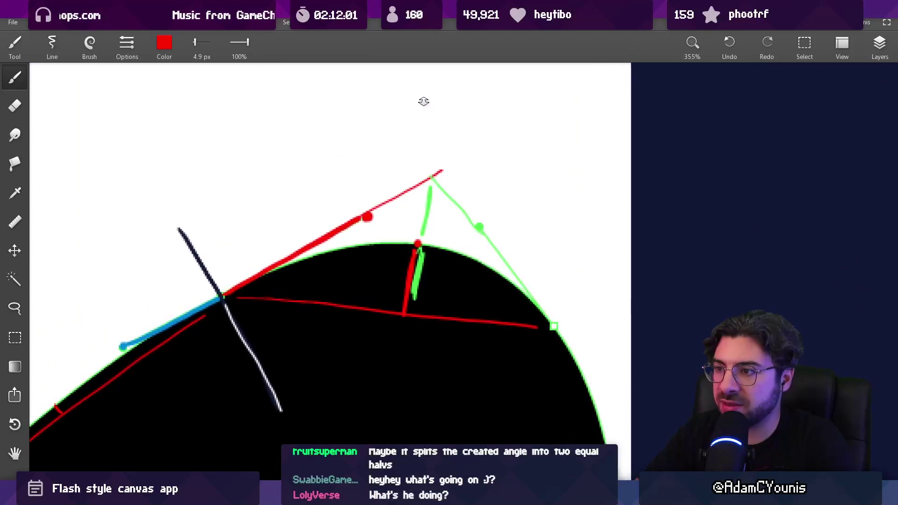
{"action": "left_click_drag", "start_coordinate": [358, 193], "coordinate": [381, 236]}
{"action": "key", "text": "ctrl+z"}
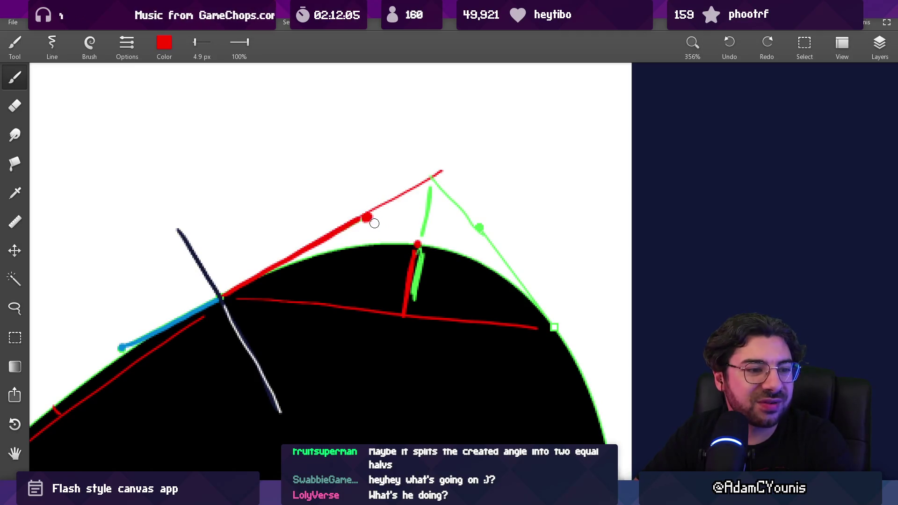
{"action": "left_click", "coordinate": [360, 209]}
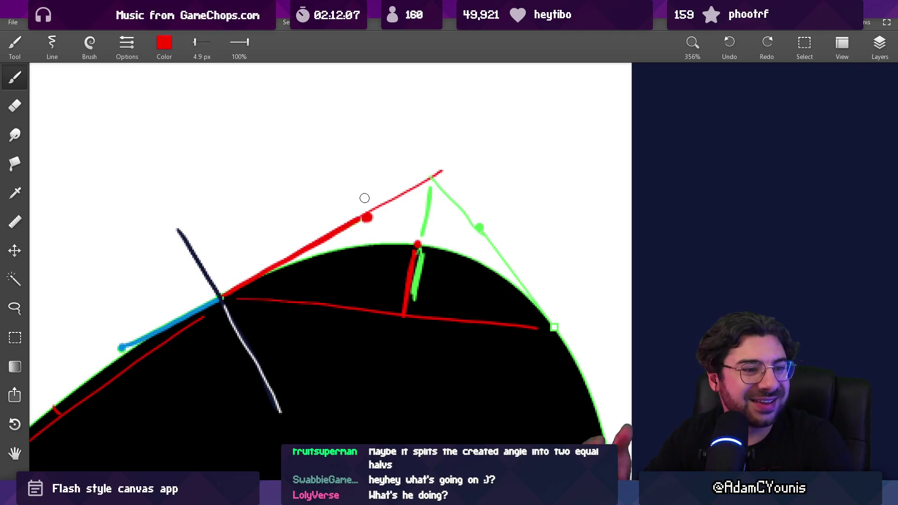
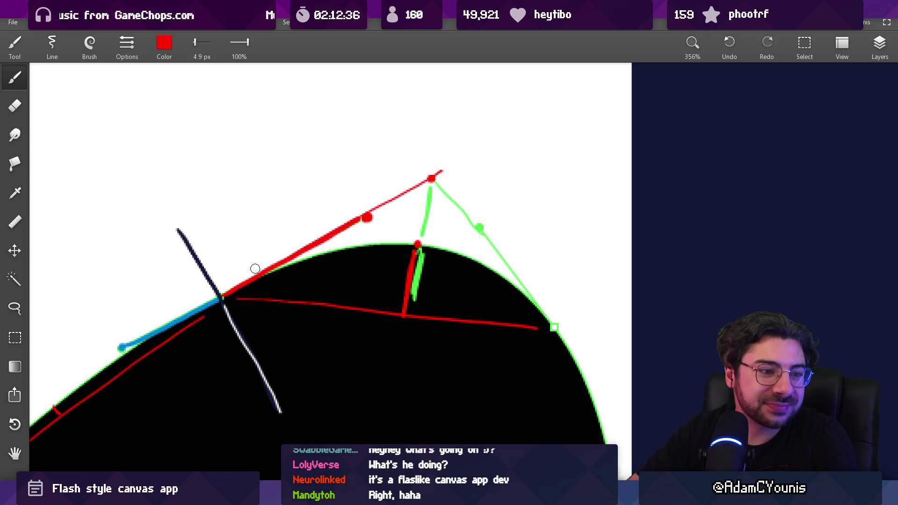
- Pan the whiteboard and zoom out from 356% to 139% so the Bézier sketch sits beside the handle diagrams
{"action": "mouse_move", "coordinate": [392, 212]}
{"action": "left_mouse_down"}
{"action": "mouse_move", "coordinate": [421, 226]}
{"action": "mouse_move", "coordinate": [411, 228]}
{"action": "left_mouse_up"}
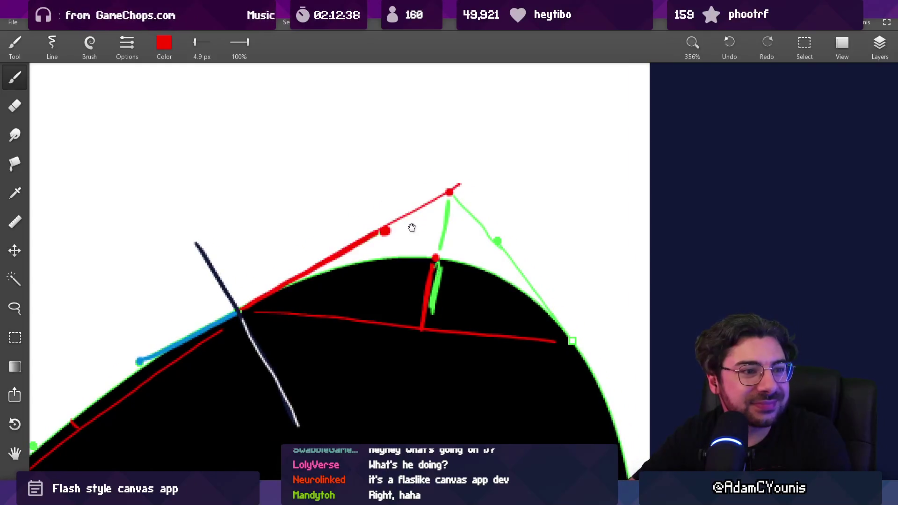
{"action": "scroll", "coordinate": [419, 237], "scroll_direction": "down", "scroll_amount": 6}
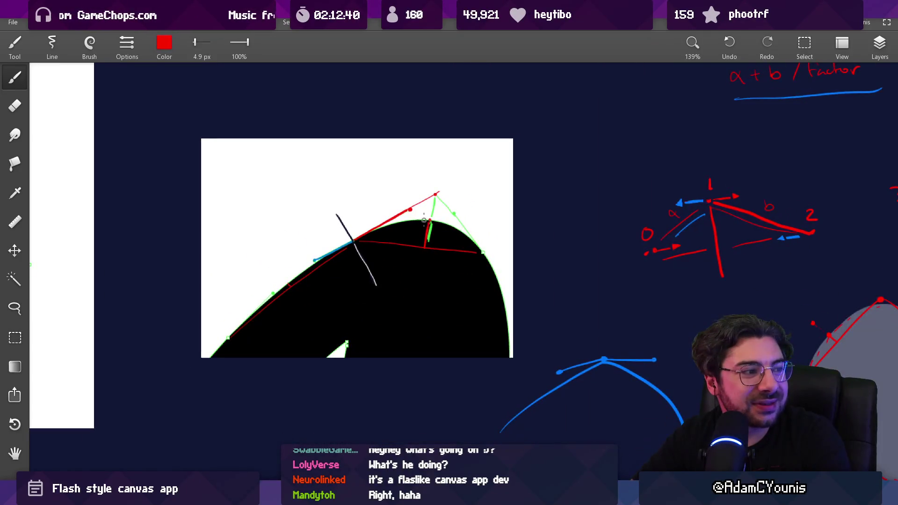
{"action": "scroll", "coordinate": [422, 248], "scroll_direction": "up", "scroll_amount": 2}
{"action": "key", "text": "alt+Tab"}
- Draw two freehand strokes in Impasto, one of them S-shaped, then close the Impasto window
{"action": "mouse_move", "coordinate": [519, 255]}
{"action": "left_mouse_down"}
{"action": "mouse_move", "coordinate": [566, 296]}
{"action": "mouse_move", "coordinate": [580, 149]}
{"action": "left_mouse_up"}
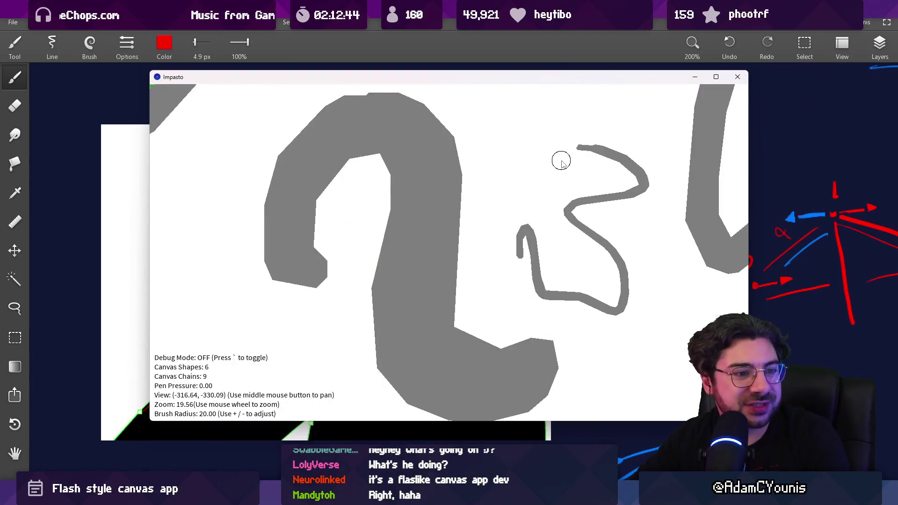
{"action": "scroll", "coordinate": [536, 262], "scroll_direction": "down", "scroll_amount": 10}
{"action": "scroll", "coordinate": [515, 234], "scroll_direction": "up", "scroll_amount": 6}
{"action": "left_click_drag", "start_coordinate": [519, 319], "coordinate": [585, 244]}
{"action": "scroll", "coordinate": [613, 234], "scroll_direction": "down", "scroll_amount": 12}
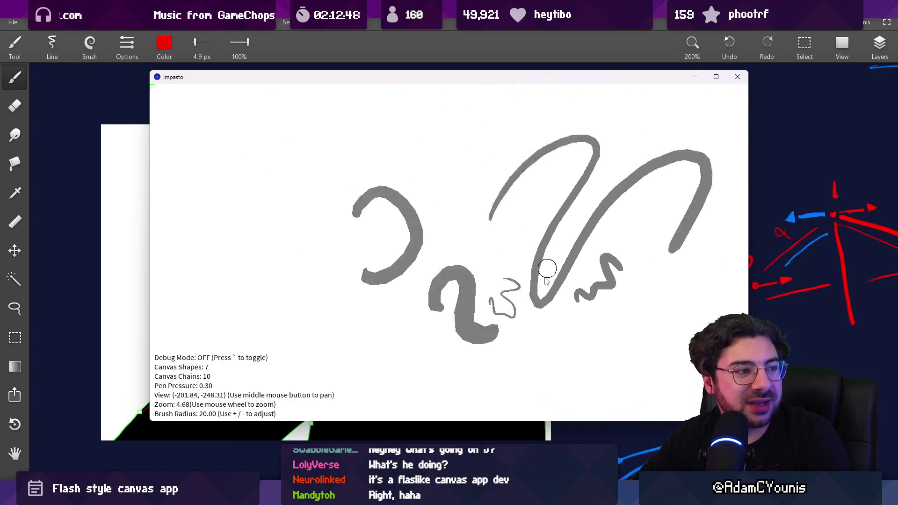
{"action": "scroll", "coordinate": [505, 271], "scroll_direction": "up", "scroll_amount": 11}
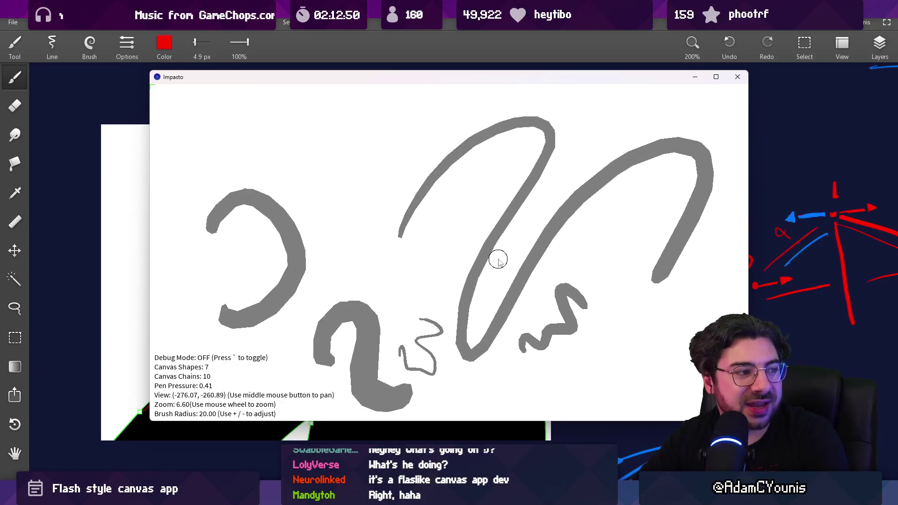
{"action": "left_click", "coordinate": [774, 208]}
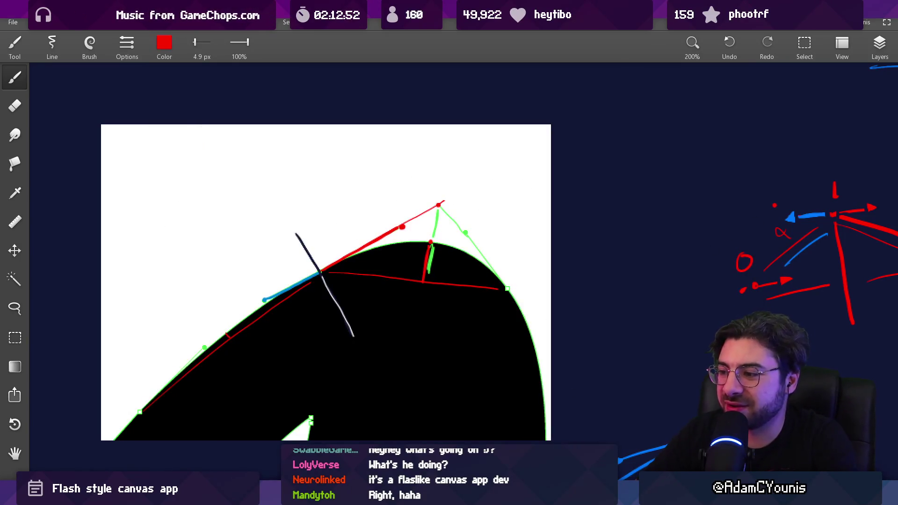
{"action": "key", "text": "alt+Tab"}
- Zoom the Flash stage out to 250% to see the whole drawing, then zoom in to 1000% on the n squiggle
{"action": "key", "text": "z"}
{"action": "left_click", "coordinate": [469, 303], "text": "alt"}
{"action": "left_click", "coordinate": [470, 303], "text": "alt"}
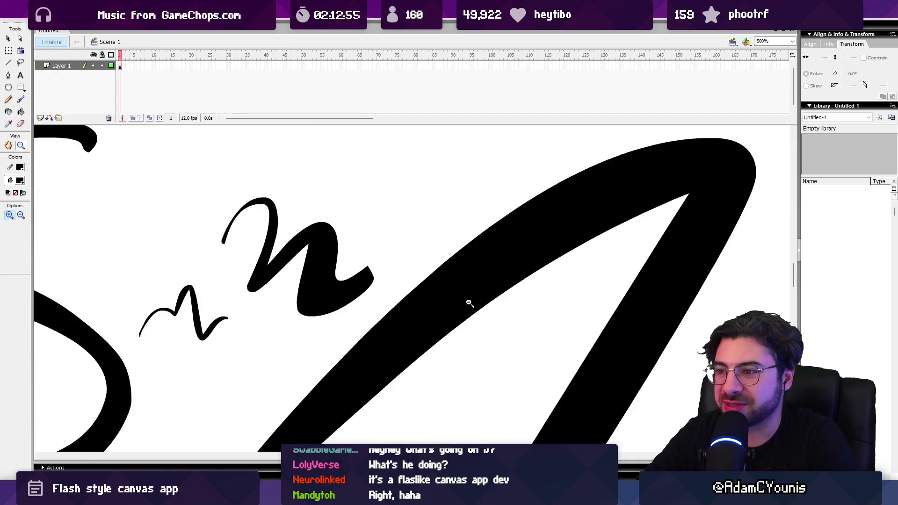
{"action": "mouse_move", "coordinate": [421, 321]}
{"action": "left_mouse_down"}
{"action": "mouse_move", "coordinate": [507, 260]}
{"action": "mouse_move", "coordinate": [498, 255]}
{"action": "mouse_move", "coordinate": [495, 276]}
{"action": "mouse_move", "coordinate": [484, 265]}
{"action": "left_mouse_up"}
{"action": "left_click", "coordinate": [501, 271], "text": "alt"}
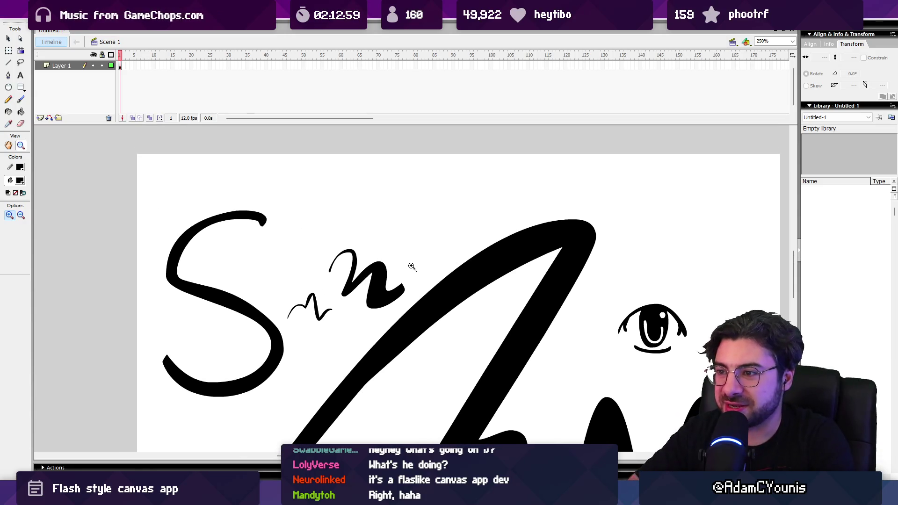
{"action": "left_click", "coordinate": [412, 266]}
{"action": "left_click", "coordinate": [358, 330]}
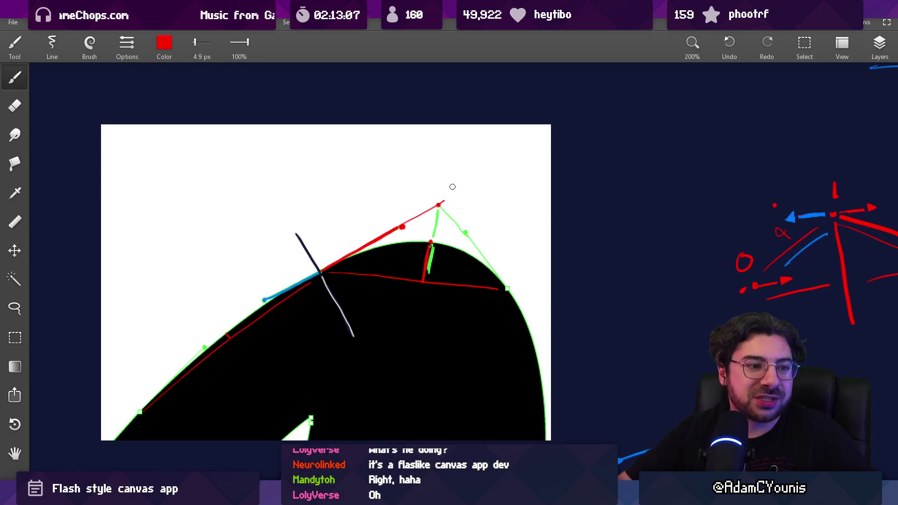
{"action": "scroll", "coordinate": [425, 217], "scroll_direction": "up", "scroll_amount": 3}
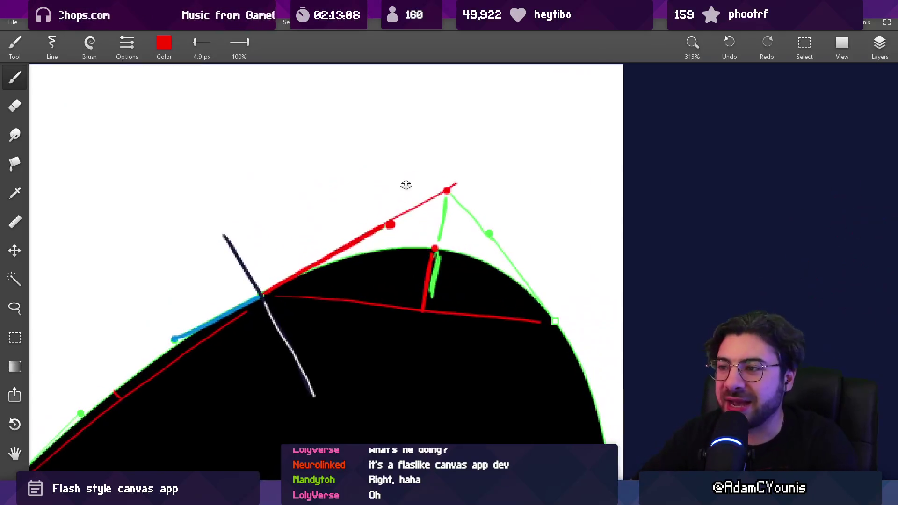
{"action": "left_click_drag", "start_coordinate": [309, 263], "coordinate": [458, 181]}
{"action": "key", "text": "ctrl+z"}
{"action": "scroll", "coordinate": [457, 200], "scroll_direction": "down", "scroll_amount": 1}
{"action": "scroll", "coordinate": [416, 233], "scroll_direction": "down", "scroll_amount": 2}
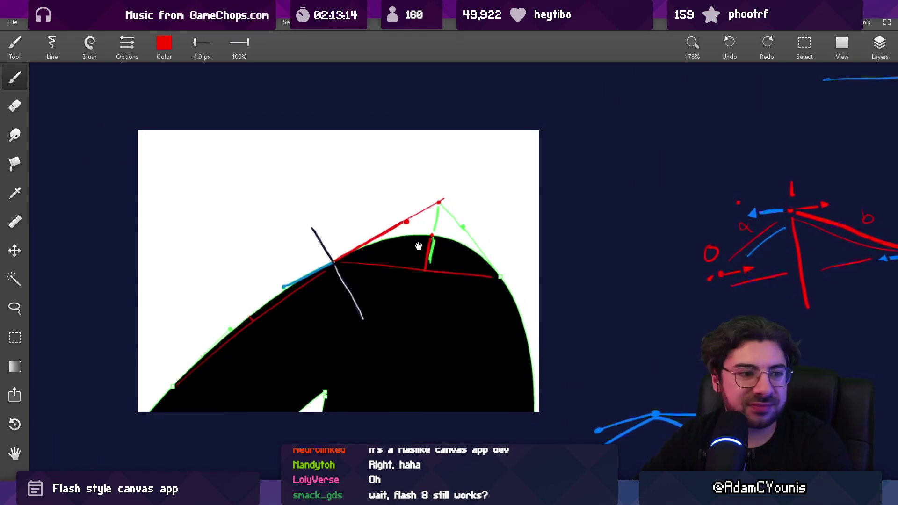
{"action": "scroll", "coordinate": [417, 247], "scroll_direction": "up", "scroll_amount": 3}
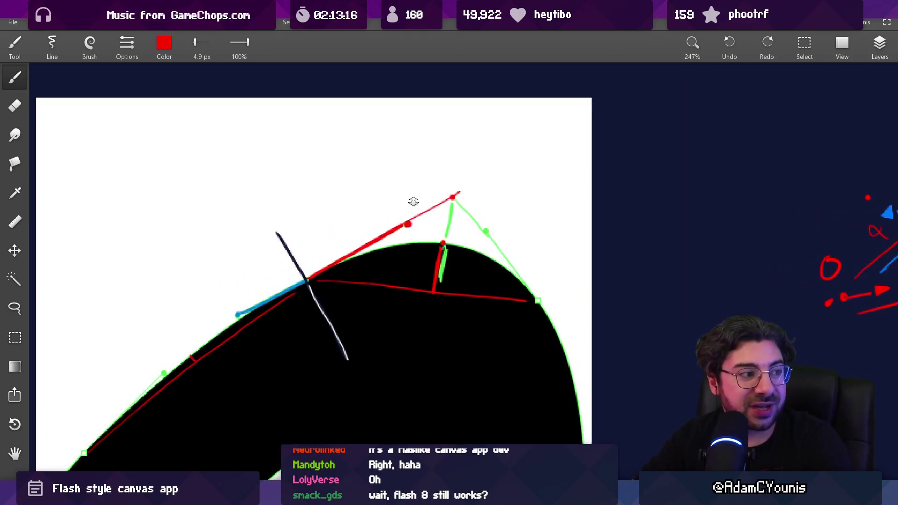
{"action": "key", "text": "alt+Tab"}
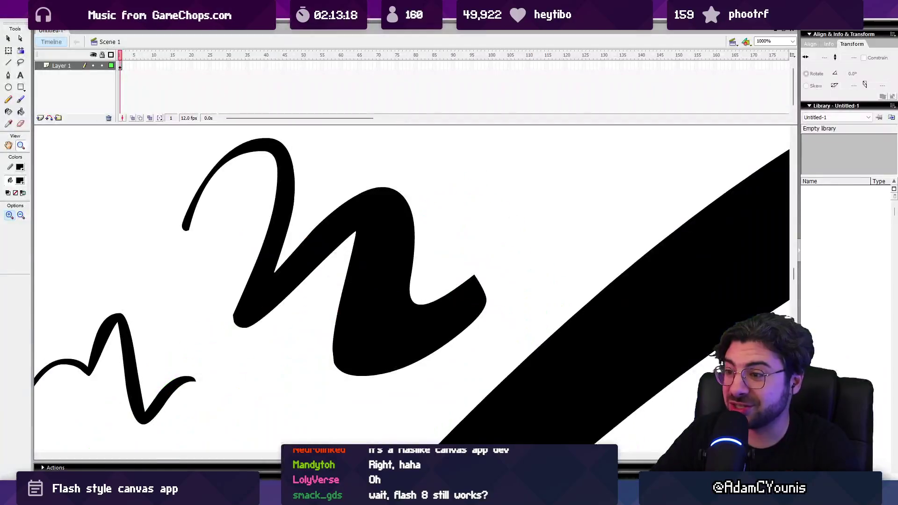
- Zoom the Flash stage out to 125% for the whole drawing, then zoom in to 1000% on the n stroke
{"action": "left_click", "coordinate": [461, 310], "text": "alt"}
{"action": "left_click", "coordinate": [402, 266], "text": "alt"}
{"action": "left_click_drag", "start_coordinate": [436, 384], "coordinate": [364, 225]}
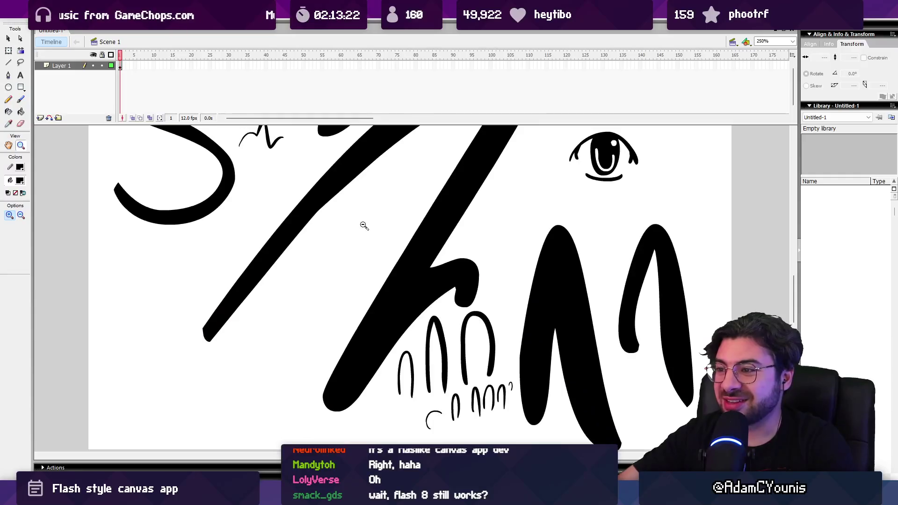
{"action": "left_click", "coordinate": [364, 226], "text": "alt"}
{"action": "left_click", "coordinate": [337, 225]}
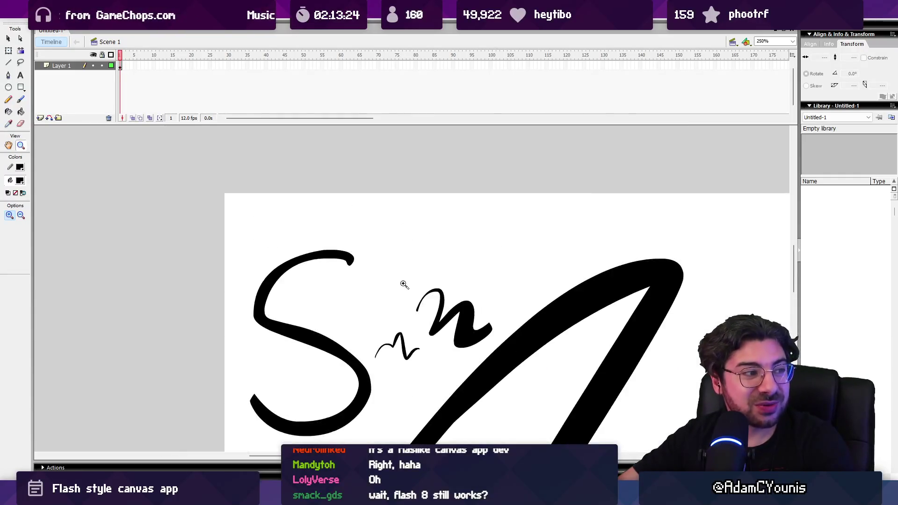
{"action": "left_click", "coordinate": [397, 268]}
{"action": "left_click", "coordinate": [446, 212]}
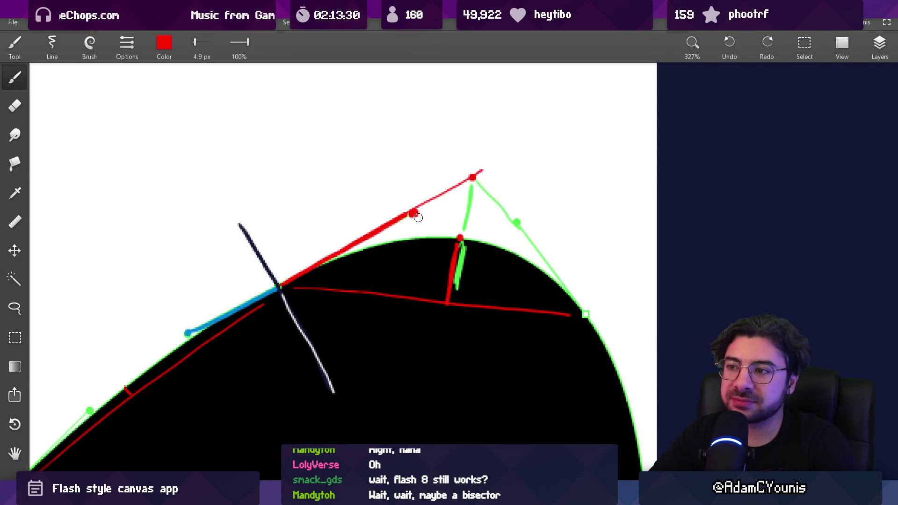
- Draw trial red lines from the handle dot, including a bisector, and undo each one
{"action": "mouse_move", "coordinate": [415, 215]}
{"action": "left_mouse_down"}
{"action": "mouse_move", "coordinate": [439, 266]}
{"action": "mouse_move", "coordinate": [437, 232]}
{"action": "mouse_move", "coordinate": [444, 265]}
{"action": "mouse_move", "coordinate": [383, 160]}
{"action": "mouse_move", "coordinate": [446, 255]}
{"action": "left_mouse_up"}
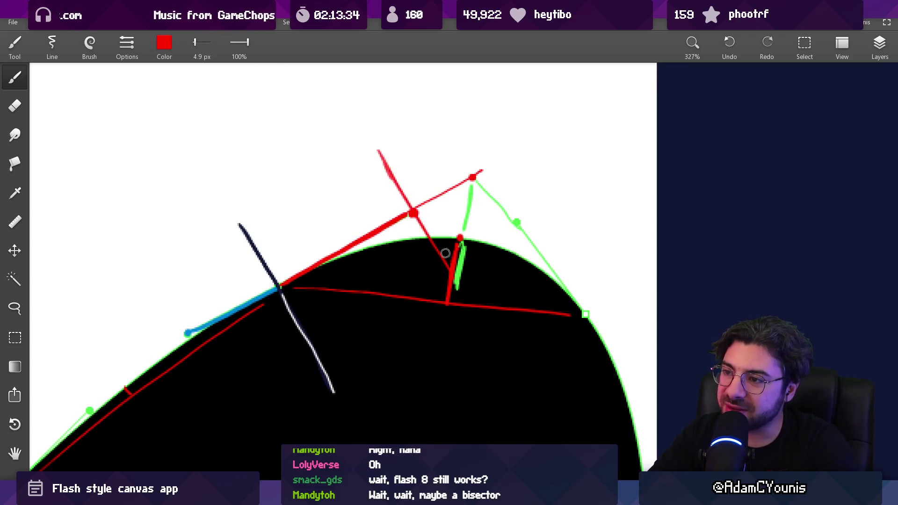
{"action": "key", "text": "ctrl+z"}
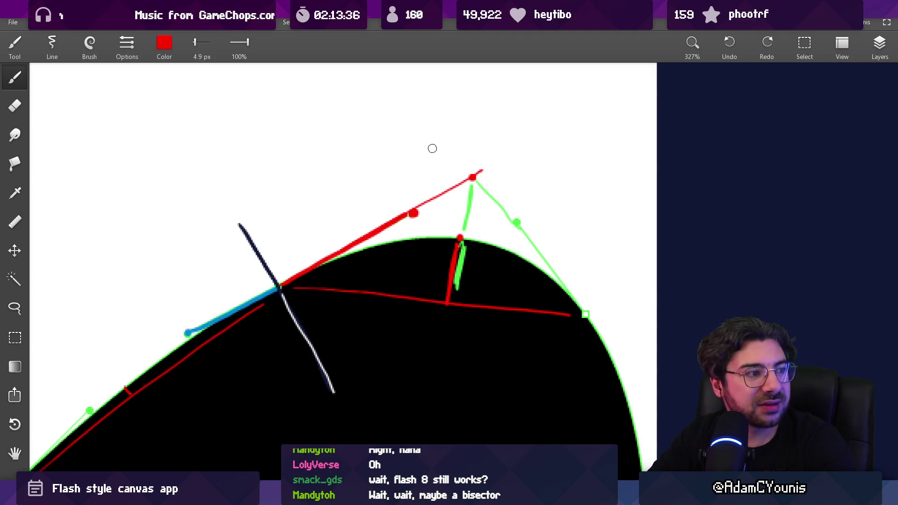
{"action": "left_click_drag", "start_coordinate": [378, 162], "coordinate": [451, 270]}
{"action": "key", "text": "ctrl+z"}
{"action": "left_click_drag", "start_coordinate": [383, 147], "coordinate": [451, 268]}
{"action": "key", "text": "ctrl+z"}
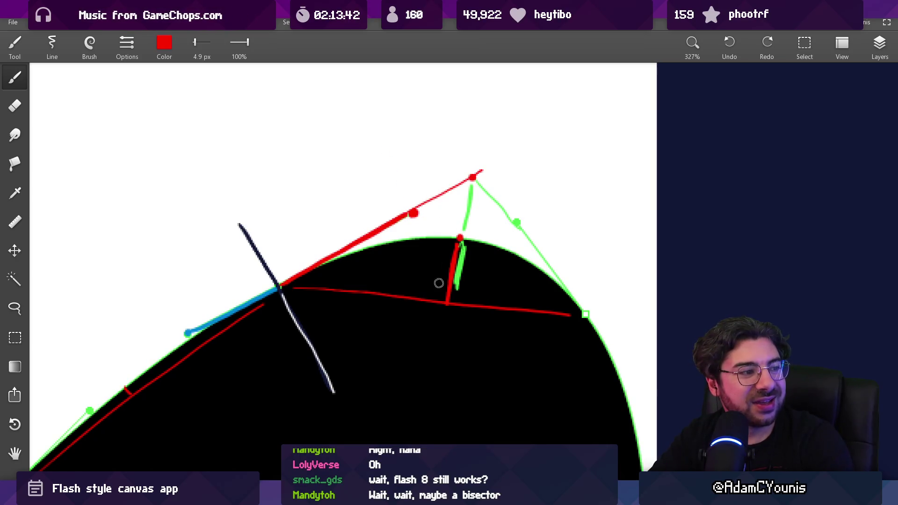
- Try red lines from the lower and right dots and undo them, then switch to the Eraser and zoom in Flash
{"action": "left_click_drag", "start_coordinate": [447, 302], "coordinate": [389, 215]}
{"action": "key", "text": "ctrl+z"}
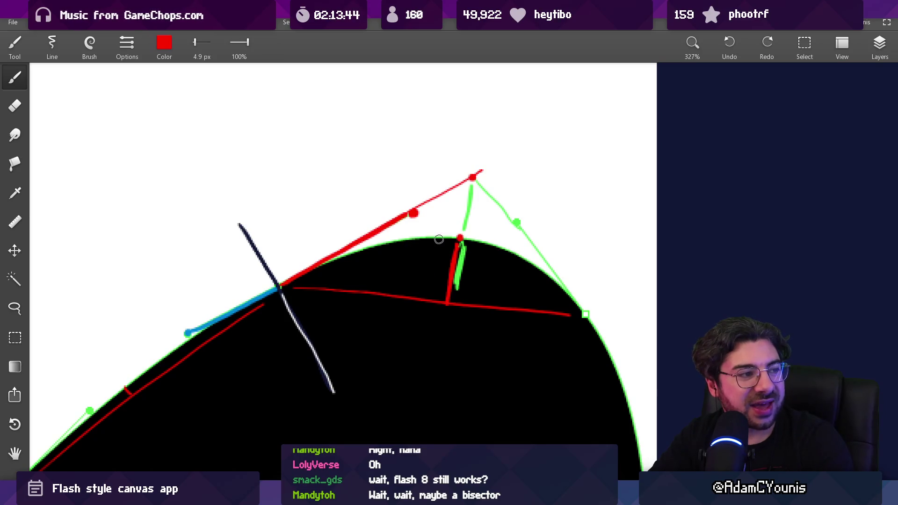
{"action": "left_click_drag", "start_coordinate": [461, 236], "coordinate": [357, 184]}
{"action": "key", "text": "ctrl+z"}
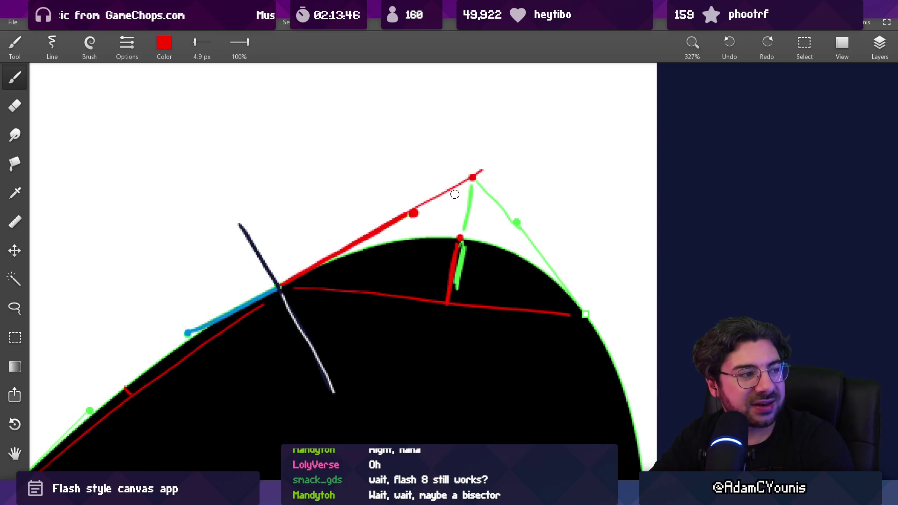
{"action": "mouse_move", "coordinate": [473, 178]}
{"action": "left_mouse_down"}
{"action": "mouse_move", "coordinate": [463, 240]}
{"action": "mouse_move", "coordinate": [472, 177]}
{"action": "left_mouse_up"}
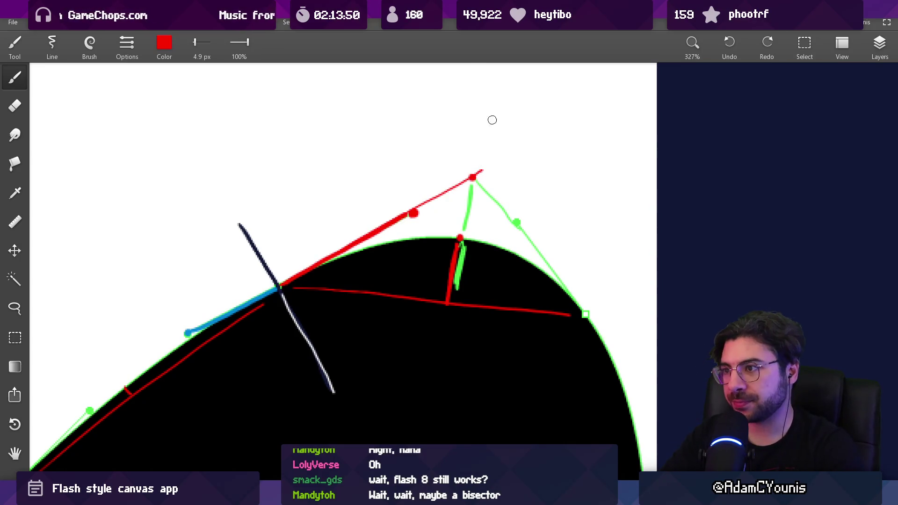
{"action": "key", "text": "e"}
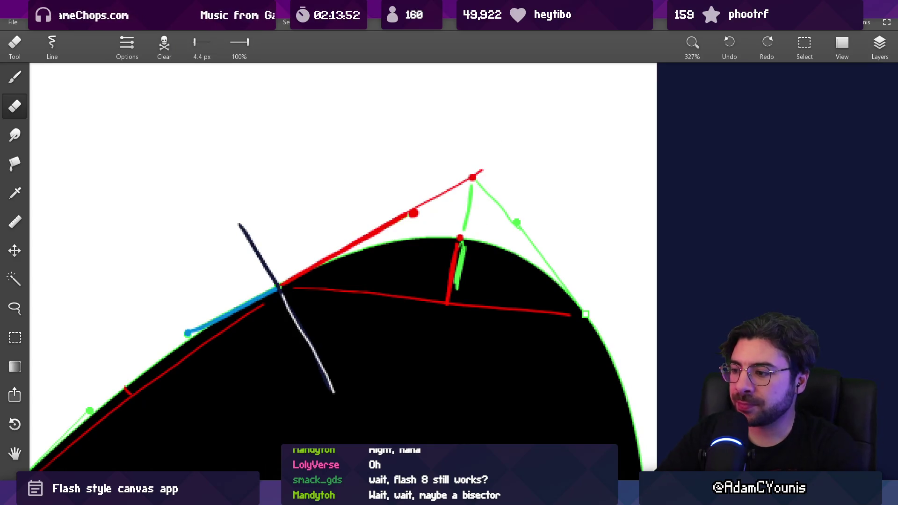
{"action": "key", "text": "alt+Tab"}
{"action": "left_click", "coordinate": [406, 267]}
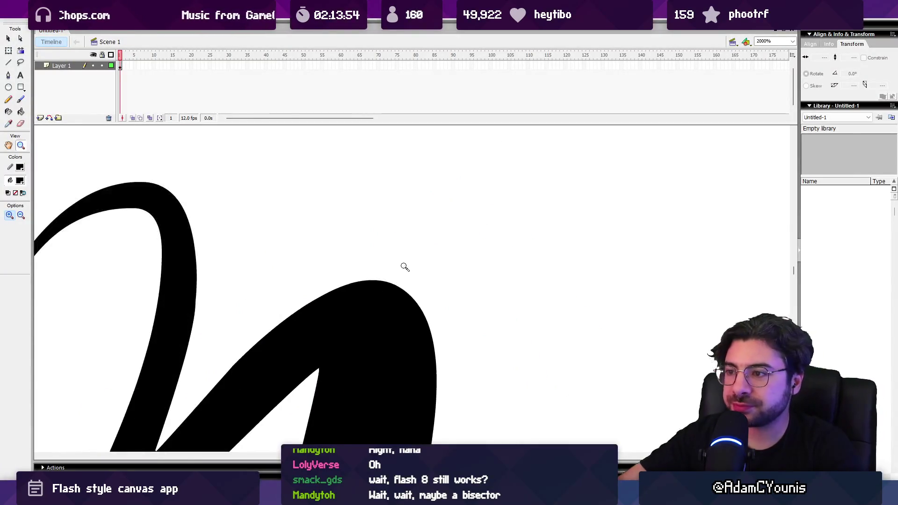
- Show the n stroke's anchor points with the Subselection tool at 2000% zoom
{"action": "key", "text": "l"}
{"action": "key", "text": "a"}
{"action": "left_click", "coordinate": [385, 287]}
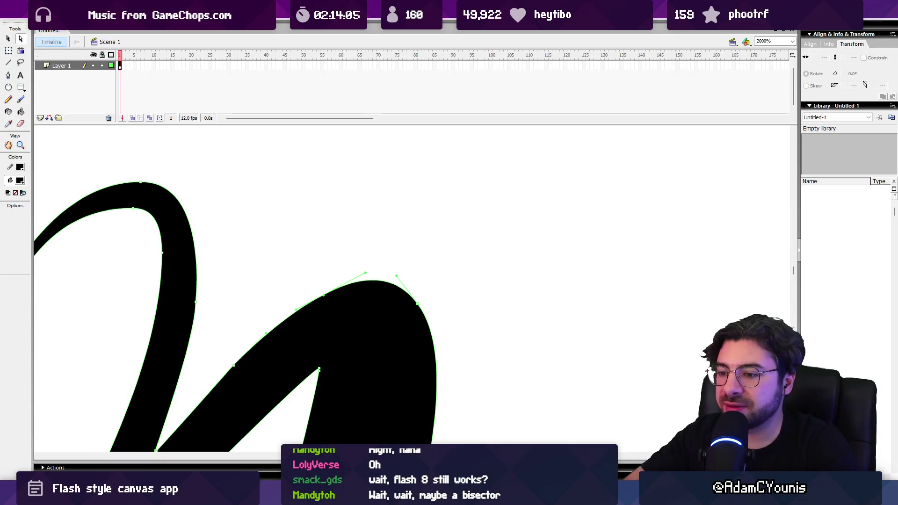
- Brush a winding squiggle right of the n shape and an n-shaped stroke at top right, zoomed out to 125%
{"action": "key", "text": "b"}
{"action": "mouse_move", "coordinate": [442, 217]}
{"action": "left_mouse_down"}
{"action": "mouse_move", "coordinate": [507, 241]}
{"action": "mouse_move", "coordinate": [626, 328]}
{"action": "left_mouse_up"}
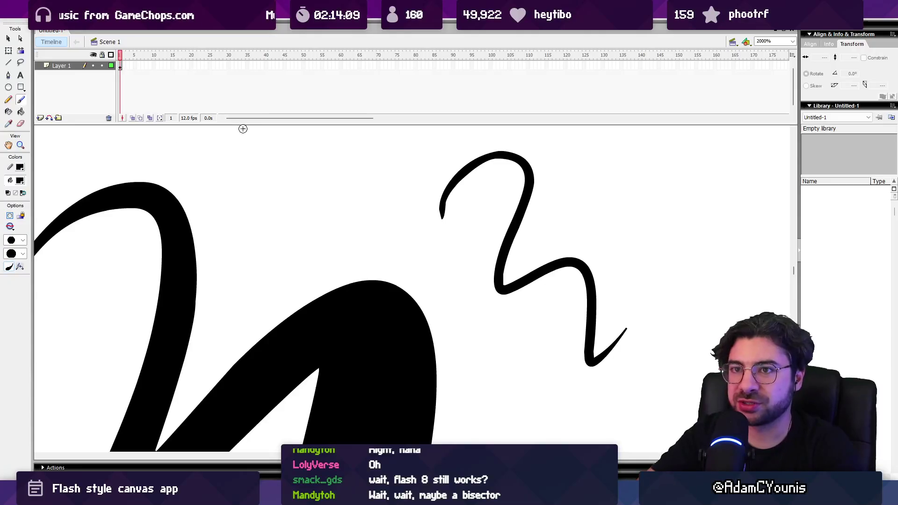
{"action": "key", "text": "ctrl+minus"}
{"action": "key", "text": "ctrl+minus"}
{"action": "key", "text": "ctrl+minus"}
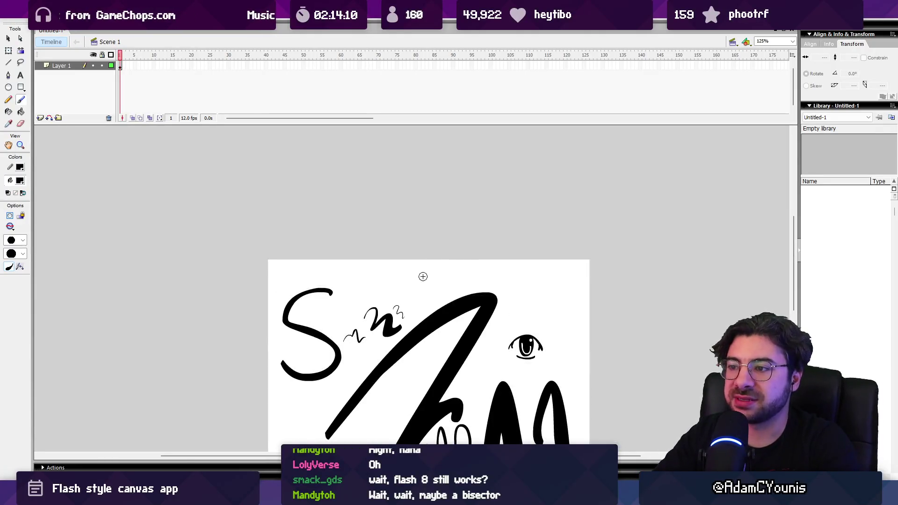
{"action": "left_click_drag", "start_coordinate": [420, 261], "coordinate": [410, 252]}
{"action": "mouse_move", "coordinate": [461, 267]}
{"action": "left_mouse_down"}
{"action": "mouse_move", "coordinate": [482, 241]}
{"action": "mouse_move", "coordinate": [516, 266]}
{"action": "left_mouse_up"}
- Zoom to 1000% on the new n stroke and select its top anchor to show the tangent handles
{"action": "key", "text": "z"}
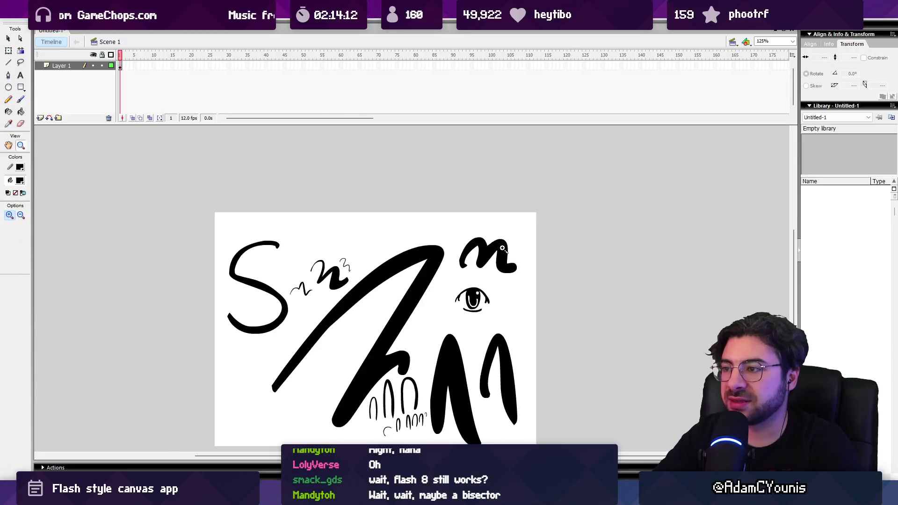
{"action": "left_click", "coordinate": [504, 248]}
{"action": "left_click", "coordinate": [417, 281]}
{"action": "left_click", "coordinate": [416, 281]}
{"action": "left_click", "coordinate": [417, 281]}
{"action": "key", "text": "a"}
{"action": "left_click", "coordinate": [414, 278]}
{"action": "left_click", "coordinate": [361, 268]}
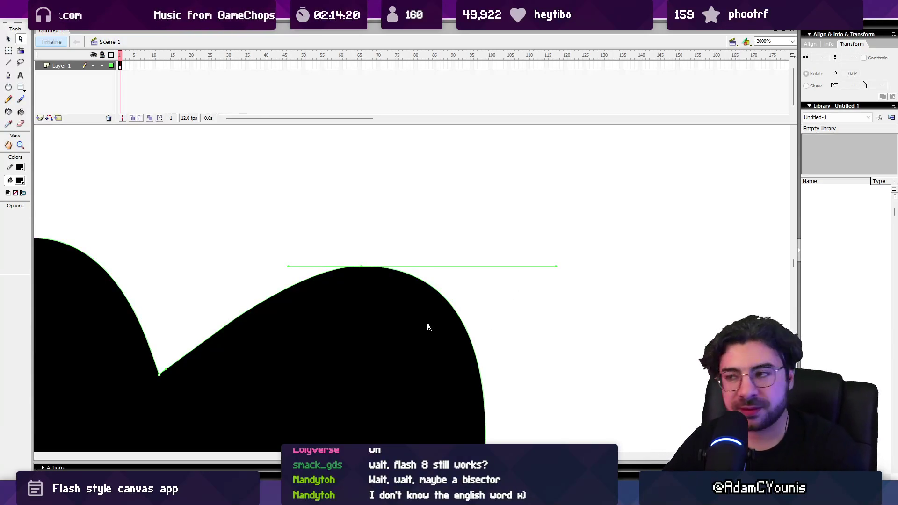
- Readjust the zoom and select the anchor atop the right hump to reveal its horizontal handles
{"action": "key", "text": "z"}
{"action": "left_click", "coordinate": [473, 286]}
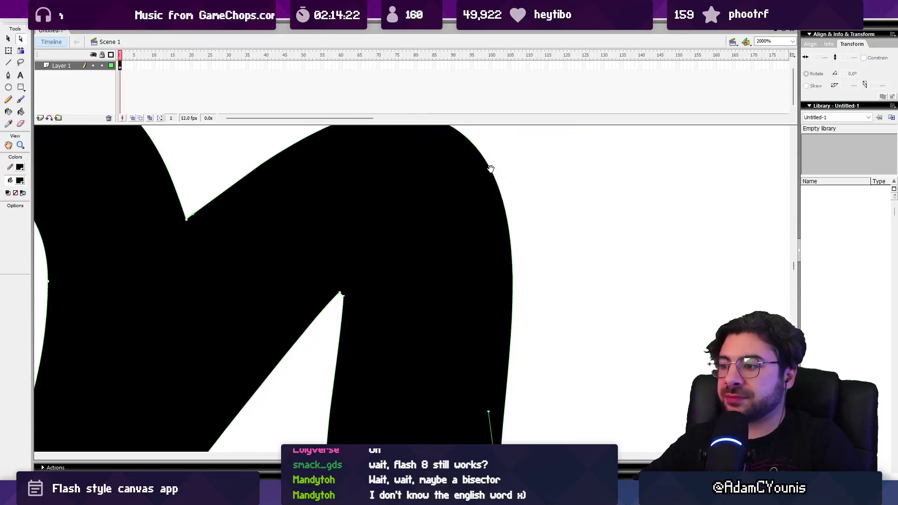
{"action": "left_click", "coordinate": [484, 270], "text": "alt"}
{"action": "key", "text": "a"}
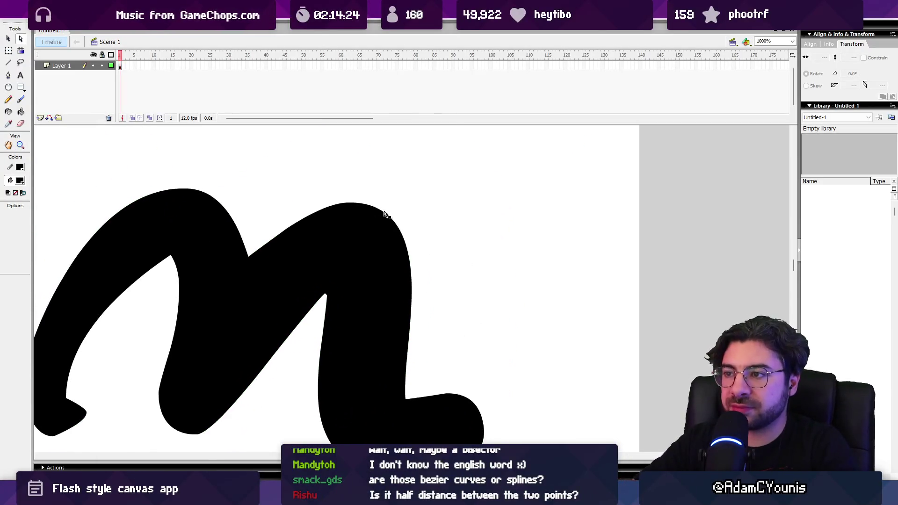
{"action": "left_click", "coordinate": [351, 207]}
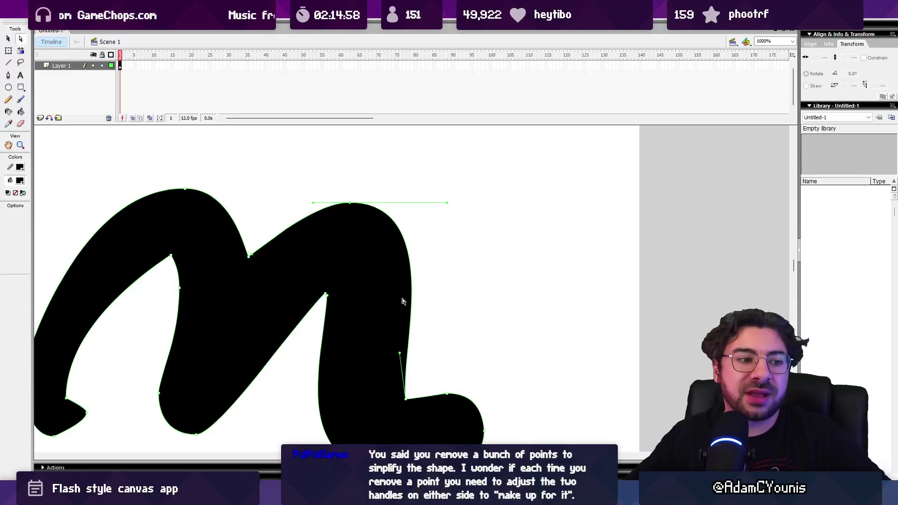
{"action": "key", "text": "alt+Tab"}
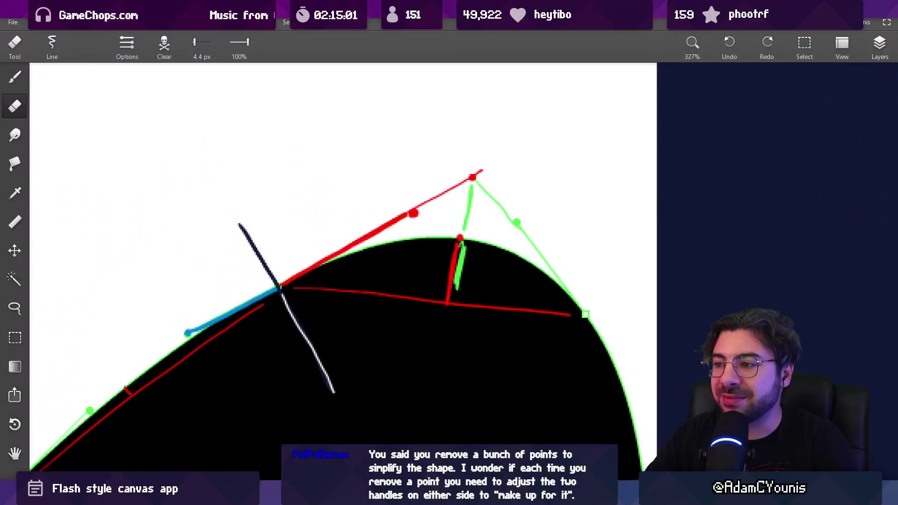
- Switch to the Brush and change its colour from red to yellow by setting green to 255
{"action": "scroll", "coordinate": [444, 224], "scroll_direction": "down", "scroll_amount": 5}
{"action": "scroll", "coordinate": [373, 267], "scroll_direction": "right", "scroll_amount": 10}
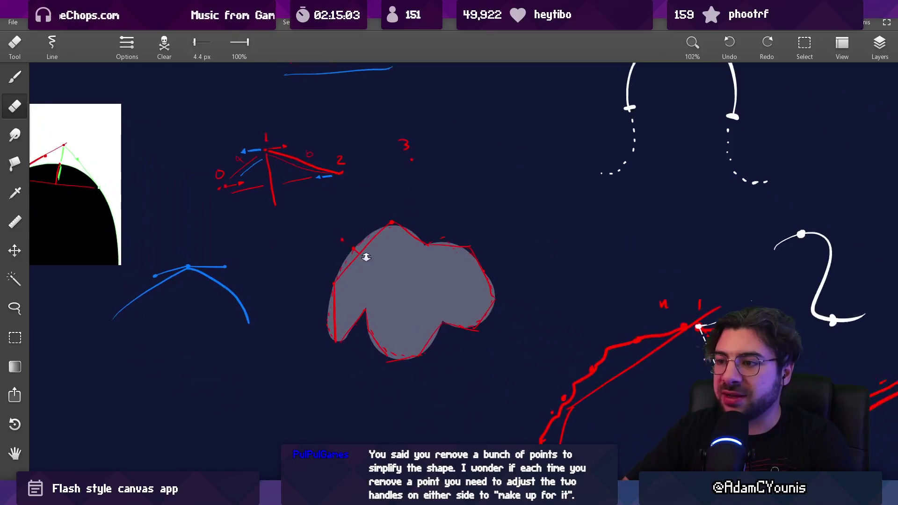
{"action": "scroll", "coordinate": [321, 194], "scroll_direction": "up", "scroll_amount": 5}
{"action": "key", "text": "b"}
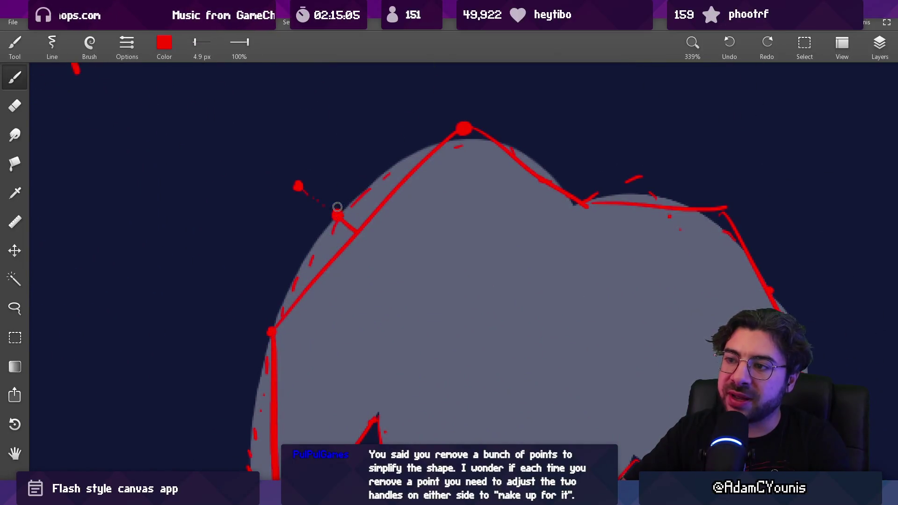
{"action": "left_click", "coordinate": [167, 49]}
{"action": "left_click_drag", "start_coordinate": [107, 133], "coordinate": [224, 134]}
{"action": "left_click", "coordinate": [245, 211]}
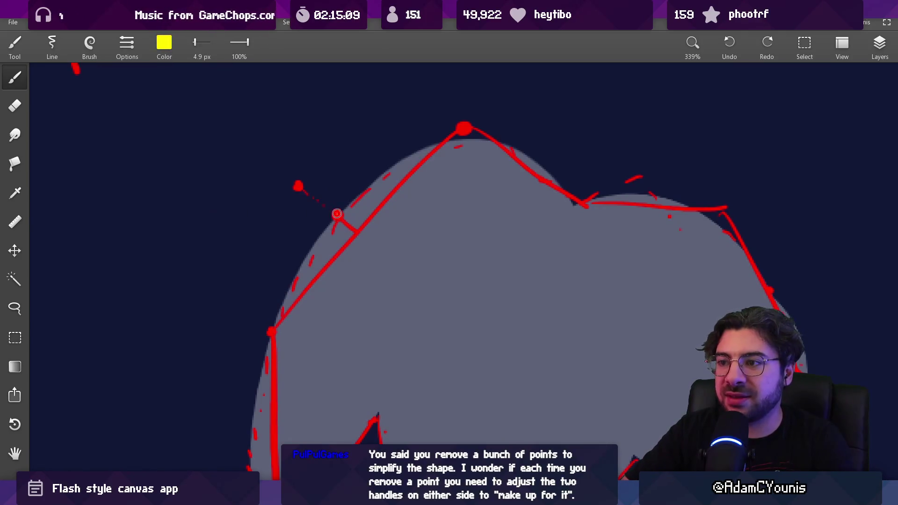
- Paint yellow handle lines at the red polygon's corners: a short handle, a leftward top handle and a vertical left handle
{"action": "scroll", "coordinate": [337, 215], "scroll_direction": "down", "scroll_amount": 2}
{"action": "left_click_drag", "start_coordinate": [342, 211], "coordinate": [358, 221]}
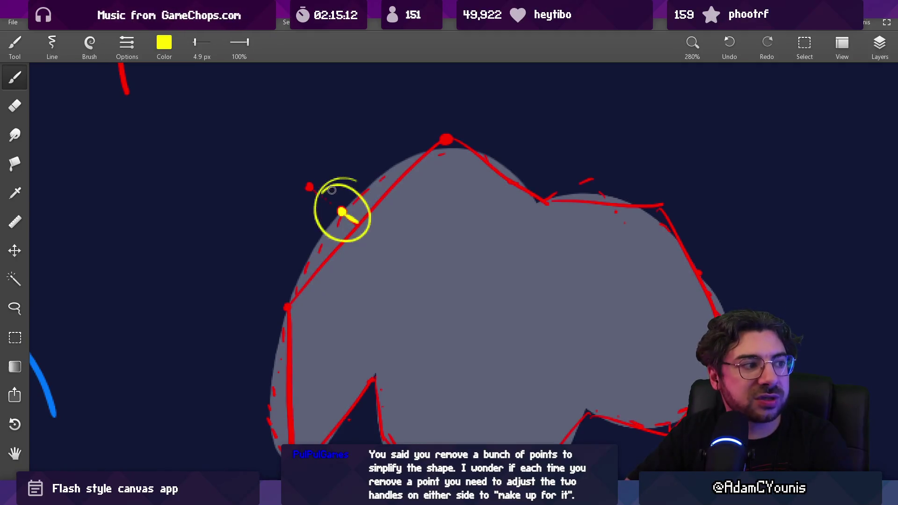
{"action": "left_click_drag", "start_coordinate": [283, 325], "coordinate": [289, 243]}
{"action": "left_click_drag", "start_coordinate": [439, 135], "coordinate": [388, 141]}
{"action": "scroll", "coordinate": [412, 115], "scroll_direction": "down", "scroll_amount": 3}
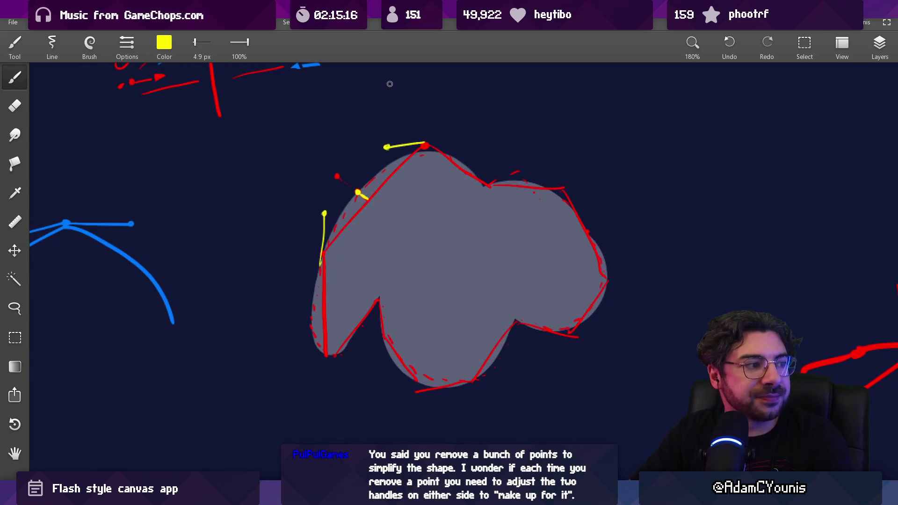
{"action": "scroll", "coordinate": [371, 150], "scroll_direction": "up", "scroll_amount": 4}
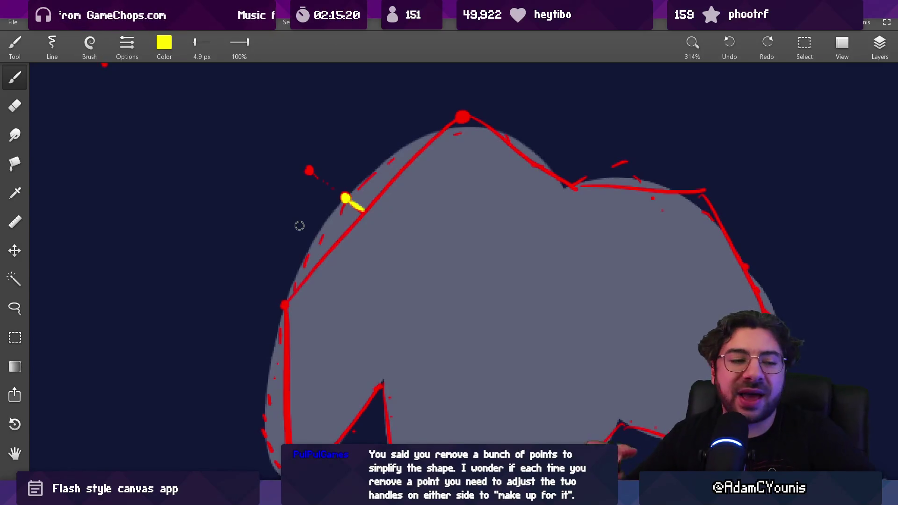
{"action": "left_click_drag", "start_coordinate": [286, 301], "coordinate": [290, 176]}
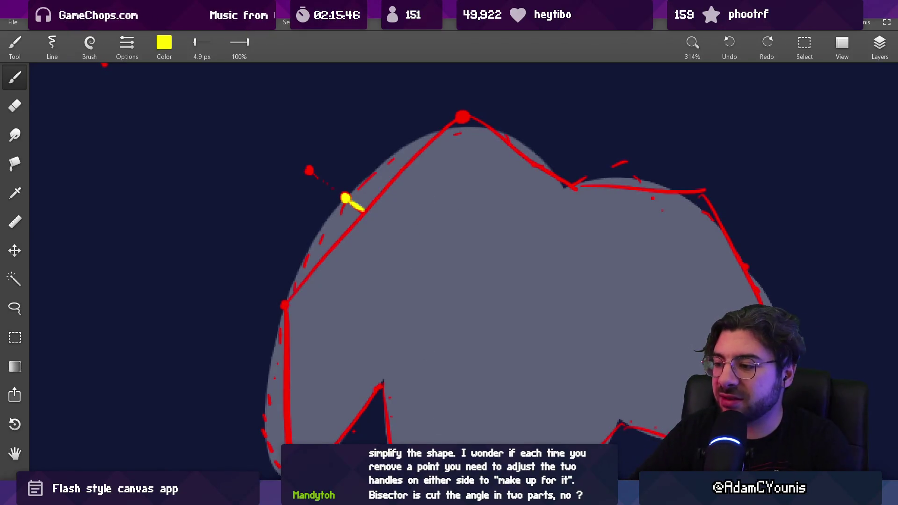
- Cycle through Impasto and Flash, shifting the n shape, then pan the whiteboard to the other sketches
{"action": "key", "text": "alt+Tab"}
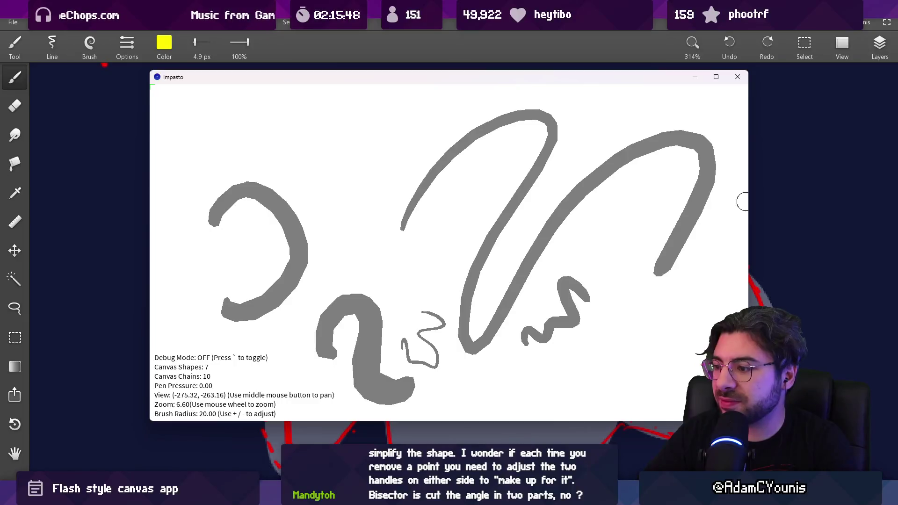
{"action": "key", "text": "alt+Tab"}
{"action": "left_click_drag", "start_coordinate": [417, 296], "coordinate": [499, 267]}
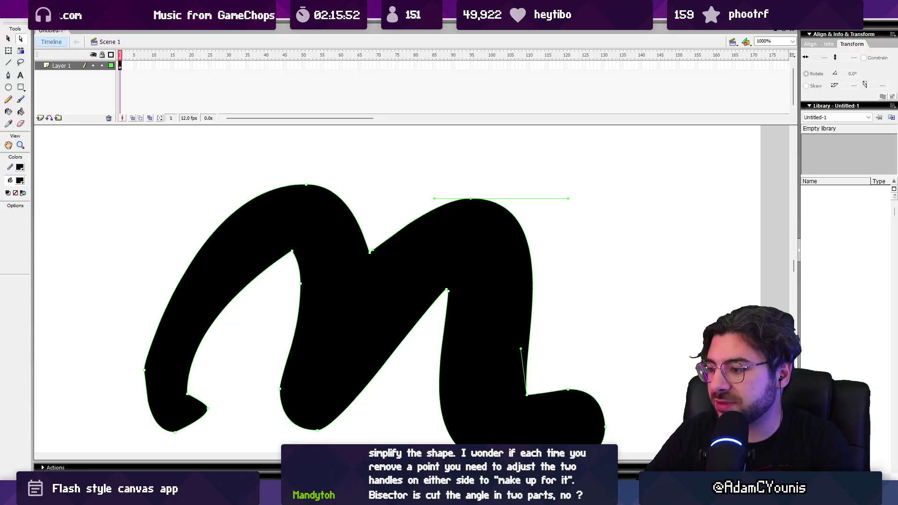
{"action": "key", "text": "alt+Tab"}
{"action": "scroll", "coordinate": [468, 234], "scroll_direction": "down", "scroll_amount": 5}
{"action": "left_click_drag", "start_coordinate": [390, 297], "coordinate": [568, 297]}
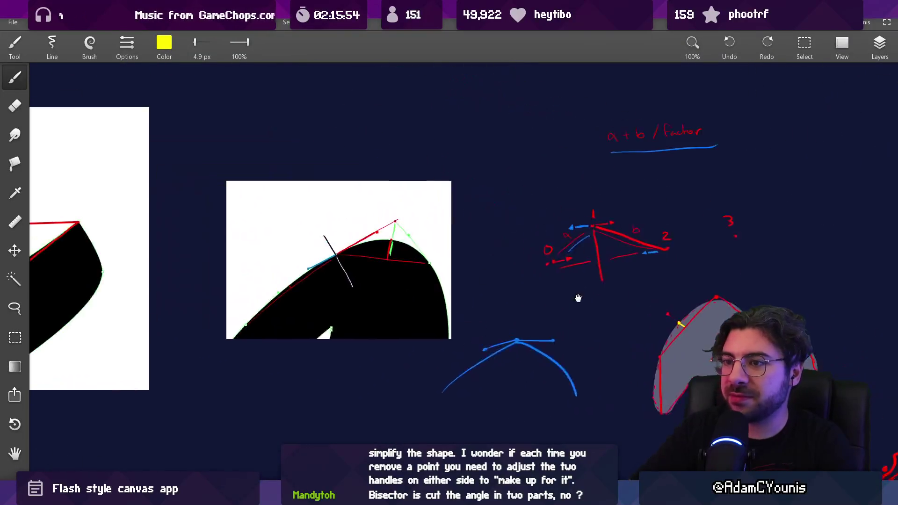
{"action": "scroll", "coordinate": [401, 180], "scroll_direction": "up", "scroll_amount": 4}
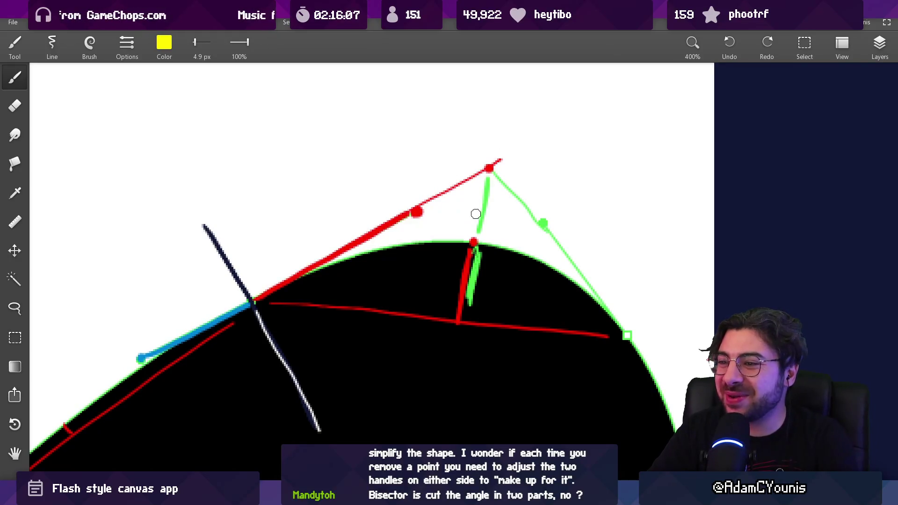
{"action": "left_click", "coordinate": [459, 322]}
{"action": "key", "text": "ctrl+z"}
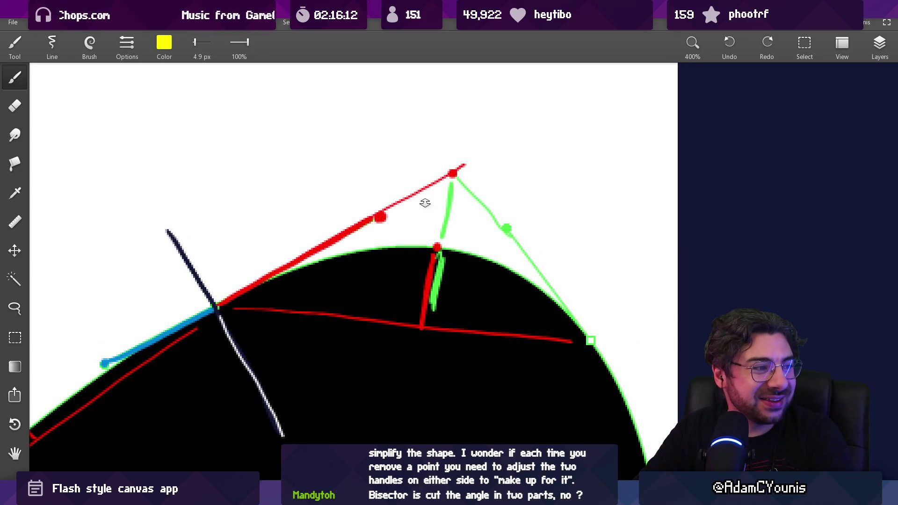
{"action": "scroll", "coordinate": [428, 202], "scroll_direction": "down", "scroll_amount": 4}
{"action": "scroll", "coordinate": [444, 253], "scroll_direction": "up", "scroll_amount": 4}
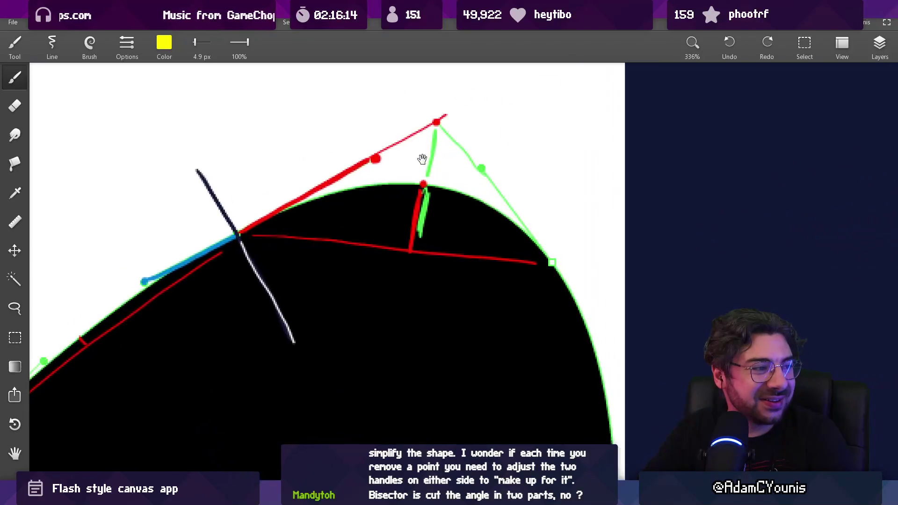
{"action": "scroll", "coordinate": [428, 241], "scroll_direction": "up", "scroll_amount": 1}
{"action": "key", "text": "alt"}
{"action": "left_click", "coordinate": [401, 240], "text": "alt"}
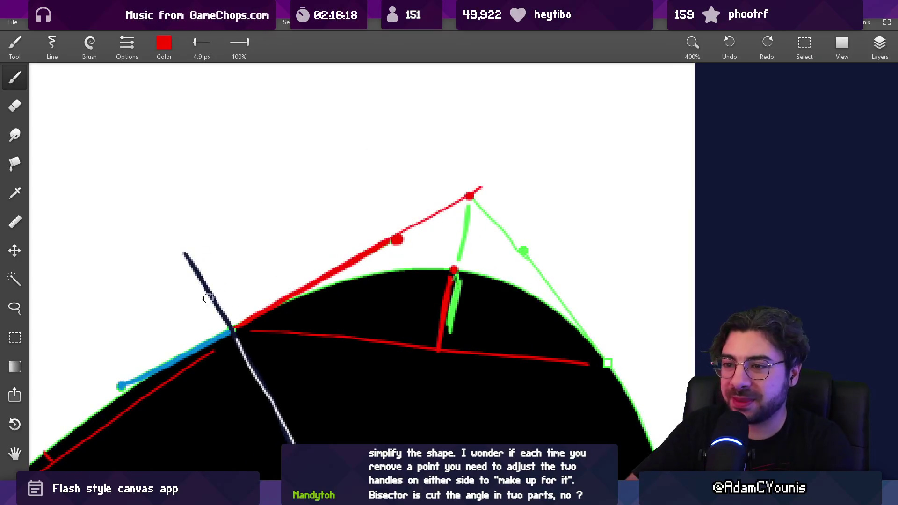
- Draw angle arcs at the tangent crossing, under the apex and at the red line's base, undoing the stray ones
{"action": "left_click_drag", "start_coordinate": [219, 291], "coordinate": [256, 302]}
{"action": "mouse_move", "coordinate": [440, 214]}
{"action": "left_mouse_down"}
{"action": "mouse_move", "coordinate": [449, 228]}
{"action": "mouse_move", "coordinate": [472, 234]}
{"action": "mouse_move", "coordinate": [499, 220]}
{"action": "left_mouse_up"}
{"action": "left_click_drag", "start_coordinate": [404, 335], "coordinate": [473, 352]}
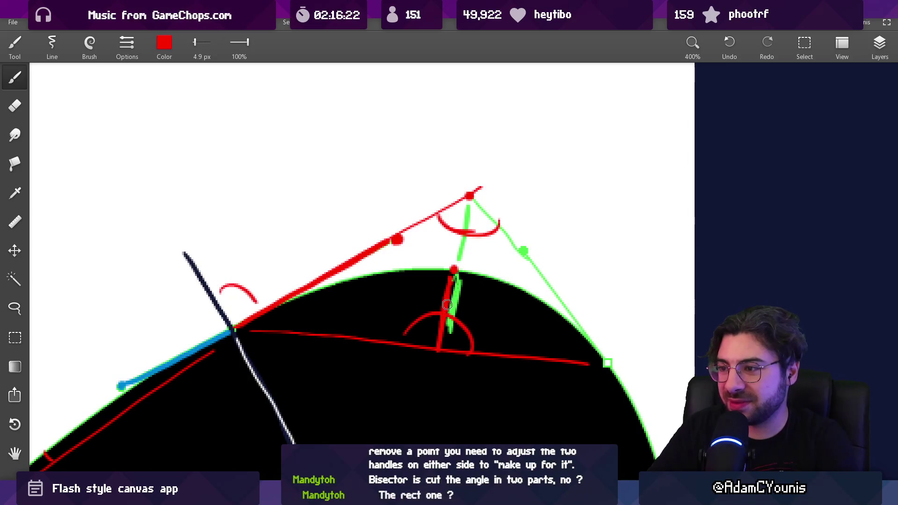
{"action": "key", "text": "ctrl+z"}
{"action": "key", "text": "ctrl+z"}
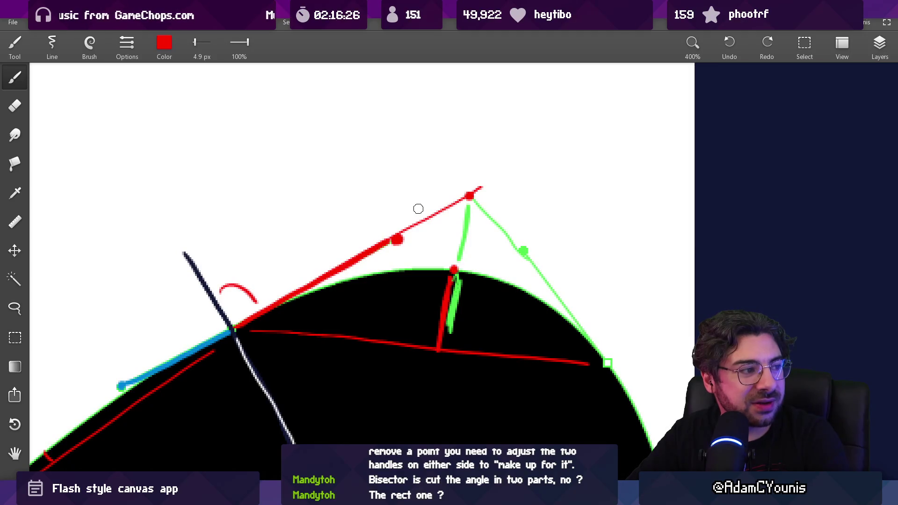
{"action": "key", "text": "ctrl+z"}
{"action": "key", "text": "ctrl+shift+z"}
{"action": "mouse_move", "coordinate": [455, 234]}
{"action": "left_mouse_down"}
{"action": "mouse_move", "coordinate": [412, 186]}
{"action": "mouse_move", "coordinate": [433, 218]}
{"action": "left_mouse_up"}
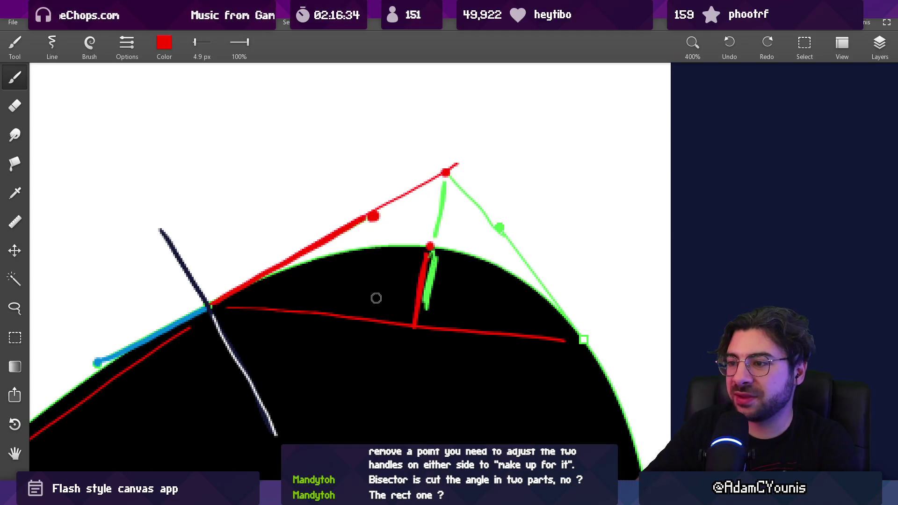
- Write red labels a through g beside the bisectors, tangent point, top point and green end point
{"action": "left_click_drag", "start_coordinate": [396, 297], "coordinate": [411, 342]}
{"action": "key", "text": "ctrl+z"}
{"action": "left_click_drag", "start_coordinate": [434, 286], "coordinate": [435, 300]}
{"action": "left_click_drag", "start_coordinate": [299, 271], "coordinate": [300, 282]}
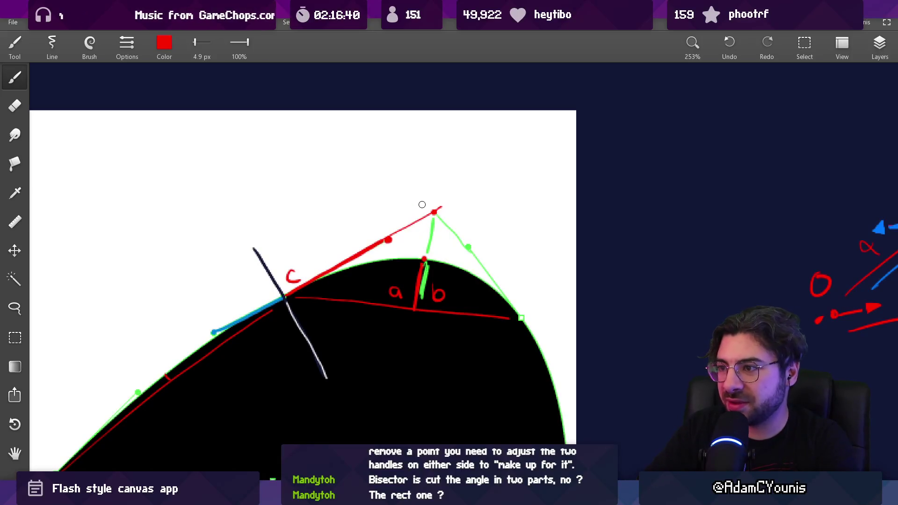
{"action": "left_click_drag", "start_coordinate": [421, 232], "coordinate": [444, 244]}
{"action": "left_click_drag", "start_coordinate": [442, 183], "coordinate": [436, 201]}
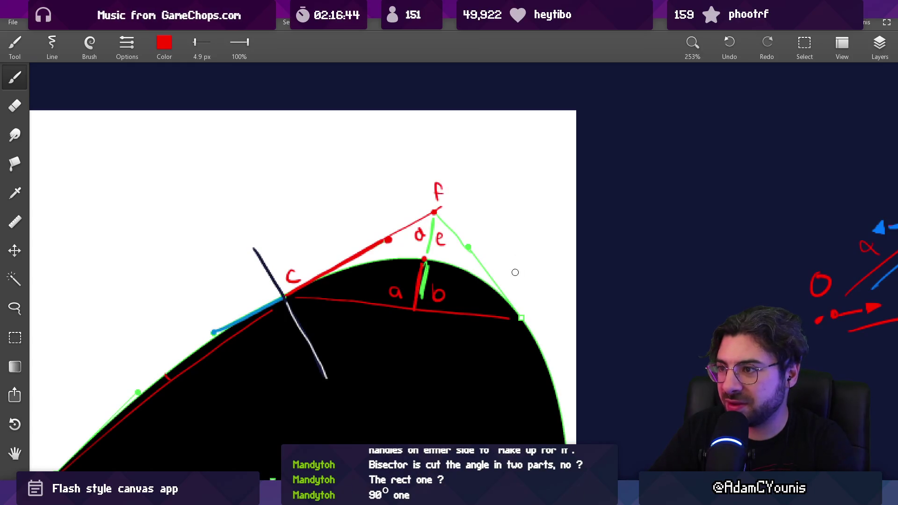
{"action": "left_click_drag", "start_coordinate": [527, 302], "coordinate": [532, 314]}
{"action": "scroll", "coordinate": [472, 239], "scroll_direction": "up", "scroll_amount": 2}
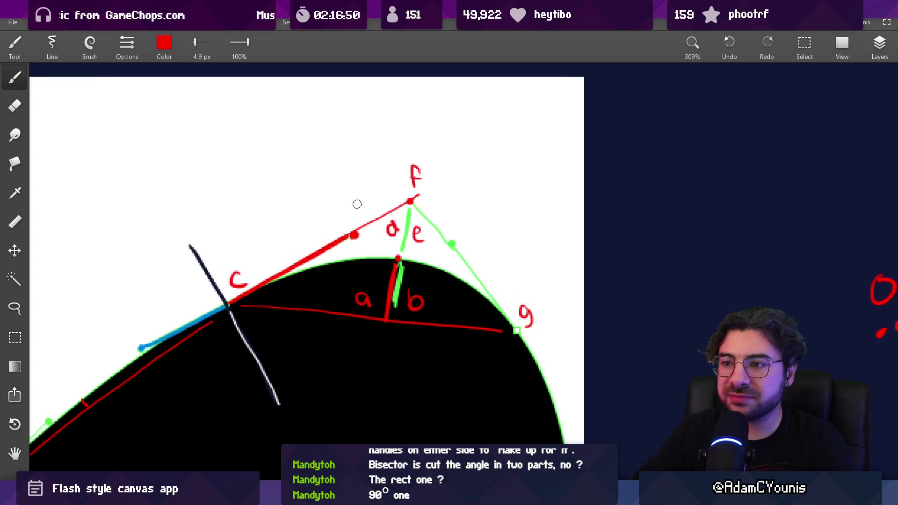
- Try circling the c, d and a labels, undoing each circle along with the g and f labels
{"action": "mouse_move", "coordinate": [239, 261]}
{"action": "left_mouse_down"}
{"action": "mouse_move", "coordinate": [226, 302]}
{"action": "mouse_move", "coordinate": [239, 259]}
{"action": "left_mouse_up"}
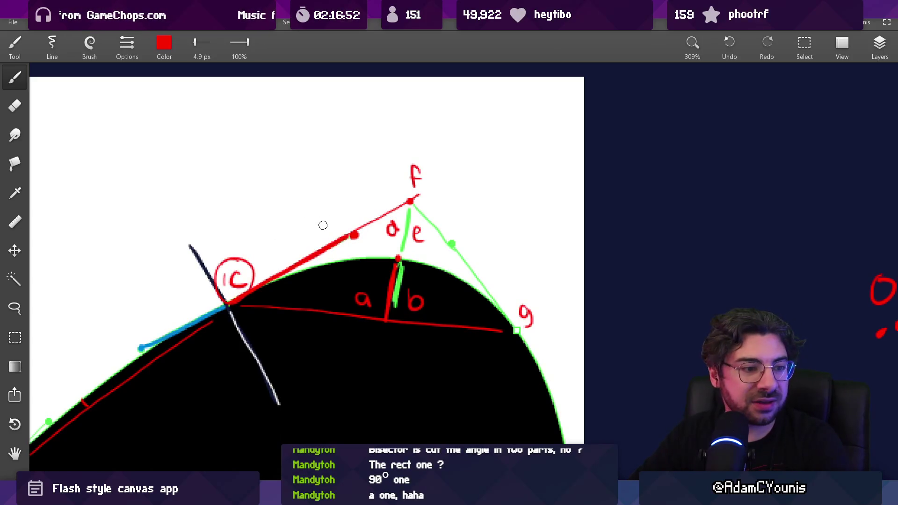
{"action": "key", "text": "ctrl+z"}
{"action": "left_click_drag", "start_coordinate": [402, 217], "coordinate": [395, 215]}
{"action": "key", "text": "ctrl+z"}
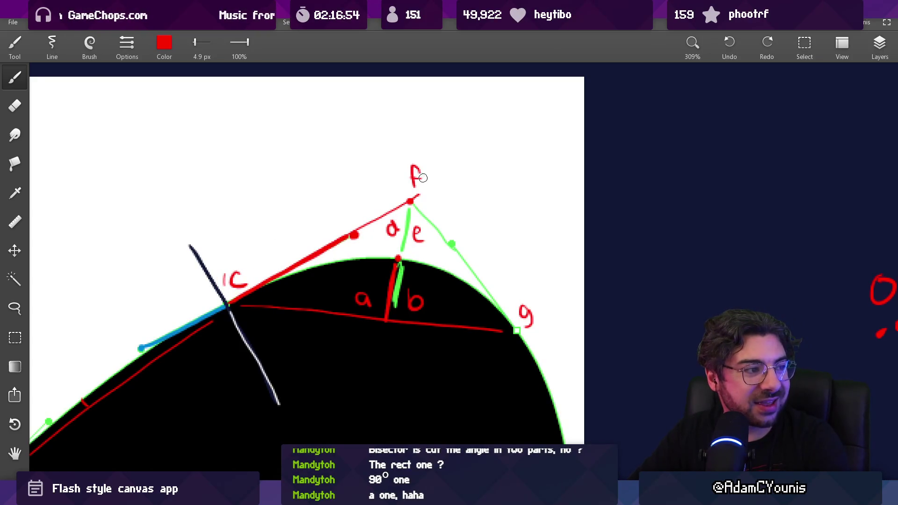
{"action": "key", "text": "ctrl+z"}
{"action": "key", "text": "ctrl+z"}
{"action": "key", "text": "ctrl+z"}
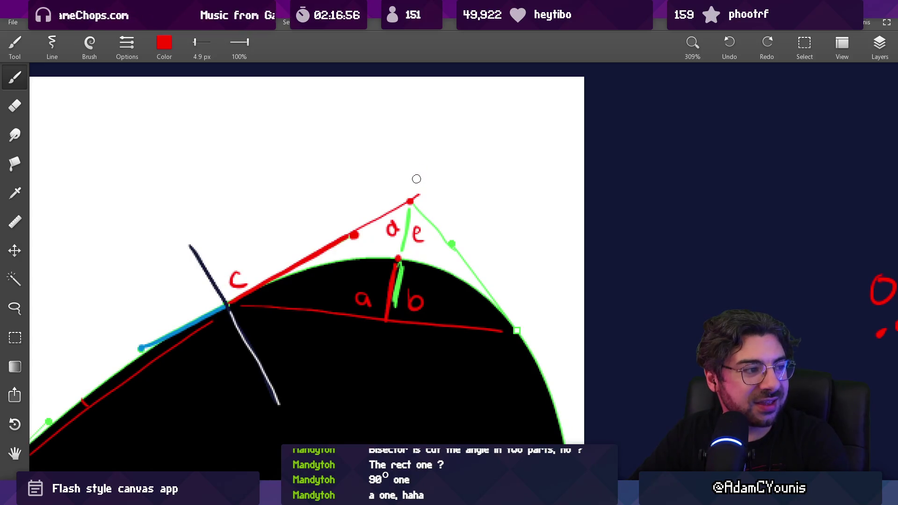
{"action": "scroll", "coordinate": [386, 240], "scroll_direction": "up", "scroll_amount": 1}
{"action": "mouse_move", "coordinate": [372, 301]}
{"action": "left_mouse_down"}
{"action": "mouse_move", "coordinate": [347, 304]}
{"action": "mouse_move", "coordinate": [381, 283]}
{"action": "mouse_move", "coordinate": [374, 276]}
{"action": "left_mouse_up"}
{"action": "key", "text": "ctrl+z"}
{"action": "key", "text": "ctrl+z"}
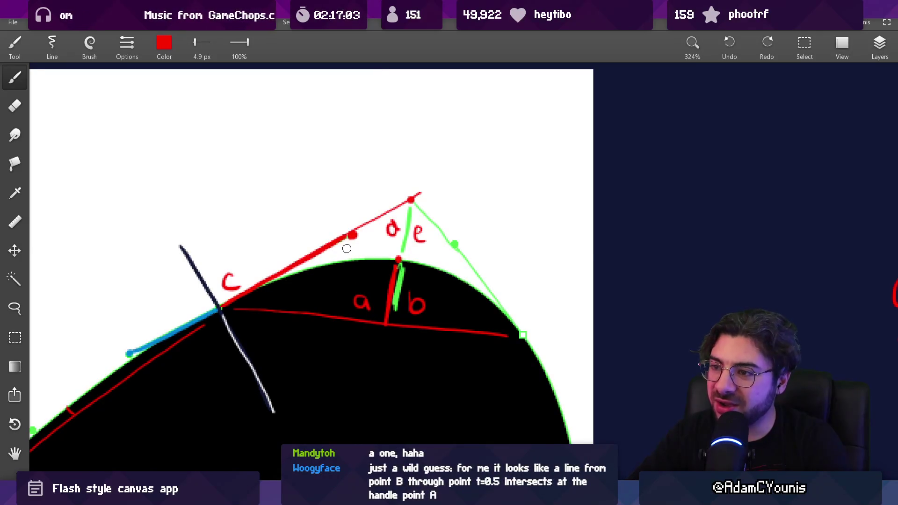
- Try a tangent-to-base line and a circle around the red dot, then undo them plus the d, e, b and c labels
{"action": "left_click_drag", "start_coordinate": [337, 248], "coordinate": [379, 325]}
{"action": "key", "text": "ctrl+z"}
{"action": "mouse_move", "coordinate": [337, 246]}
{"action": "left_mouse_down"}
{"action": "mouse_move", "coordinate": [382, 323]}
{"action": "mouse_move", "coordinate": [338, 247]}
{"action": "left_mouse_up"}
{"action": "mouse_move", "coordinate": [346, 216]}
{"action": "left_mouse_down"}
{"action": "mouse_move", "coordinate": [330, 241]}
{"action": "mouse_move", "coordinate": [360, 223]}
{"action": "left_mouse_up"}
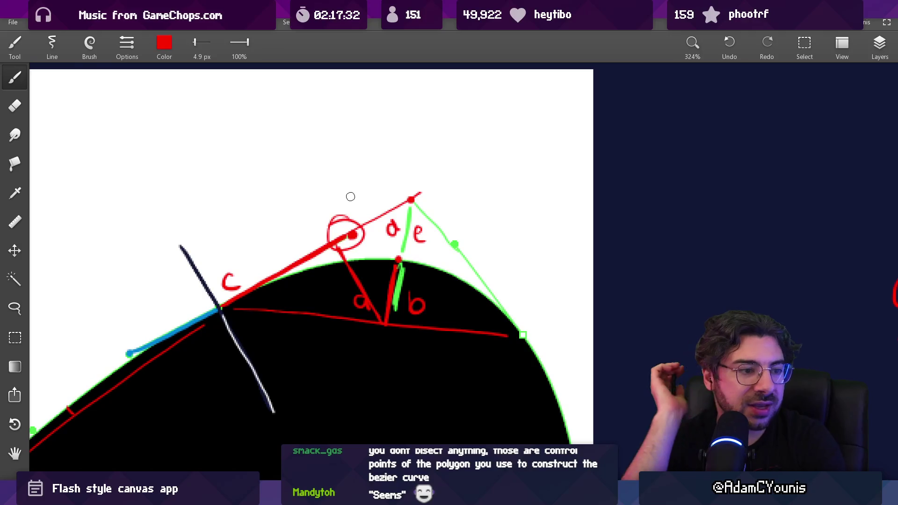
{"action": "key", "text": "ctrl+z"}
{"action": "key", "text": "ctrl+z"}
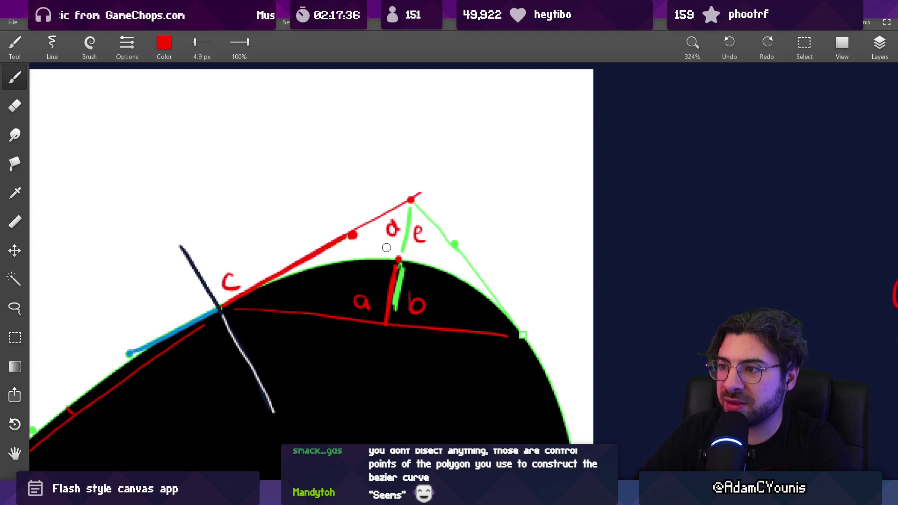
{"action": "mouse_move", "coordinate": [387, 240]}
{"action": "left_mouse_down"}
{"action": "mouse_move", "coordinate": [389, 221]}
{"action": "mouse_move", "coordinate": [399, 222]}
{"action": "left_mouse_up"}
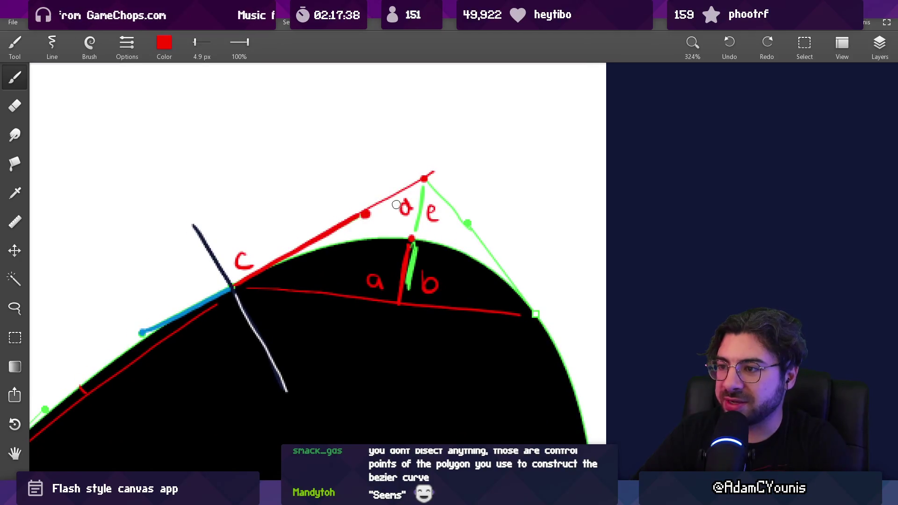
{"action": "key", "text": "ctrl+z"}
{"action": "key", "text": "ctrl+z"}
{"action": "key", "text": "ctrl+z"}
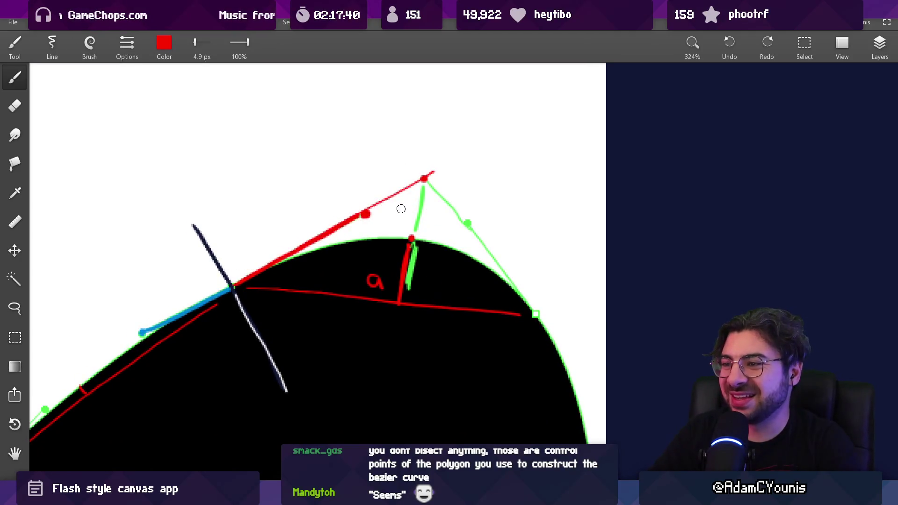
- Erase a short piece of the red tangent line and go back to the red brush
{"action": "key", "text": "e"}
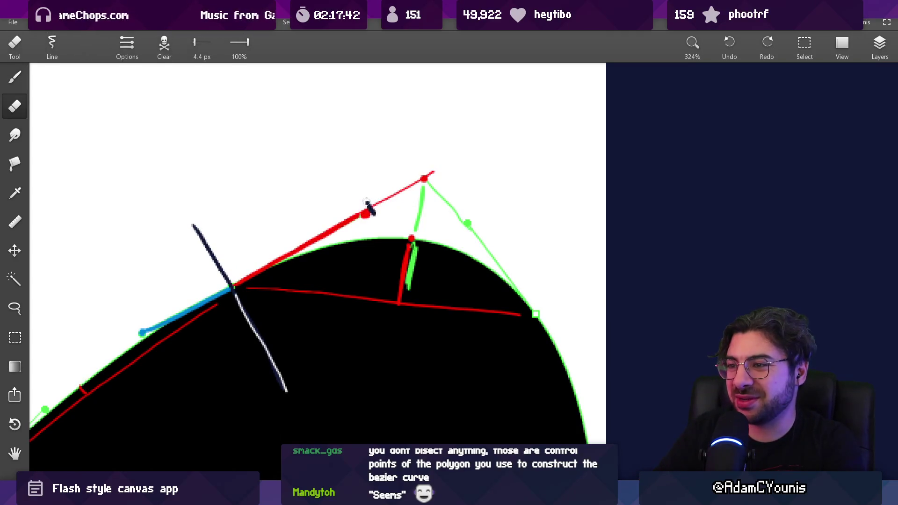
{"action": "left_click_drag", "start_coordinate": [373, 206], "coordinate": [368, 211]}
{"action": "key", "text": "b"}
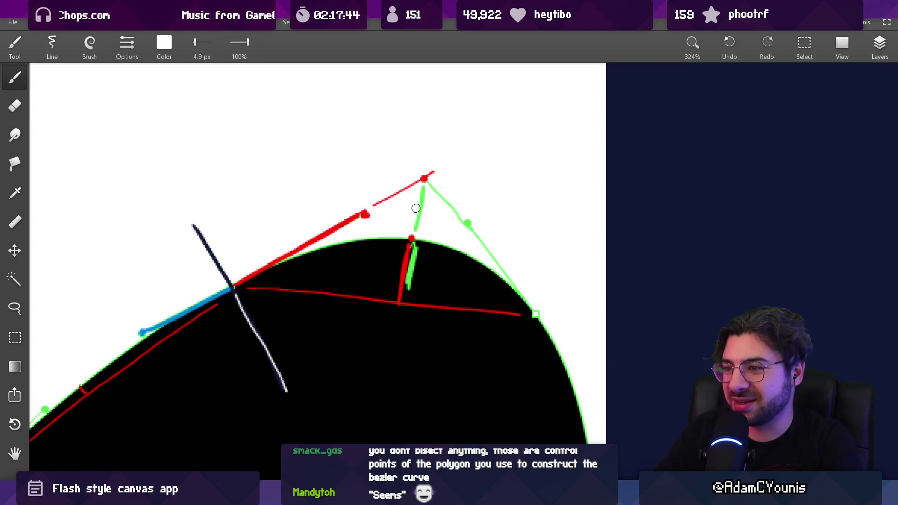
{"action": "left_click", "coordinate": [366, 216], "text": "alt"}
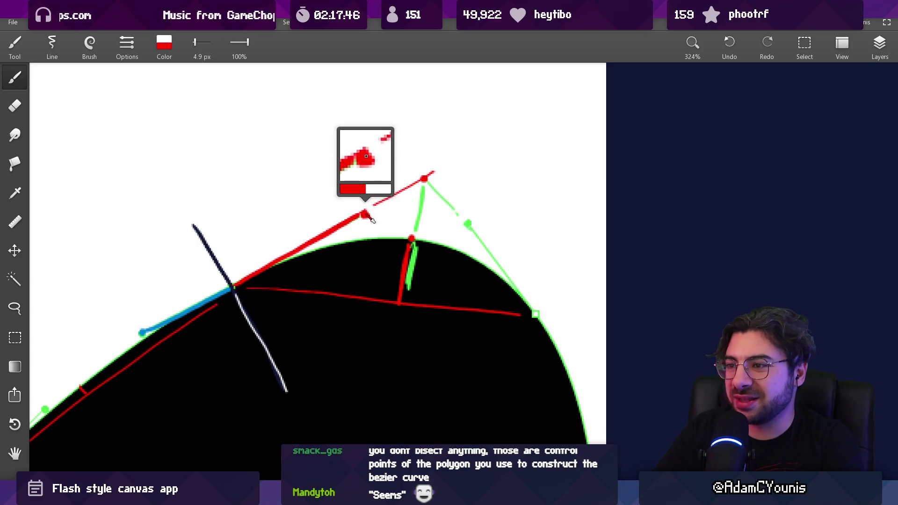
- Write the labels 0, 1, 2 and 3 at the four control points
{"action": "left_click_drag", "start_coordinate": [232, 257], "coordinate": [234, 252]}
{"action": "key", "text": "ctrl+z"}
{"action": "left_click_drag", "start_coordinate": [351, 180], "coordinate": [352, 196]}
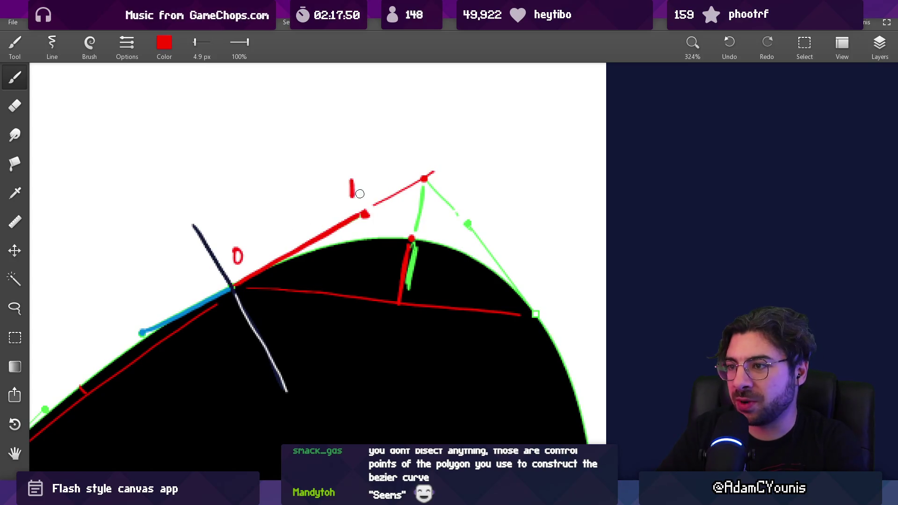
{"action": "left_click_drag", "start_coordinate": [479, 208], "coordinate": [495, 222]}
{"action": "left_click_drag", "start_coordinate": [548, 294], "coordinate": [553, 318]}
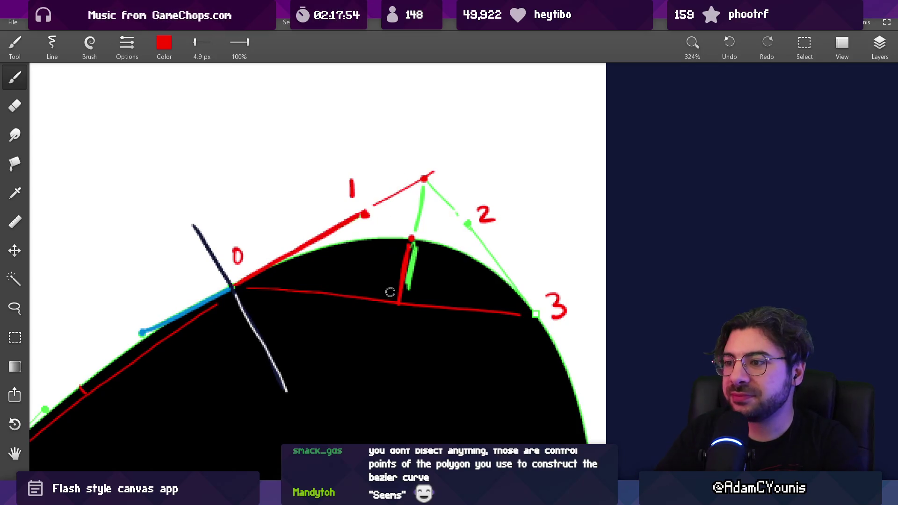
- Mark α at the red perpendicular and label both green segments x in red
{"action": "mouse_move", "coordinate": [392, 273]}
{"action": "left_mouse_down"}
{"action": "mouse_move", "coordinate": [398, 287]}
{"action": "mouse_move", "coordinate": [386, 281]}
{"action": "mouse_move", "coordinate": [402, 273]}
{"action": "mouse_move", "coordinate": [387, 285]}
{"action": "mouse_move", "coordinate": [399, 302]}
{"action": "left_mouse_up"}
{"action": "key", "text": "ctrl+z"}
{"action": "key", "text": "ctrl+z"}
{"action": "key", "text": "ctrl+z"}
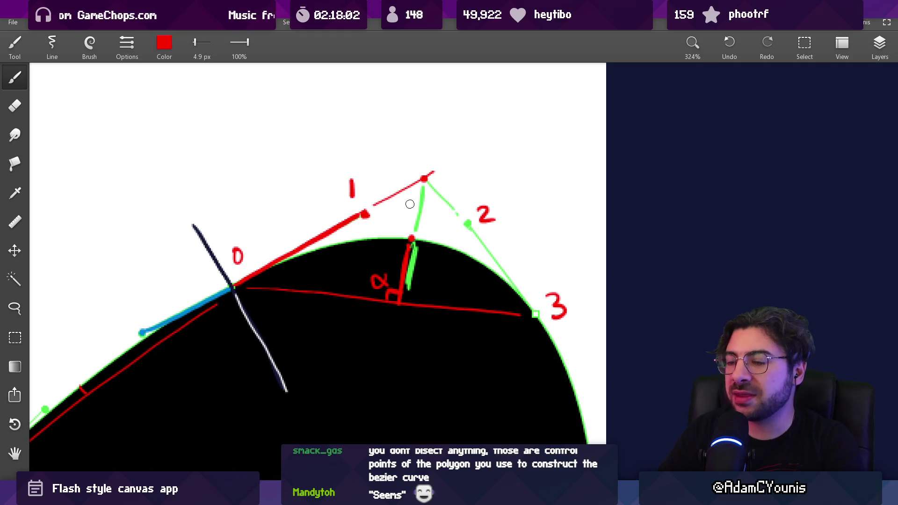
{"action": "left_click", "coordinate": [435, 230]}
{"action": "left_click_drag", "start_coordinate": [420, 231], "coordinate": [411, 238]}
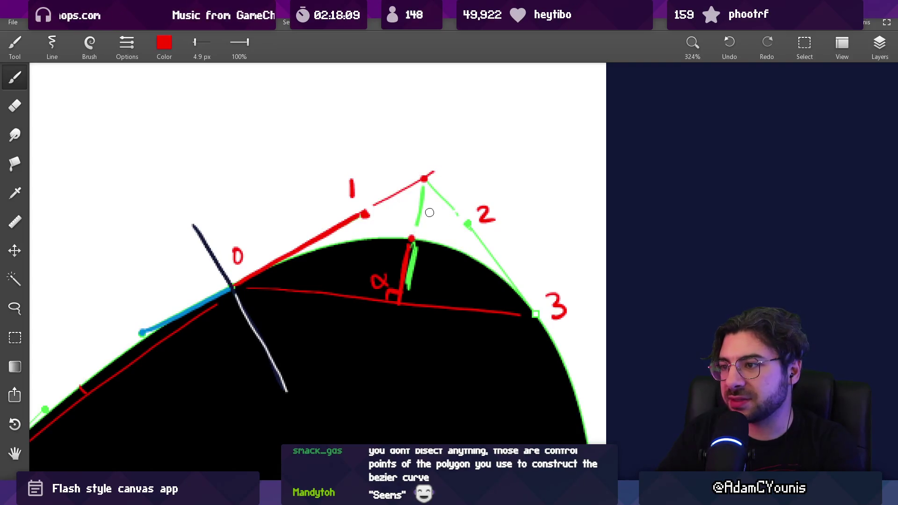
{"action": "left_click_drag", "start_coordinate": [440, 213], "coordinate": [435, 224]}
{"action": "left_click_drag", "start_coordinate": [423, 264], "coordinate": [429, 279]}
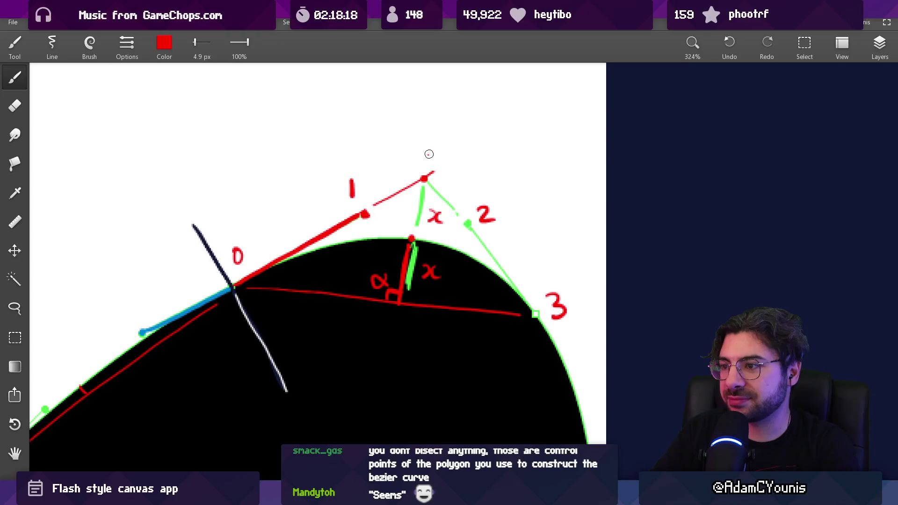
- Label the apex point J, replacing a mistaken z
{"action": "mouse_move", "coordinate": [428, 151]}
{"action": "left_mouse_down"}
{"action": "mouse_move", "coordinate": [445, 151]}
{"action": "mouse_move", "coordinate": [450, 161]}
{"action": "left_mouse_up"}
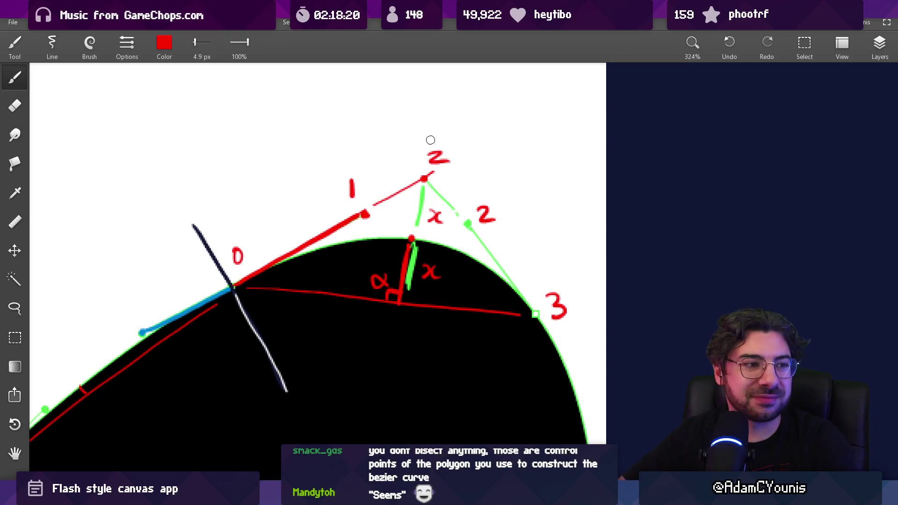
{"action": "key", "text": "ctrl+z"}
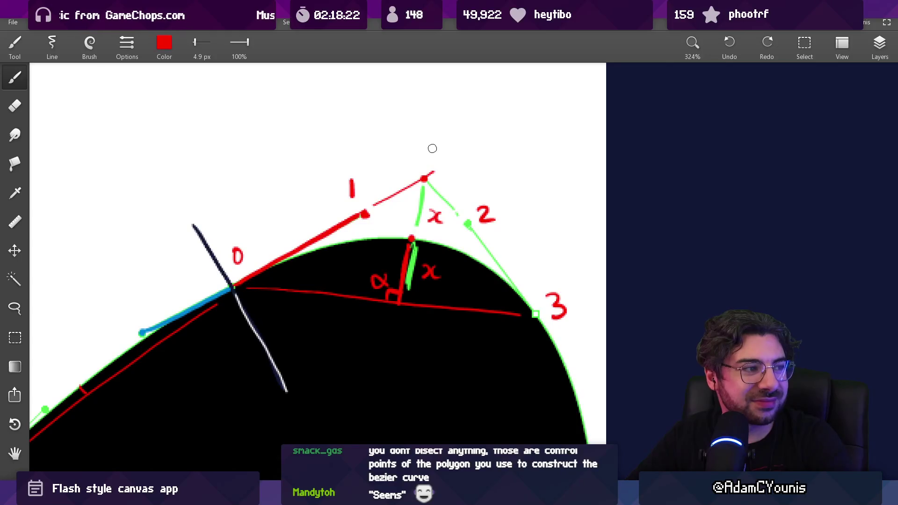
{"action": "mouse_move", "coordinate": [434, 142]}
{"action": "left_mouse_down"}
{"action": "mouse_move", "coordinate": [426, 159]}
{"action": "mouse_move", "coordinate": [442, 141]}
{"action": "left_mouse_up"}
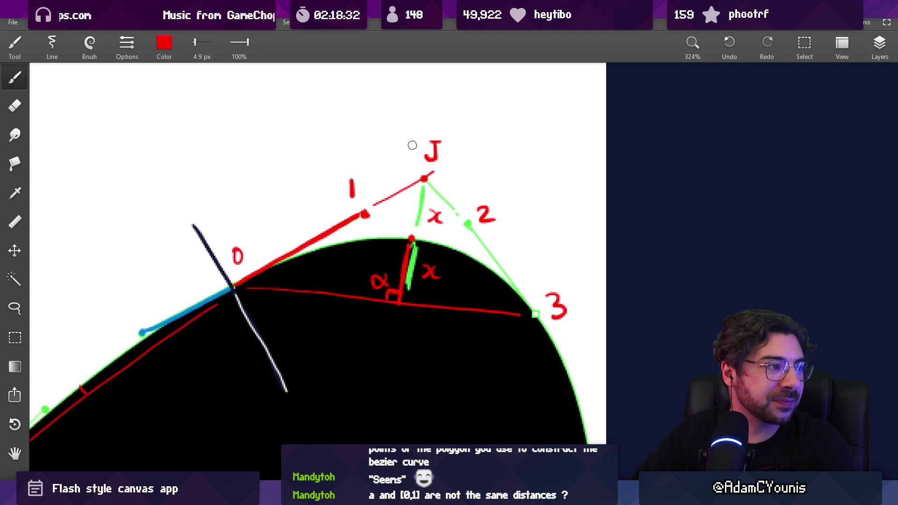
{"action": "left_click_drag", "start_coordinate": [357, 204], "coordinate": [436, 179]}
{"action": "mouse_move", "coordinate": [285, 259]}
{"action": "left_mouse_down"}
{"action": "mouse_move", "coordinate": [321, 249]}
{"action": "mouse_move", "coordinate": [322, 226]}
{"action": "left_mouse_up"}
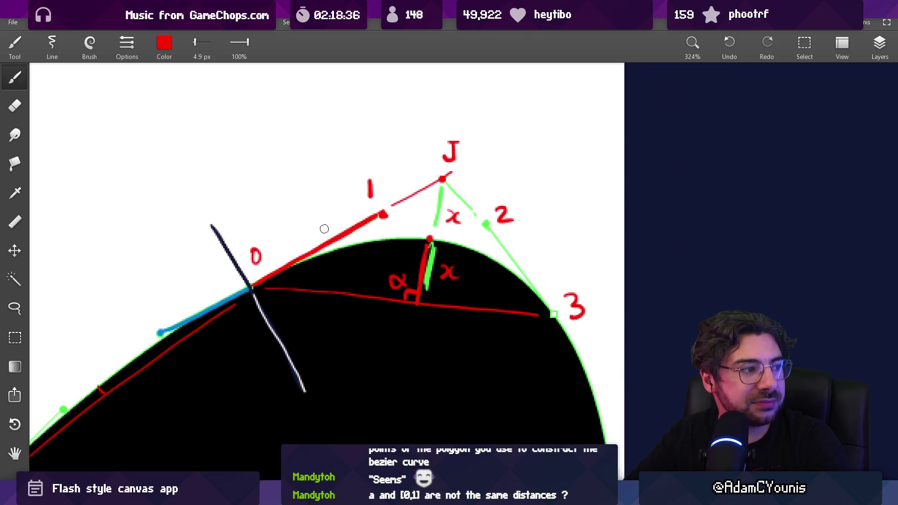
- Draw a dashed red line through both x labels up toward J
{"action": "left_click_drag", "start_coordinate": [138, 324], "coordinate": [141, 322]}
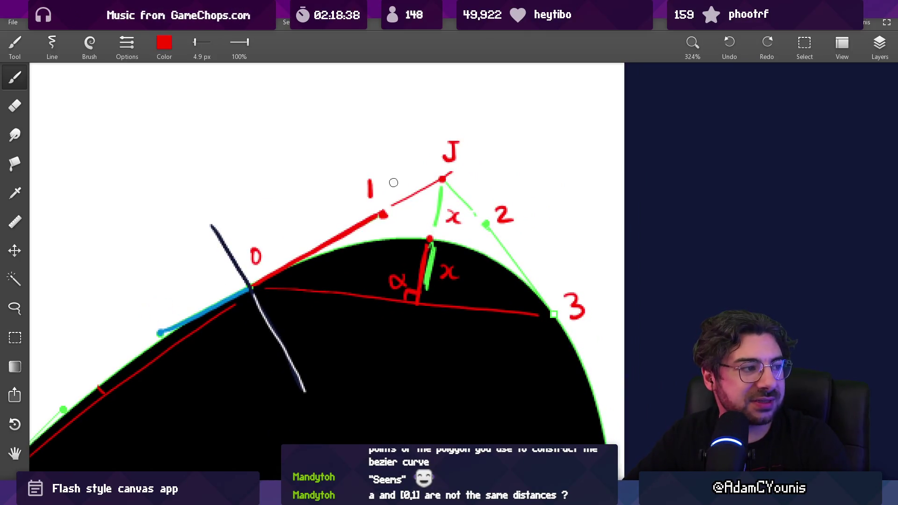
{"action": "left_click_drag", "start_coordinate": [445, 273], "coordinate": [450, 271]}
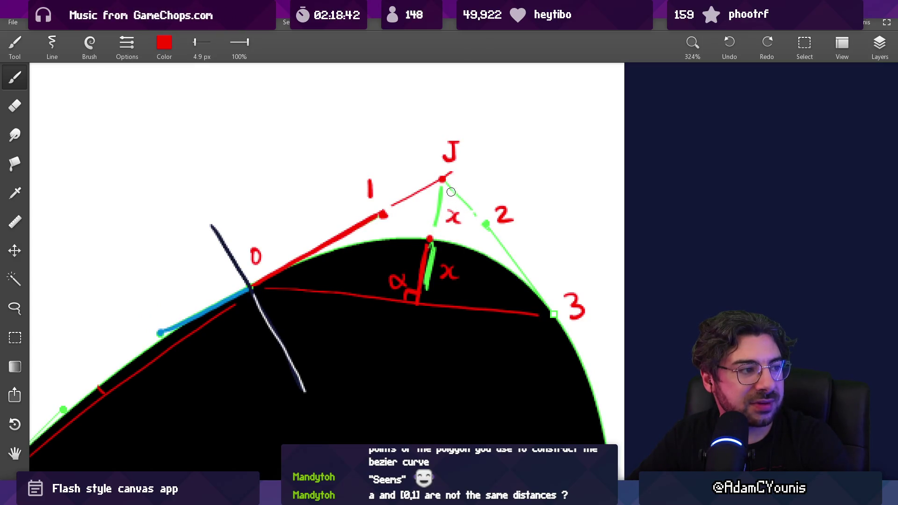
{"action": "scroll", "coordinate": [418, 226], "scroll_direction": "up", "scroll_amount": 1}
{"action": "left_click_drag", "start_coordinate": [455, 248], "coordinate": [452, 264]}
{"action": "left_click_drag", "start_coordinate": [450, 298], "coordinate": [447, 313]}
{"action": "left_click_drag", "start_coordinate": [454, 208], "coordinate": [459, 178]}
- Try a circle around label 1 and a stroke along its tangent, then undo both
{"action": "left_click_drag", "start_coordinate": [355, 148], "coordinate": [351, 150]}
{"action": "key", "text": "ctrl+z"}
{"action": "left_click_drag", "start_coordinate": [281, 250], "coordinate": [357, 200]}
{"action": "key", "text": "ctrl+z"}
{"action": "mouse_move", "coordinate": [292, 244]}
{"action": "left_mouse_down"}
{"action": "mouse_move", "coordinate": [381, 185]}
{"action": "mouse_move", "coordinate": [350, 227]}
{"action": "left_mouse_up"}
{"action": "key", "text": "ctrl+z"}
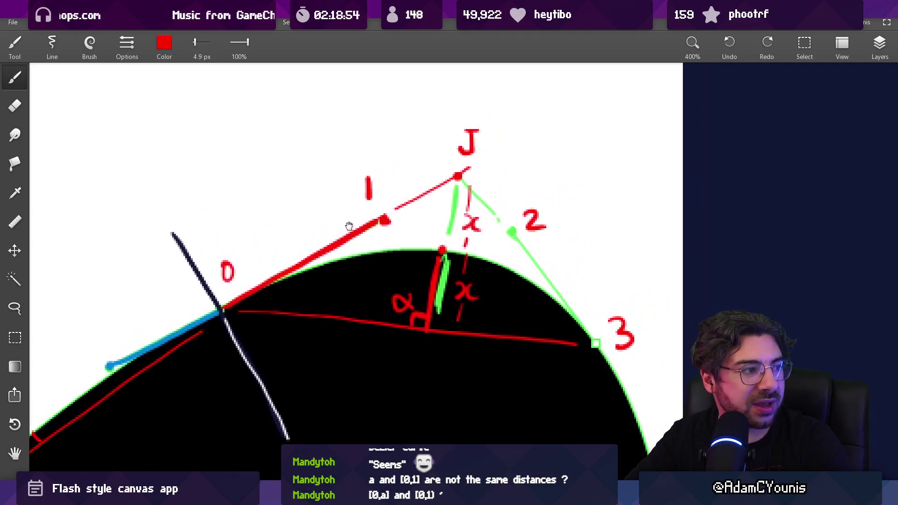
- Sketch marks near α and two crossing red arcs, undoing each afterwards
{"action": "left_click_drag", "start_coordinate": [266, 303], "coordinate": [346, 298]}
{"action": "key", "text": "ctrl+z"}
{"action": "left_click_drag", "start_coordinate": [287, 300], "coordinate": [381, 231]}
{"action": "key", "text": "ctrl+z"}
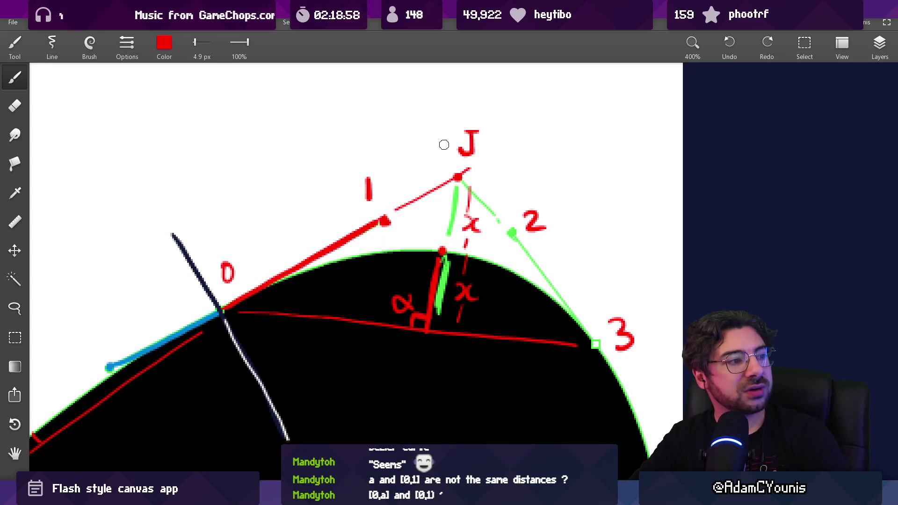
{"action": "mouse_move", "coordinate": [309, 132]}
{"action": "left_mouse_down"}
{"action": "mouse_move", "coordinate": [324, 135]}
{"action": "mouse_move", "coordinate": [403, 400]}
{"action": "left_mouse_up"}
{"action": "left_click_drag", "start_coordinate": [421, 370], "coordinate": [612, 192]}
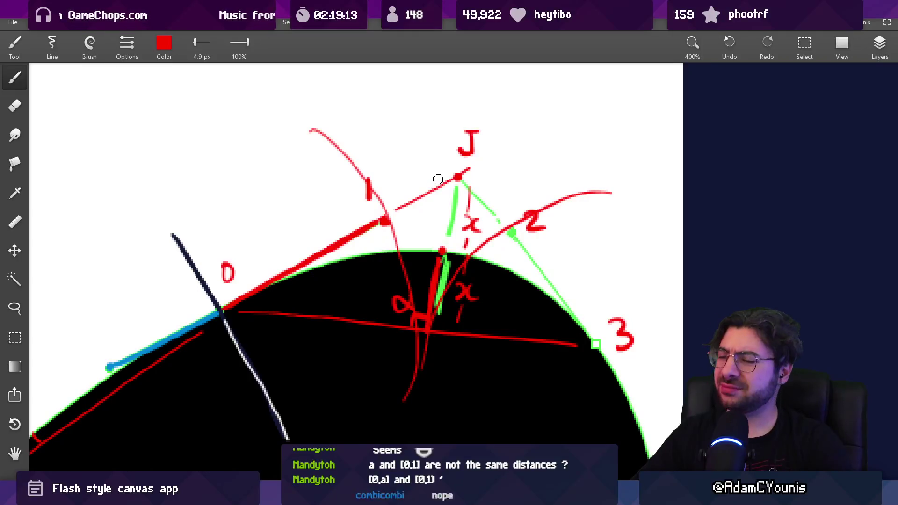
{"action": "key", "text": "ctrl+z"}
{"action": "key", "text": "ctrl+z"}
- Undo the test stroke and ellipse drawn along the curve's lower-left edge
{"action": "left_click_drag", "start_coordinate": [441, 227], "coordinate": [433, 201]}
{"action": "scroll", "coordinate": [433, 201], "scroll_direction": "down", "scroll_amount": 3}
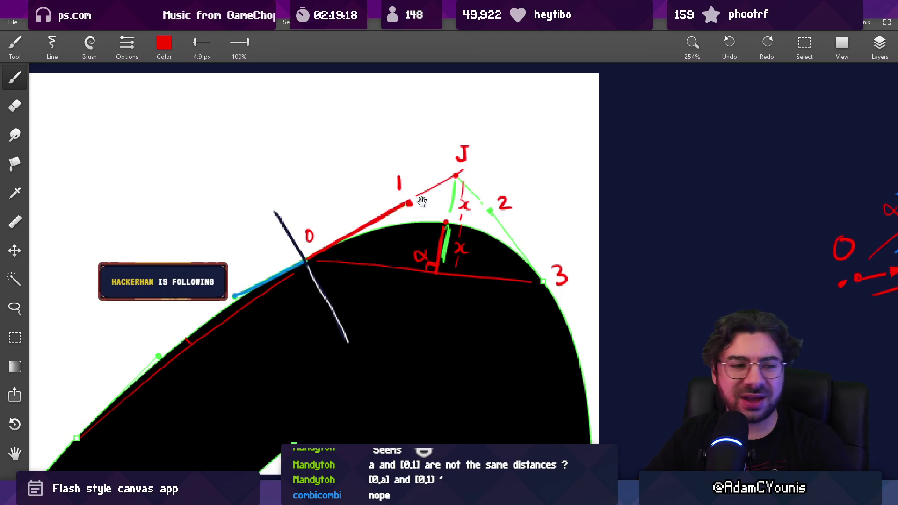
{"action": "left_click_drag", "start_coordinate": [429, 200], "coordinate": [463, 201]}
{"action": "left_click_drag", "start_coordinate": [422, 224], "coordinate": [401, 239]}
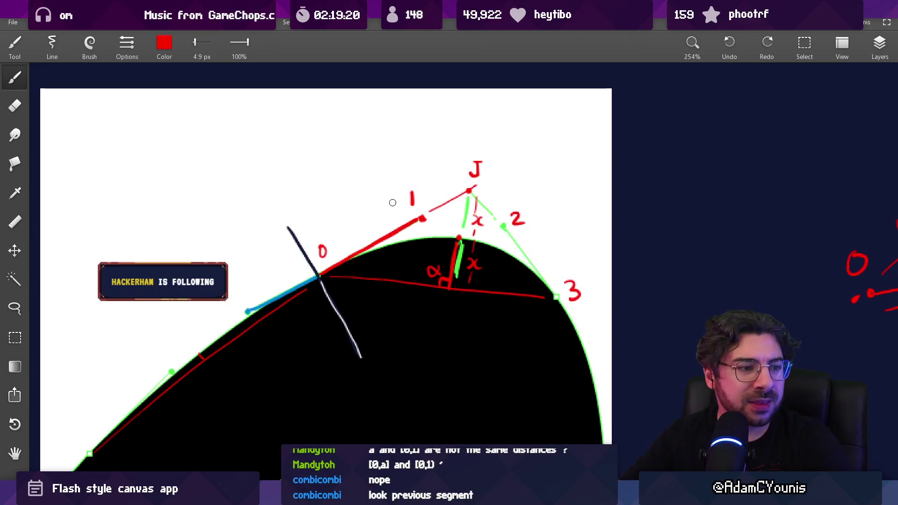
{"action": "mouse_move", "coordinate": [393, 203]}
{"action": "left_mouse_down"}
{"action": "mouse_move", "coordinate": [500, 46]}
{"action": "mouse_move", "coordinate": [489, 75]}
{"action": "left_mouse_up"}
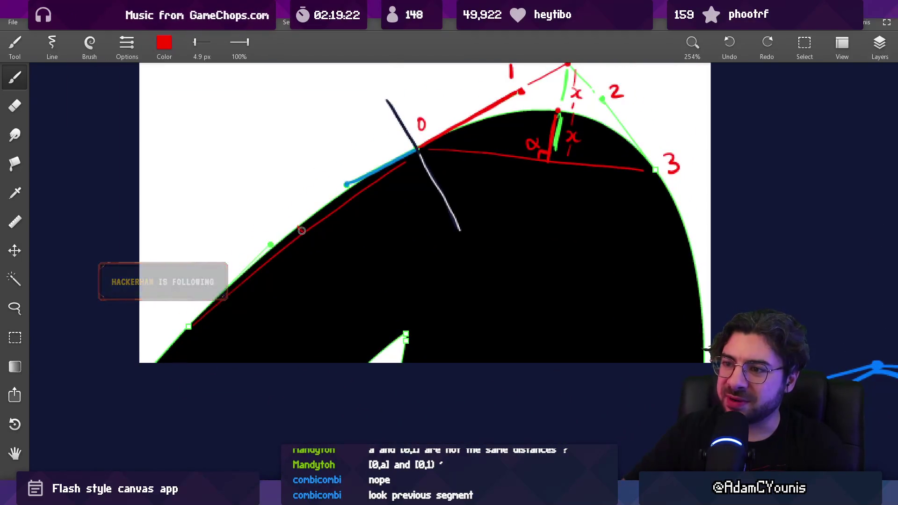
{"action": "mouse_move", "coordinate": [302, 232]}
{"action": "left_mouse_down"}
{"action": "mouse_move", "coordinate": [401, 138]}
{"action": "mouse_move", "coordinate": [405, 168]}
{"action": "mouse_move", "coordinate": [385, 217]}
{"action": "mouse_move", "coordinate": [374, 229]}
{"action": "mouse_move", "coordinate": [379, 210]}
{"action": "mouse_move", "coordinate": [341, 256]}
{"action": "mouse_move", "coordinate": [344, 248]}
{"action": "mouse_move", "coordinate": [335, 253]}
{"action": "mouse_move", "coordinate": [317, 238]}
{"action": "mouse_move", "coordinate": [351, 205]}
{"action": "left_mouse_up"}
{"action": "key", "text": "ctrl+z"}
{"action": "mouse_move", "coordinate": [434, 120]}
{"action": "left_mouse_down"}
{"action": "mouse_move", "coordinate": [405, 301]}
{"action": "mouse_move", "coordinate": [287, 178]}
{"action": "left_mouse_up"}
{"action": "key", "text": "ctrl+z"}
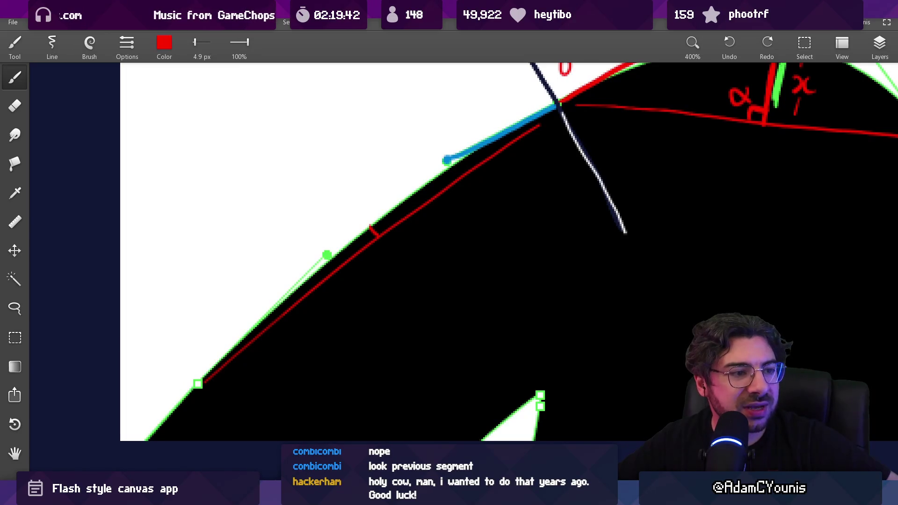
{"action": "scroll", "coordinate": [305, 239], "scroll_direction": "down", "scroll_amount": 5}
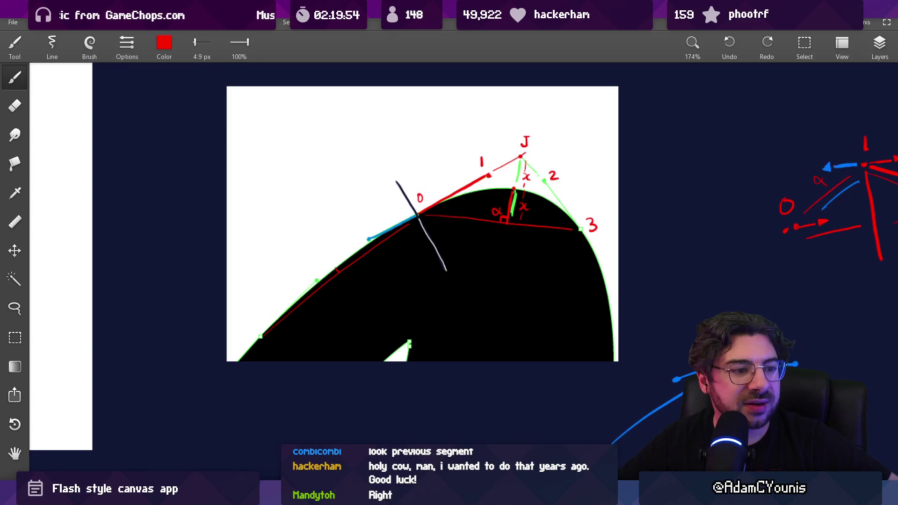
{"action": "scroll", "coordinate": [514, 179], "scroll_direction": "up", "scroll_amount": 5}
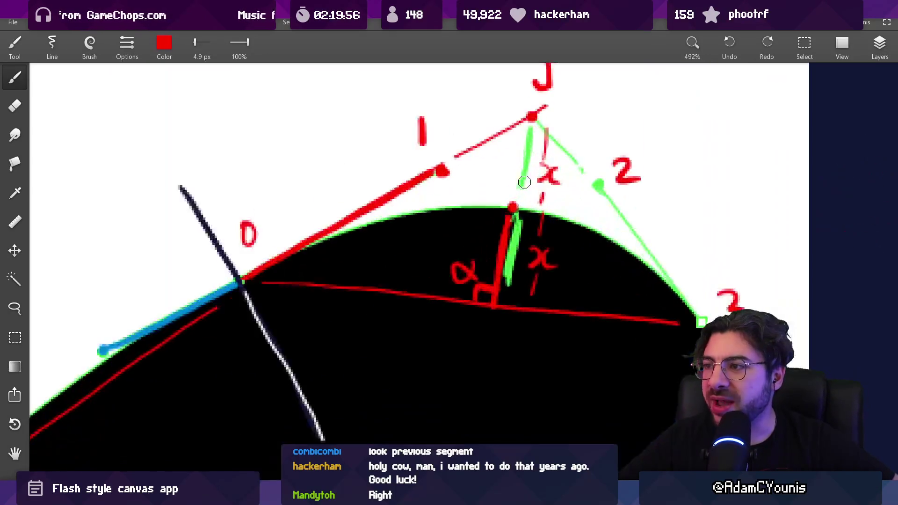
- Fill the dot near point 1 and take the tangent line's red as brush colour
{"action": "left_click", "coordinate": [441, 167]}
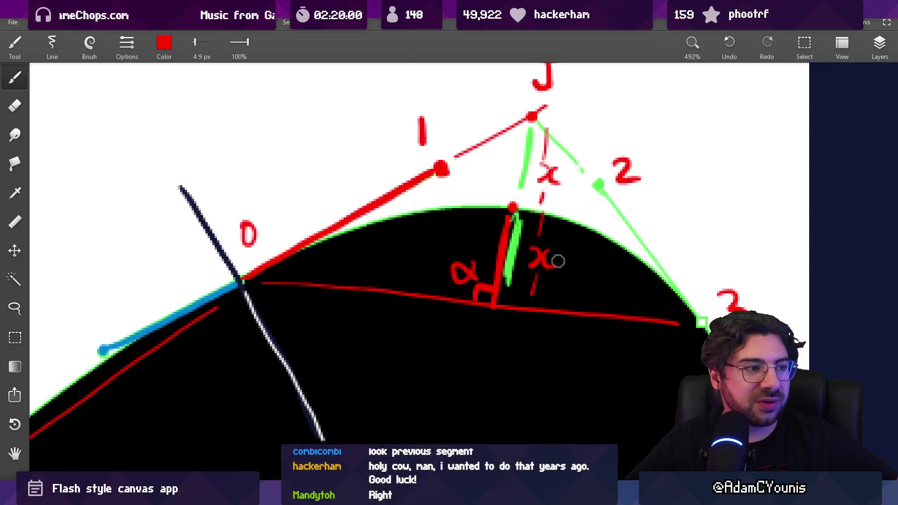
{"action": "key", "text": "e"}
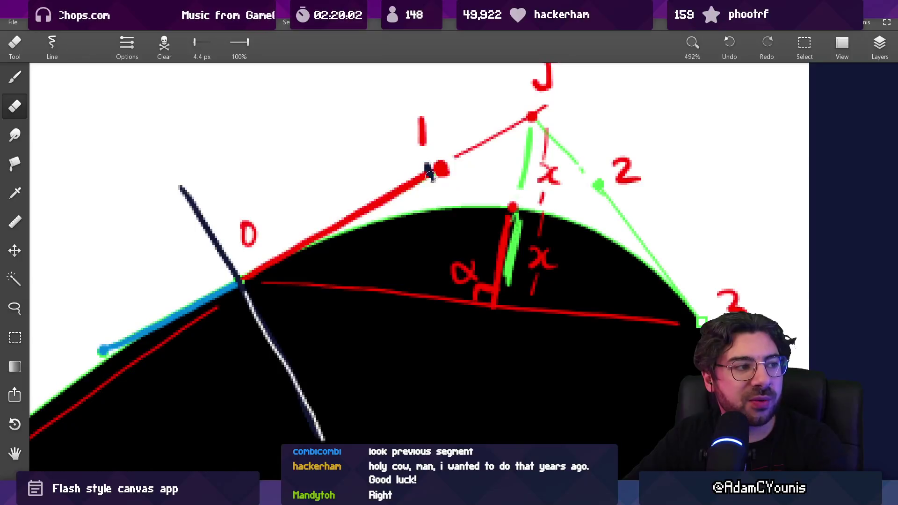
{"action": "key", "text": "b"}
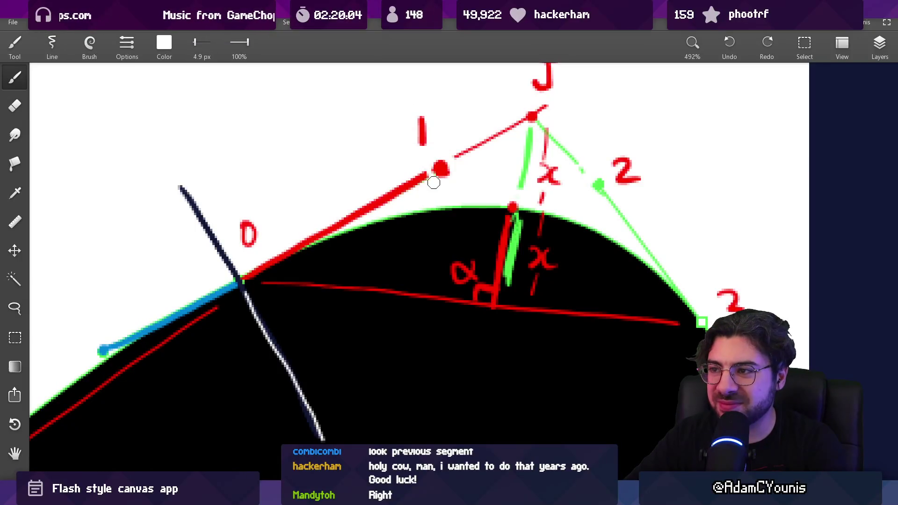
{"action": "scroll", "coordinate": [503, 193], "scroll_direction": "down", "scroll_amount": 2}
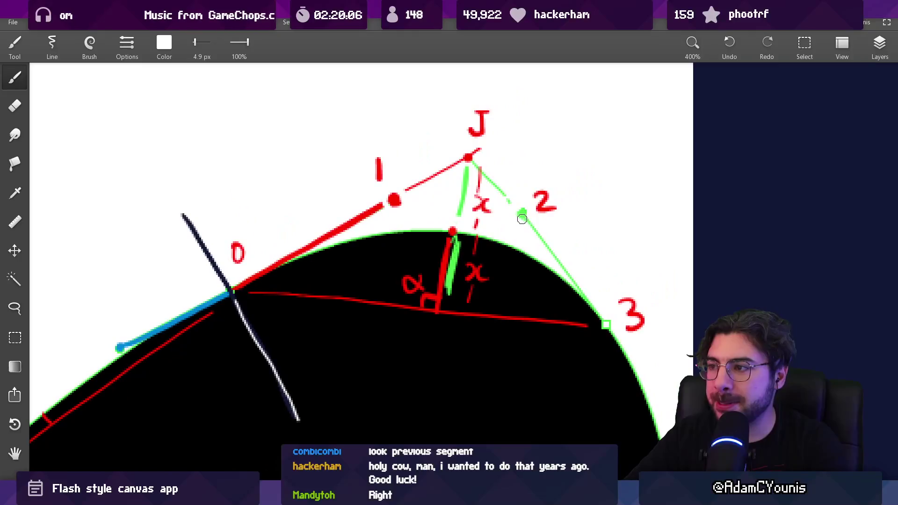
{"action": "scroll", "coordinate": [498, 182], "scroll_direction": "right", "scroll_amount": 1}
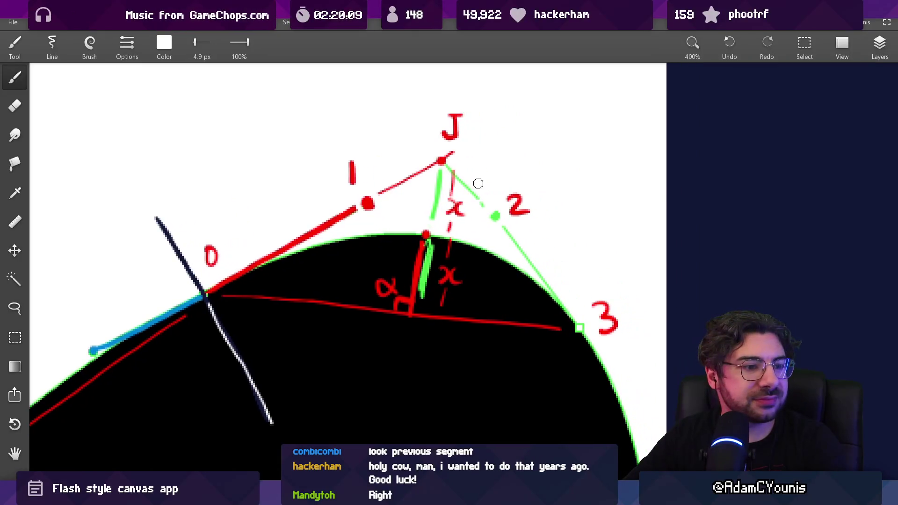
{"action": "scroll", "coordinate": [486, 162], "scroll_direction": "down", "scroll_amount": 2}
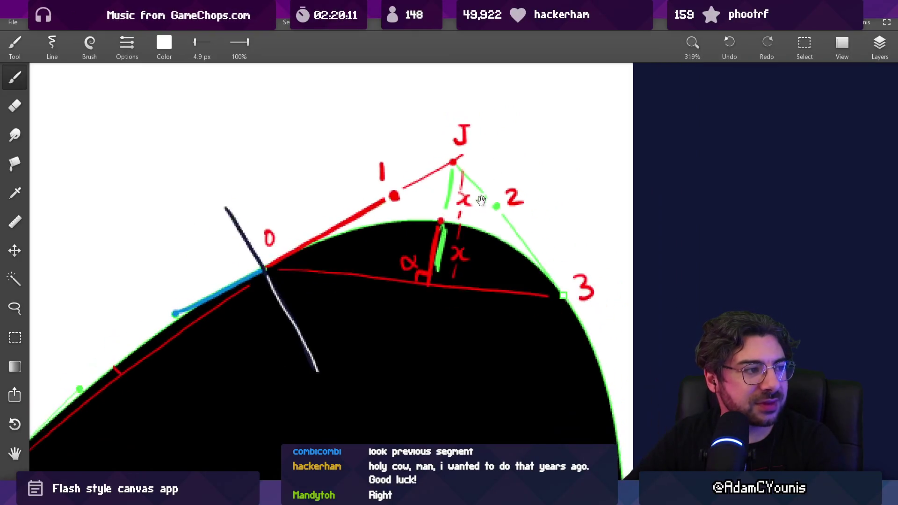
{"action": "left_click", "coordinate": [374, 219], "text": "alt"}
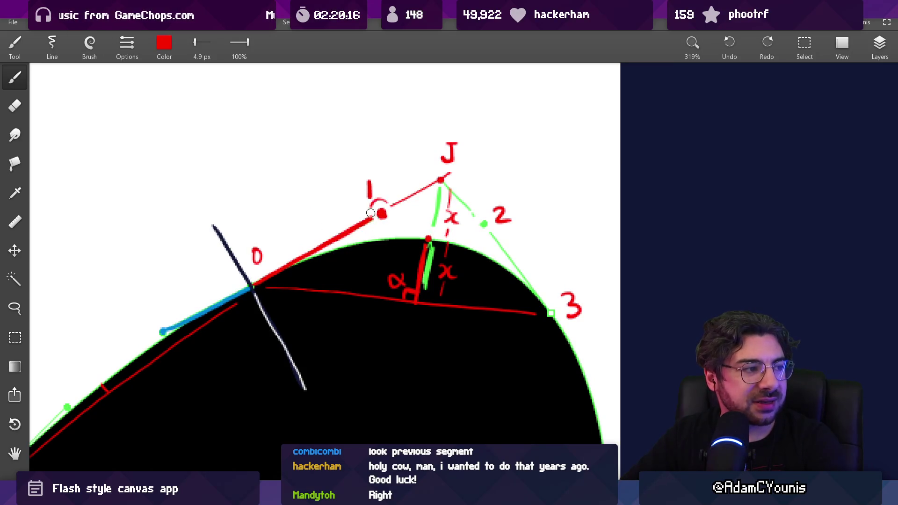
- Try and undo a small red label and the handwritten word 'One' on the diagram
{"action": "left_click_drag", "start_coordinate": [270, 273], "coordinate": [407, 200]}
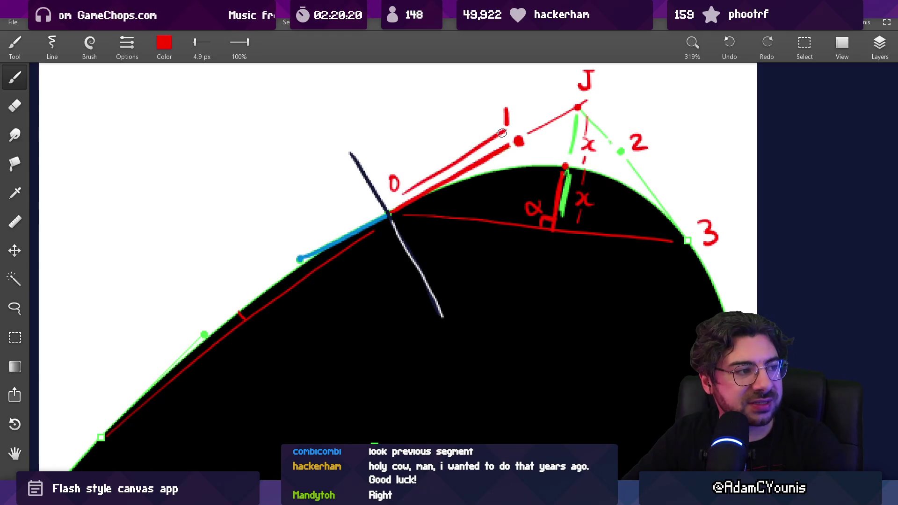
{"action": "left_click_drag", "start_coordinate": [448, 140], "coordinate": [452, 145]}
{"action": "key", "text": "ctrl+z"}
{"action": "key", "text": "ctrl+z"}
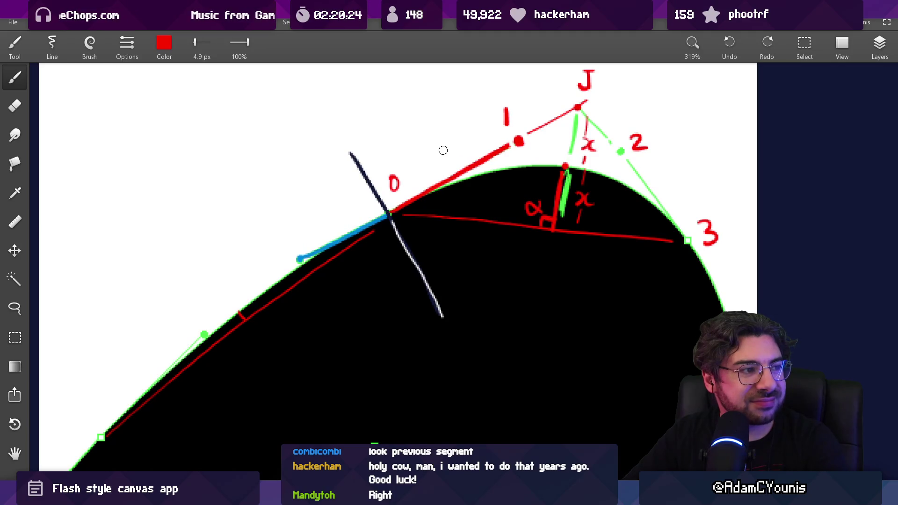
{"action": "left_click_drag", "start_coordinate": [441, 144], "coordinate": [459, 138]}
{"action": "key", "text": "ctrl+z"}
{"action": "key", "text": "ctrl+z"}
{"action": "scroll", "coordinate": [437, 167], "scroll_direction": "up", "scroll_amount": 2}
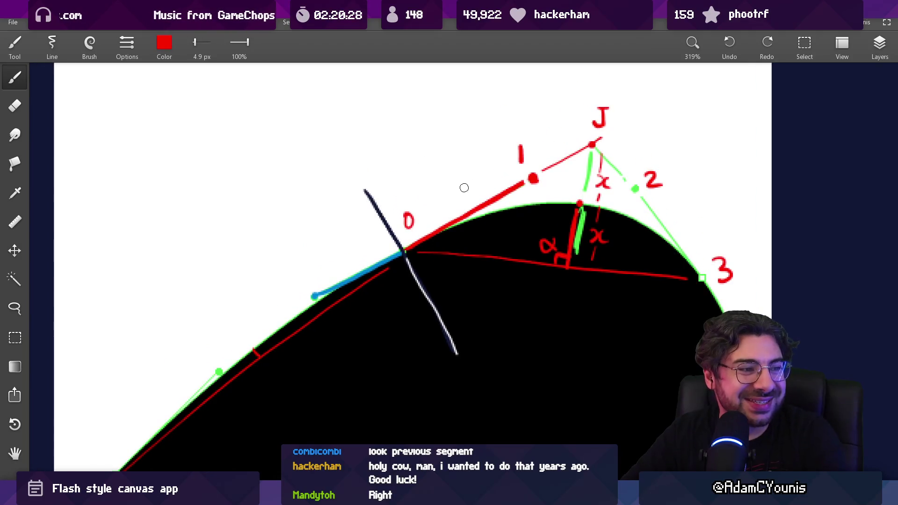
{"action": "scroll", "coordinate": [457, 192], "scroll_direction": "down", "scroll_amount": 1}
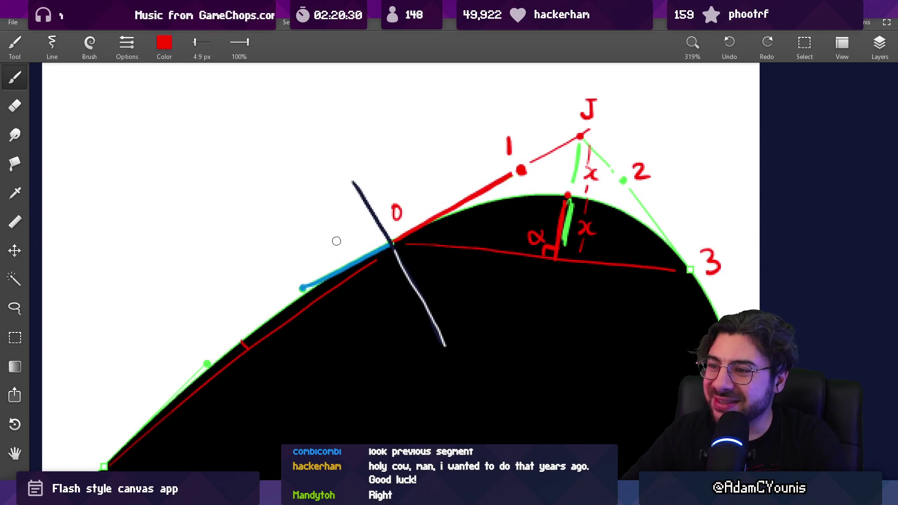
- Draw and undo two short red strokes near point 0 and an arc by the blue segment
{"action": "left_click_drag", "start_coordinate": [305, 263], "coordinate": [354, 239]}
{"action": "left_click_drag", "start_coordinate": [408, 202], "coordinate": [476, 166]}
{"action": "key", "text": "ctrl+z"}
{"action": "key", "text": "ctrl+z"}
{"action": "scroll", "coordinate": [449, 187], "scroll_direction": "down", "scroll_amount": 3}
{"action": "left_click_drag", "start_coordinate": [418, 150], "coordinate": [430, 182]}
{"action": "key", "text": "ctrl+z"}
{"action": "scroll", "coordinate": [379, 184], "scroll_direction": "up", "scroll_amount": 5}
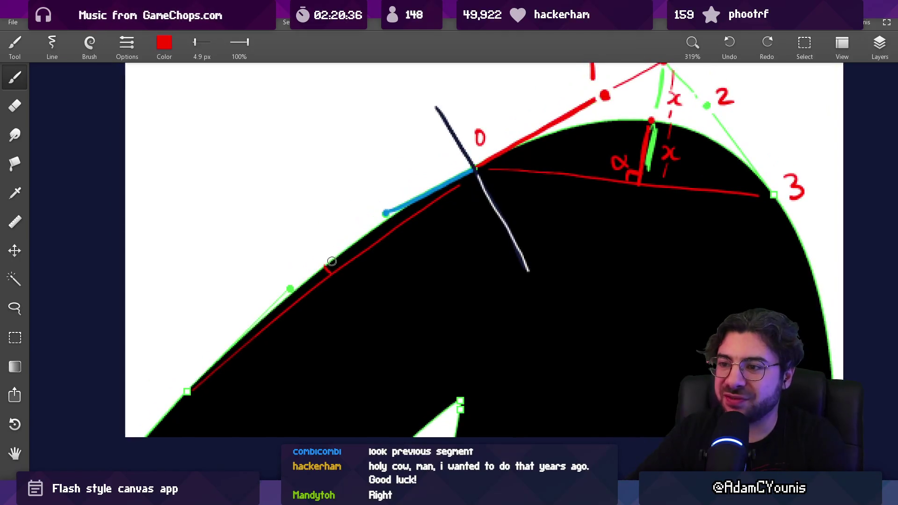
{"action": "scroll", "coordinate": [374, 210], "scroll_direction": "right", "scroll_amount": 5}
{"action": "scroll", "coordinate": [368, 248], "scroll_direction": "left", "scroll_amount": 3}
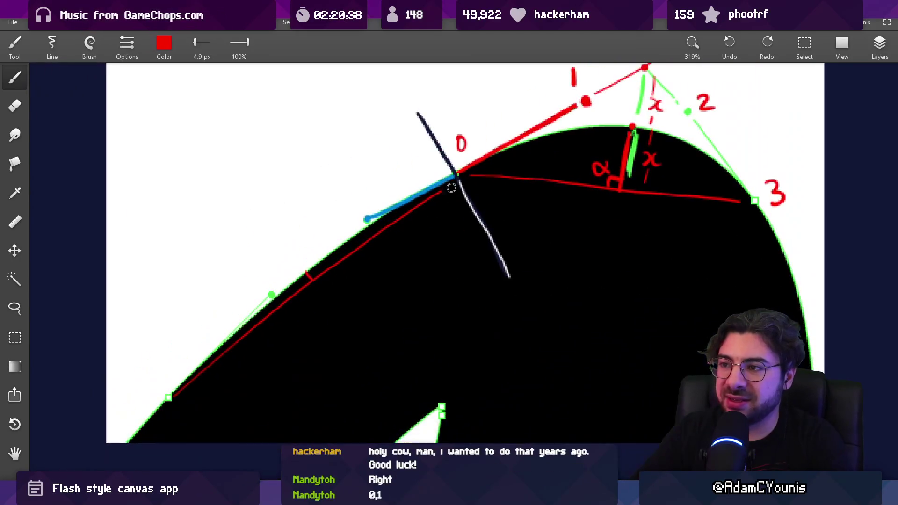
- Sketch and undo a red arc near point 1 and an arrow above the tangent line
{"action": "mouse_move", "coordinate": [484, 159]}
{"action": "left_mouse_down"}
{"action": "mouse_move", "coordinate": [369, 183]}
{"action": "mouse_move", "coordinate": [363, 229]}
{"action": "left_mouse_up"}
{"action": "key", "text": "ctrl+z"}
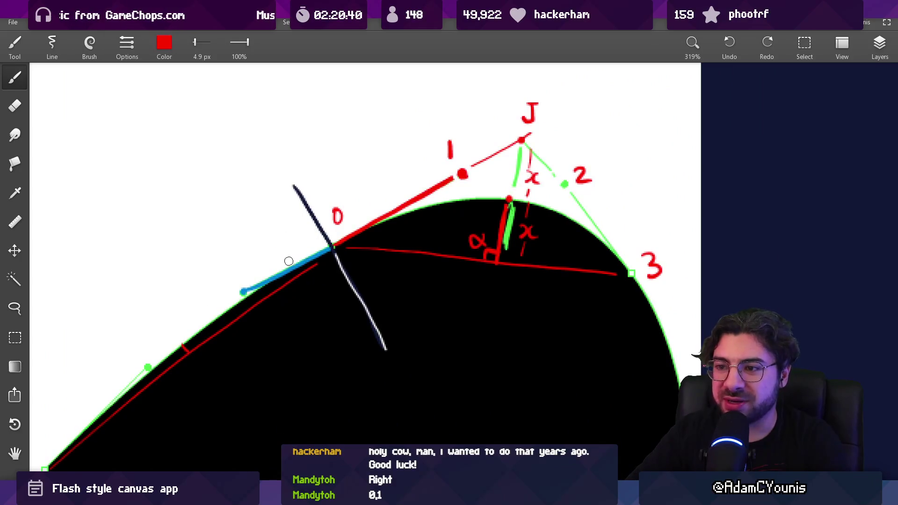
{"action": "scroll", "coordinate": [328, 247], "scroll_direction": "left", "scroll_amount": 2}
{"action": "scroll", "coordinate": [327, 248], "scroll_direction": "down", "scroll_amount": 1}
{"action": "scroll", "coordinate": [356, 242], "scroll_direction": "up", "scroll_amount": 3}
{"action": "scroll", "coordinate": [356, 242], "scroll_direction": "right", "scroll_amount": 4}
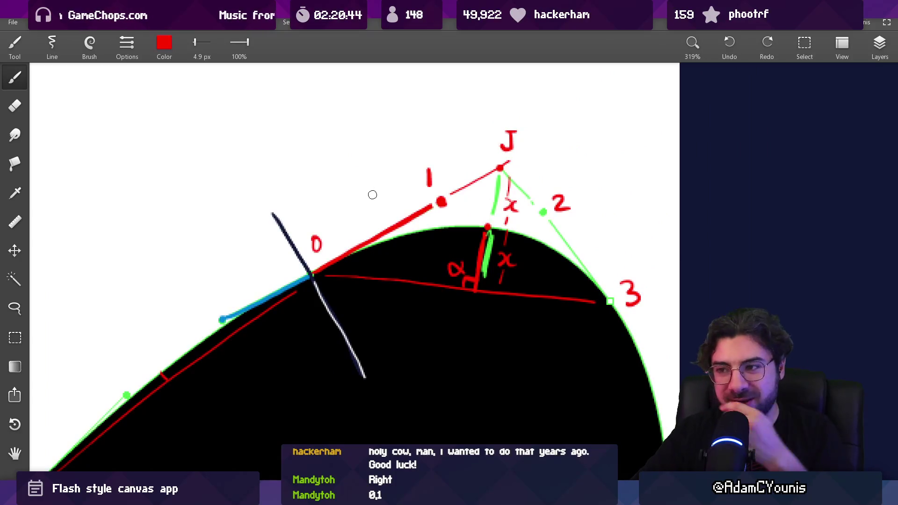
{"action": "mouse_move", "coordinate": [360, 218]}
{"action": "left_mouse_down"}
{"action": "mouse_move", "coordinate": [391, 203]}
{"action": "mouse_move", "coordinate": [384, 214]}
{"action": "left_mouse_up"}
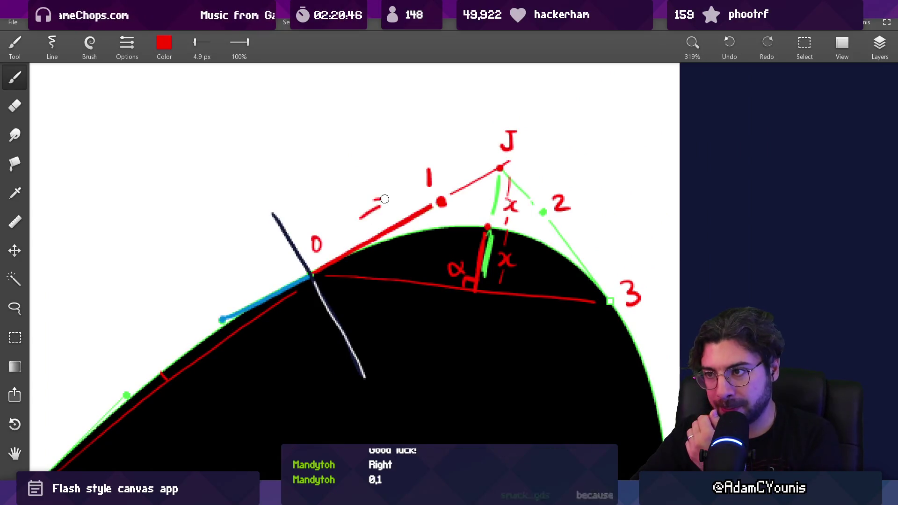
{"action": "key", "text": "ctrl+z"}
{"action": "key", "text": "ctrl+z"}
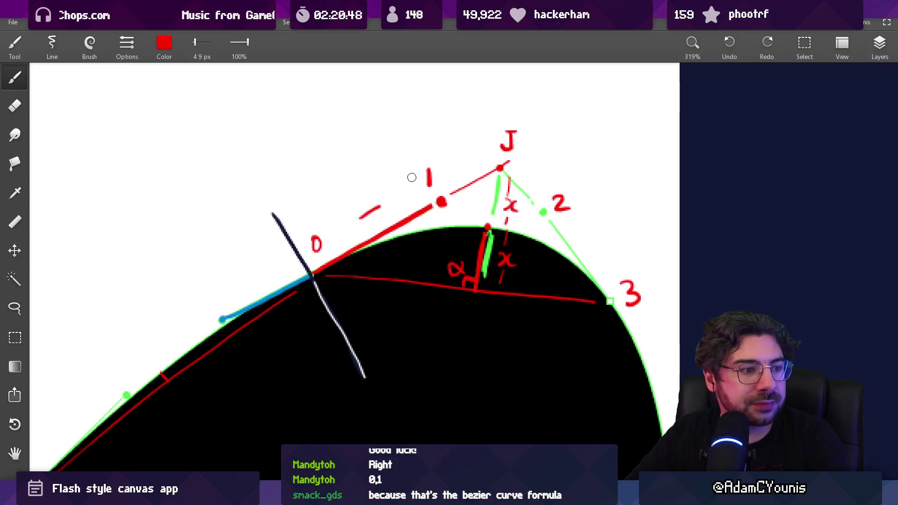
- Move the view across the whiteboard toward the other sketches
{"action": "left_click_drag", "start_coordinate": [468, 205], "coordinate": [381, 234]}
{"action": "scroll", "coordinate": [380, 234], "scroll_direction": "up", "scroll_amount": 3}
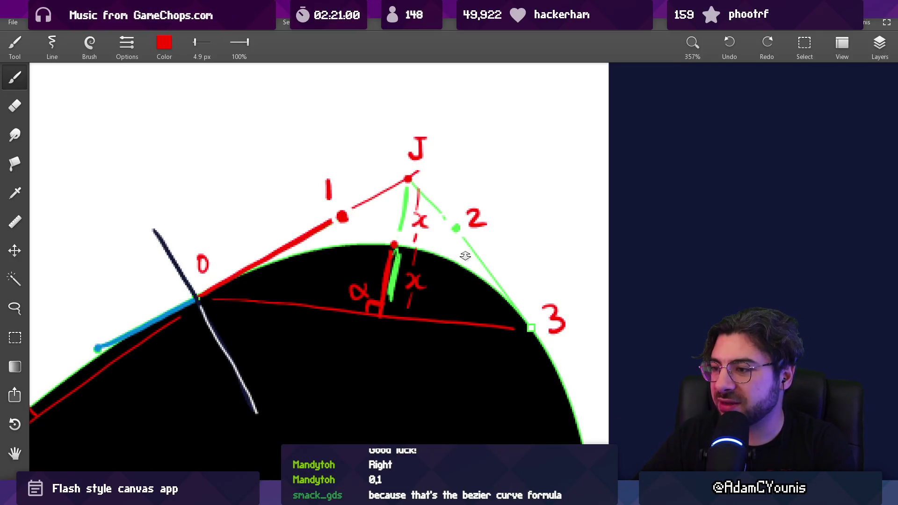
{"action": "scroll", "coordinate": [846, 340], "scroll_direction": "down", "scroll_amount": 5}
{"action": "mouse_move", "coordinate": [846, 340]}
{"action": "left_mouse_down"}
{"action": "mouse_move", "coordinate": [565, 309]}
{"action": "mouse_move", "coordinate": [411, 192]}
{"action": "left_mouse_up"}
- Zoom out across the canvas and paint then undo a trial red arch stroke
{"action": "scroll", "coordinate": [411, 192], "scroll_direction": "right", "scroll_amount": 5}
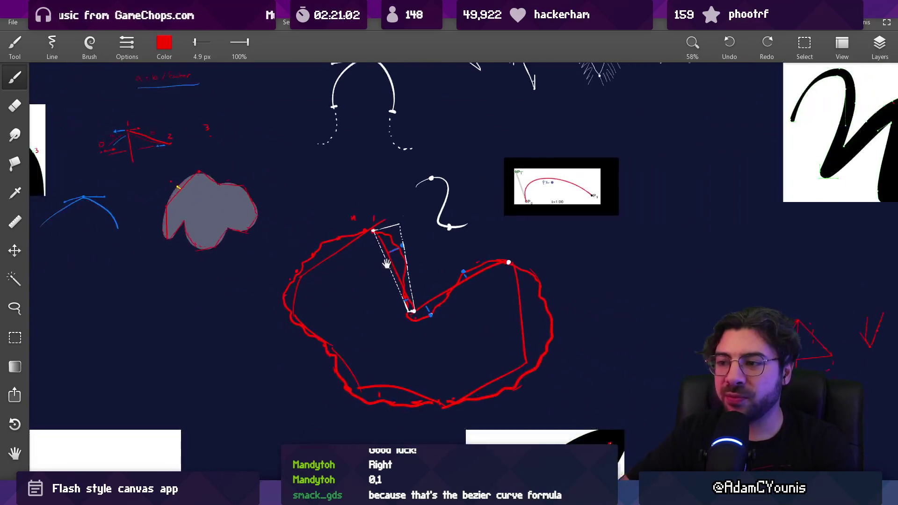
{"action": "scroll", "coordinate": [378, 262], "scroll_direction": "down", "scroll_amount": 2}
{"action": "scroll", "coordinate": [480, 286], "scroll_direction": "down", "scroll_amount": 2}
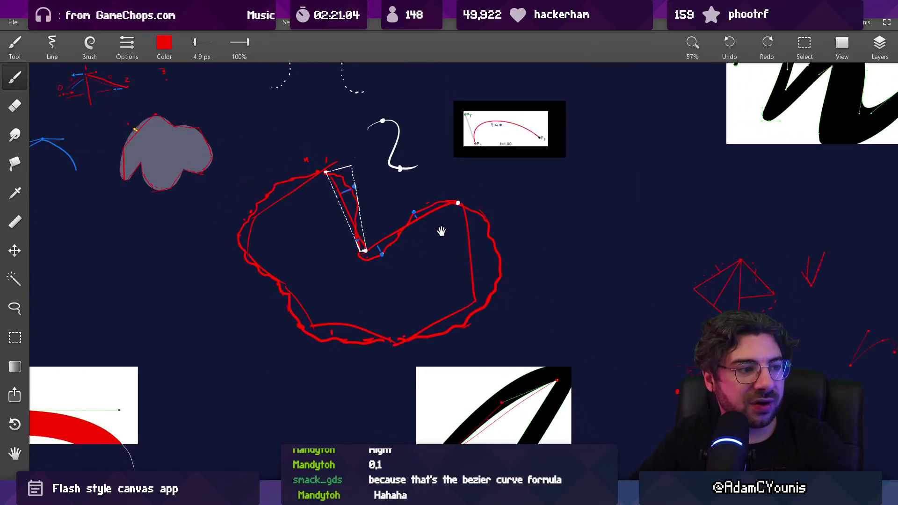
{"action": "scroll", "coordinate": [475, 255], "scroll_direction": "up", "scroll_amount": 5}
{"action": "scroll", "coordinate": [475, 254], "scroll_direction": "left", "scroll_amount": 4}
{"action": "scroll", "coordinate": [456, 233], "scroll_direction": "down", "scroll_amount": 1}
{"action": "scroll", "coordinate": [456, 233], "scroll_direction": "up", "scroll_amount": 3}
{"action": "scroll", "coordinate": [456, 233], "scroll_direction": "left", "scroll_amount": 3}
{"action": "mouse_move", "coordinate": [322, 231]}
{"action": "left_mouse_down"}
{"action": "mouse_move", "coordinate": [336, 168]}
{"action": "mouse_move", "coordinate": [381, 231]}
{"action": "left_mouse_up"}
{"action": "key", "text": "ctrl+z"}
- Paint a large red n-shaped stroke, remove it, and zoom into the grey blob to 223%
{"action": "mouse_move", "coordinate": [304, 213]}
{"action": "left_mouse_down"}
{"action": "mouse_move", "coordinate": [372, 217]}
{"action": "mouse_move", "coordinate": [442, 198]}
{"action": "left_mouse_up"}
{"action": "scroll", "coordinate": [378, 176], "scroll_direction": "up", "scroll_amount": 2}
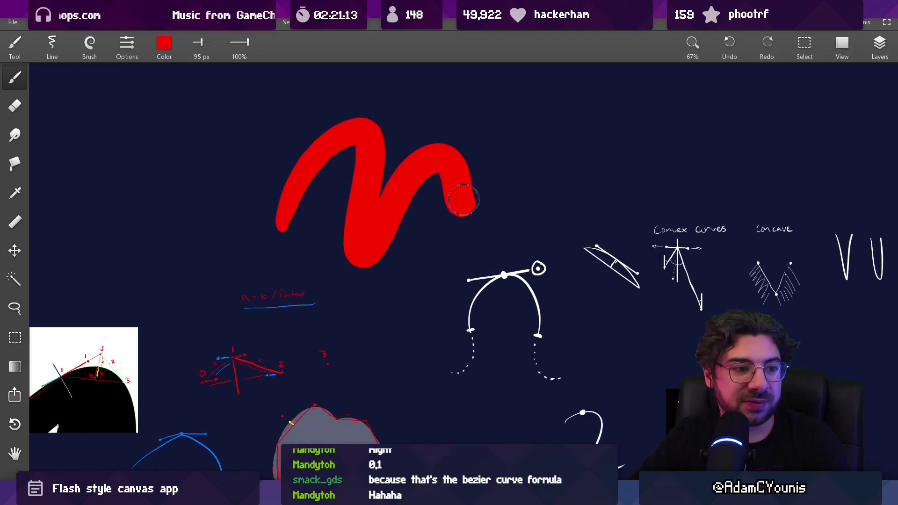
{"action": "scroll", "coordinate": [311, 235], "scroll_direction": "down", "scroll_amount": 3}
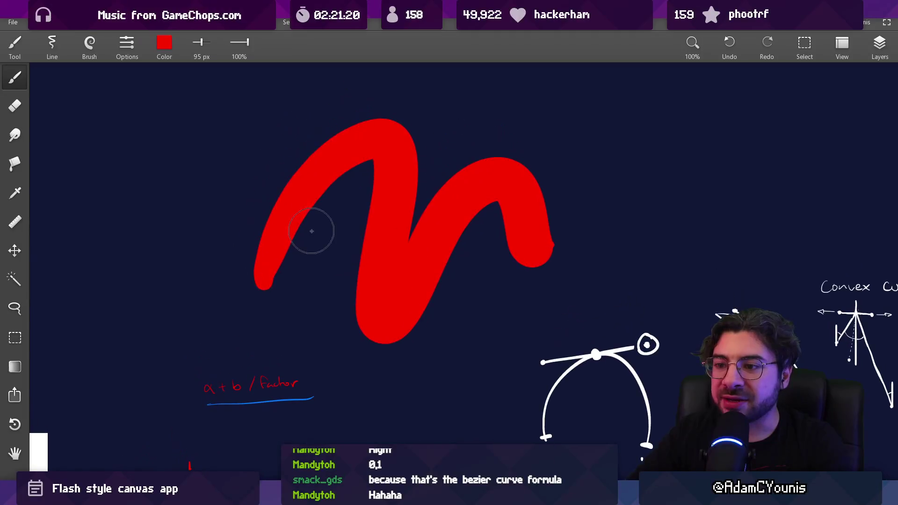
{"action": "key", "text": "ctrl+z"}
{"action": "scroll", "coordinate": [354, 202], "scroll_direction": "down", "scroll_amount": 1}
{"action": "scroll", "coordinate": [425, 193], "scroll_direction": "up", "scroll_amount": 6}
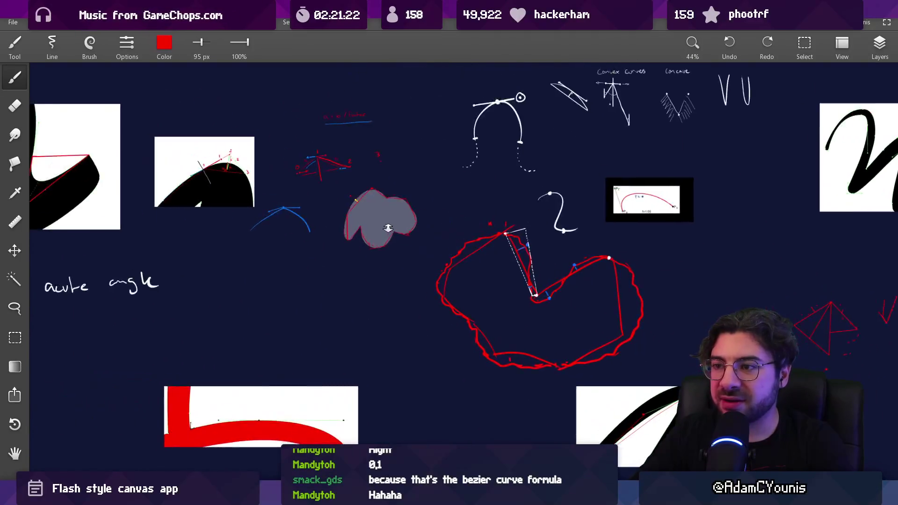
{"action": "scroll", "coordinate": [346, 187], "scroll_direction": "up", "scroll_amount": 2}
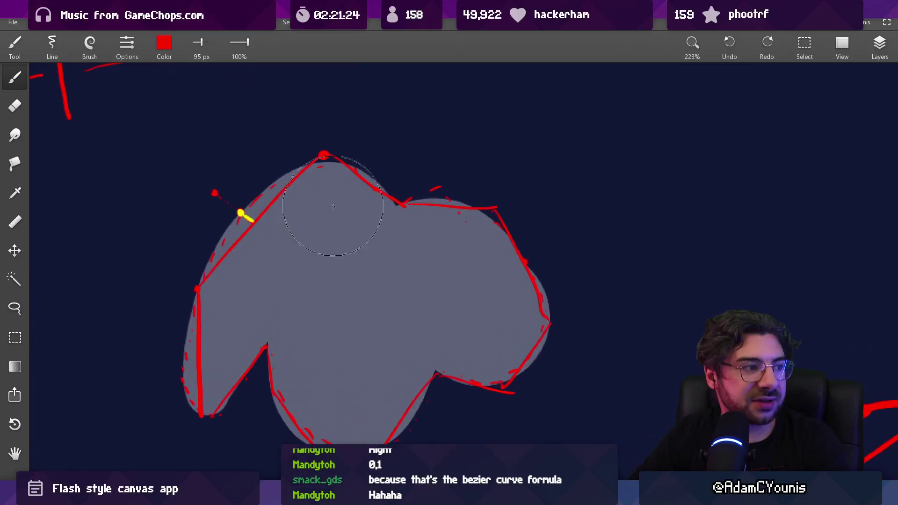
- Set the brush to 5 px and trace a red line along the blob's lower-left edge
{"action": "left_click_drag", "start_coordinate": [229, 234], "coordinate": [210, 210]}
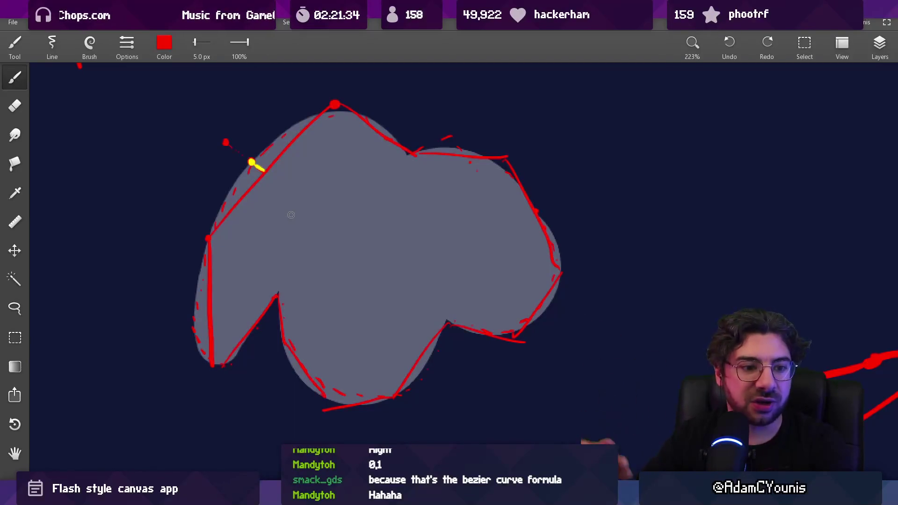
{"action": "scroll", "coordinate": [283, 206], "scroll_direction": "left", "scroll_amount": 1}
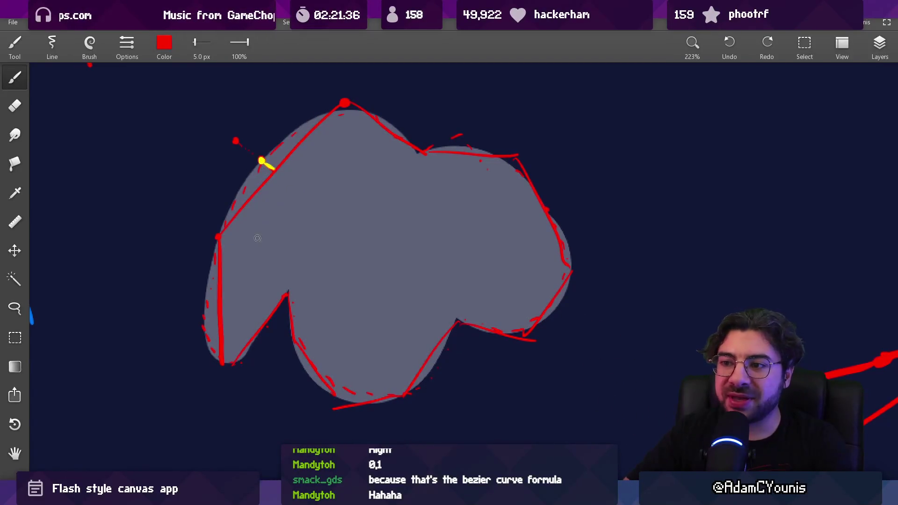
{"action": "mouse_move", "coordinate": [287, 295]}
{"action": "left_mouse_down"}
{"action": "mouse_move", "coordinate": [299, 340]}
{"action": "mouse_move", "coordinate": [332, 390]}
{"action": "mouse_move", "coordinate": [406, 395]}
{"action": "left_mouse_up"}
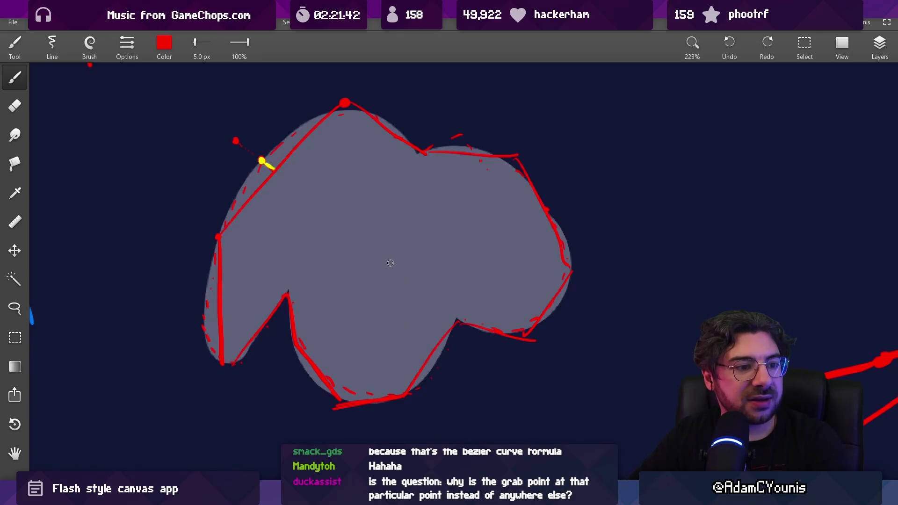
{"action": "scroll", "coordinate": [372, 270], "scroll_direction": "up", "scroll_amount": 2}
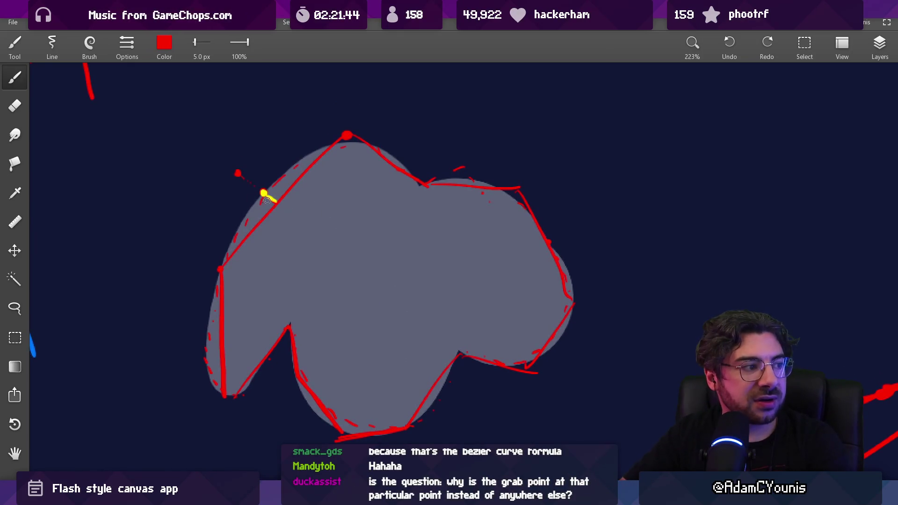
{"action": "scroll", "coordinate": [276, 199], "scroll_direction": "up", "scroll_amount": 3}
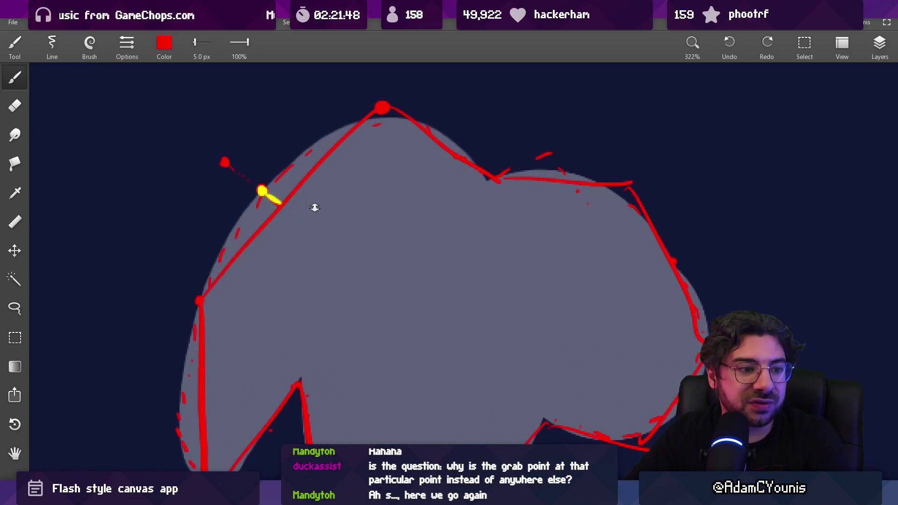
{"action": "scroll", "coordinate": [313, 204], "scroll_direction": "down", "scroll_amount": 2}
- Remove the upright left stroke and short top stroke, then zoom out
{"action": "left_click_drag", "start_coordinate": [313, 205], "coordinate": [331, 228]}
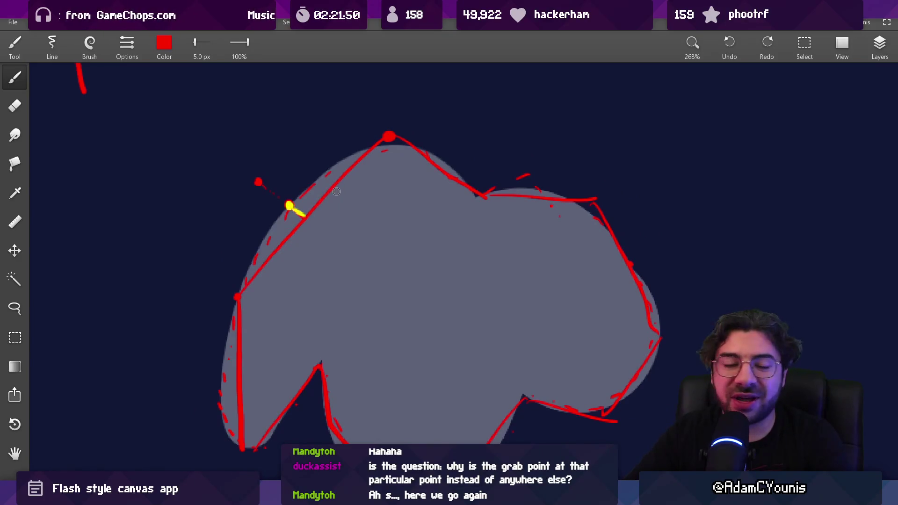
{"action": "left_click_drag", "start_coordinate": [236, 291], "coordinate": [241, 242]}
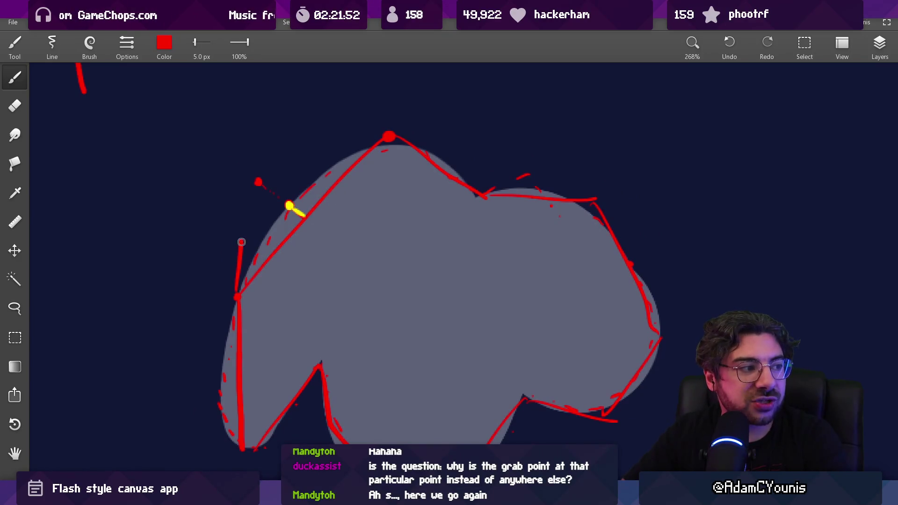
{"action": "left_click_drag", "start_coordinate": [387, 136], "coordinate": [358, 134]}
{"action": "key", "text": "ctrl+z"}
{"action": "key", "text": "ctrl+z"}
{"action": "key", "text": "ctrl+z"}
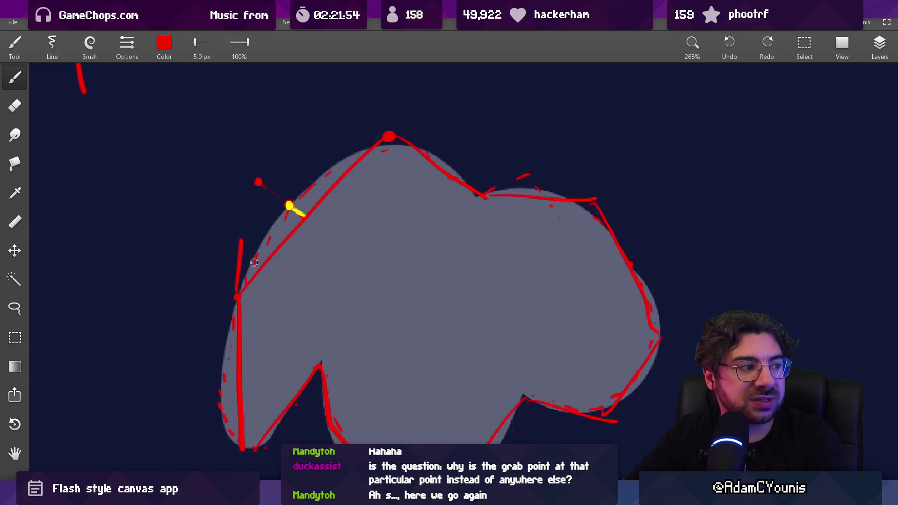
{"action": "key", "text": "ctrl+shift+z"}
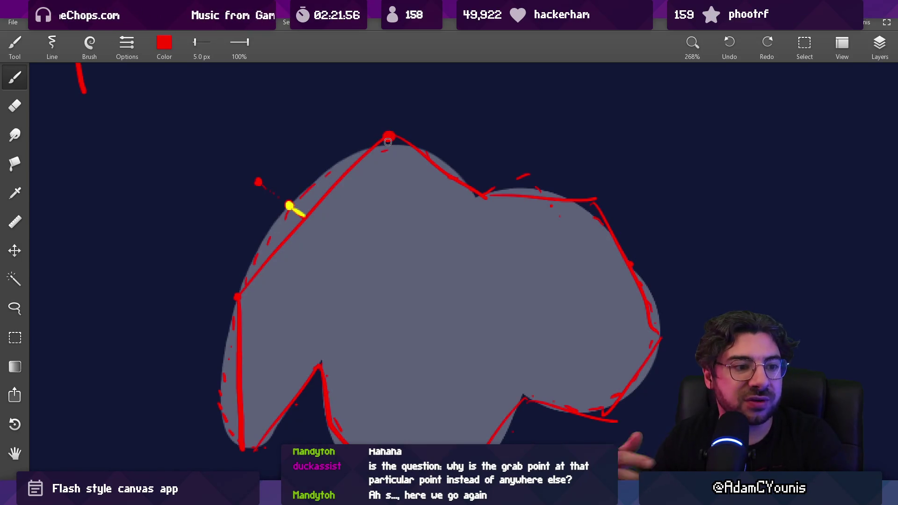
{"action": "scroll", "coordinate": [435, 266], "scroll_direction": "down", "scroll_amount": 3}
{"action": "scroll", "coordinate": [435, 266], "scroll_direction": "down", "scroll_amount": 2}
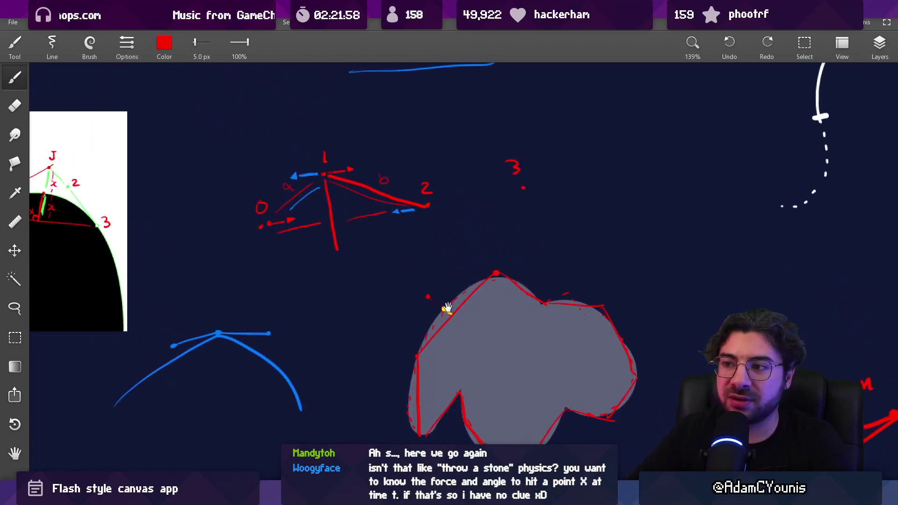
- Bring the Bézier reference image into view, circling point J in red and undoing it
{"action": "scroll", "coordinate": [320, 269], "scroll_direction": "up", "scroll_amount": 2}
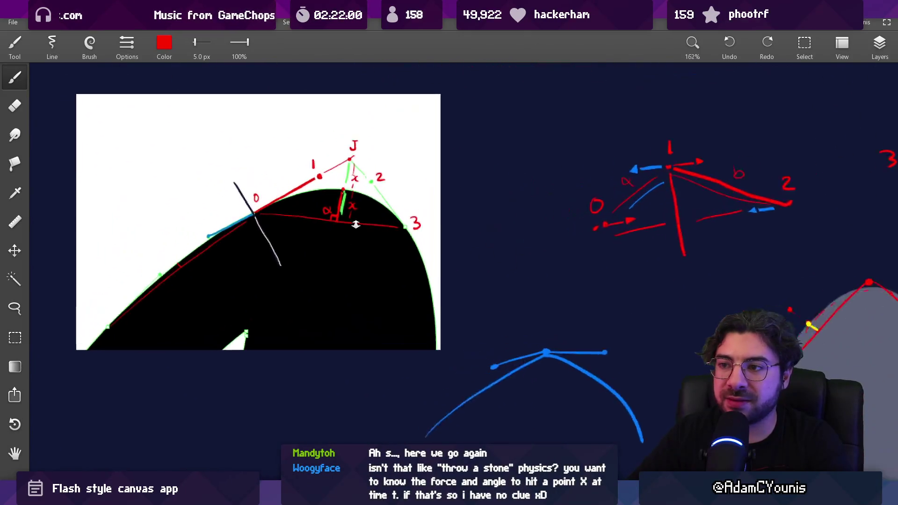
{"action": "left_click_drag", "start_coordinate": [369, 202], "coordinate": [421, 228]}
{"action": "left_click_drag", "start_coordinate": [443, 175], "coordinate": [441, 173]}
{"action": "key", "text": "ctrl+z"}
{"action": "mouse_move", "coordinate": [362, 232]}
{"action": "left_mouse_down"}
{"action": "mouse_move", "coordinate": [364, 247]}
{"action": "mouse_move", "coordinate": [353, 244]}
{"action": "left_mouse_up"}
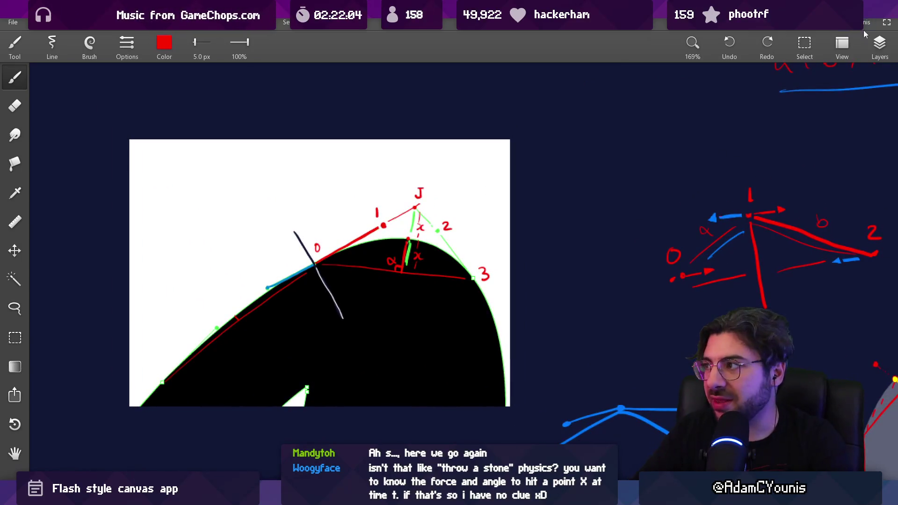
- Add a new layer for markings and try a black mark near point 3, then undo it
{"action": "left_click", "coordinate": [879, 45]}
{"action": "left_click", "coordinate": [798, 82]}
{"action": "left_click", "coordinate": [383, 266]}
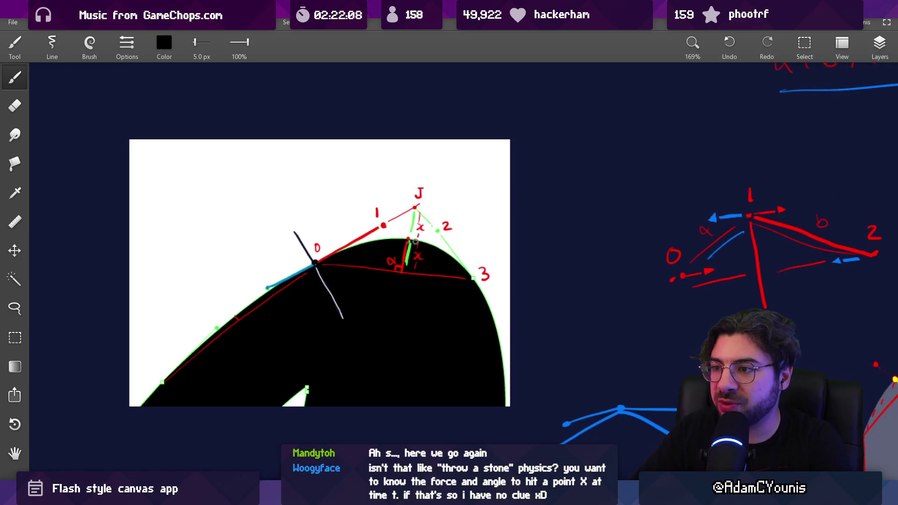
{"action": "left_click_drag", "start_coordinate": [472, 281], "coordinate": [468, 273]}
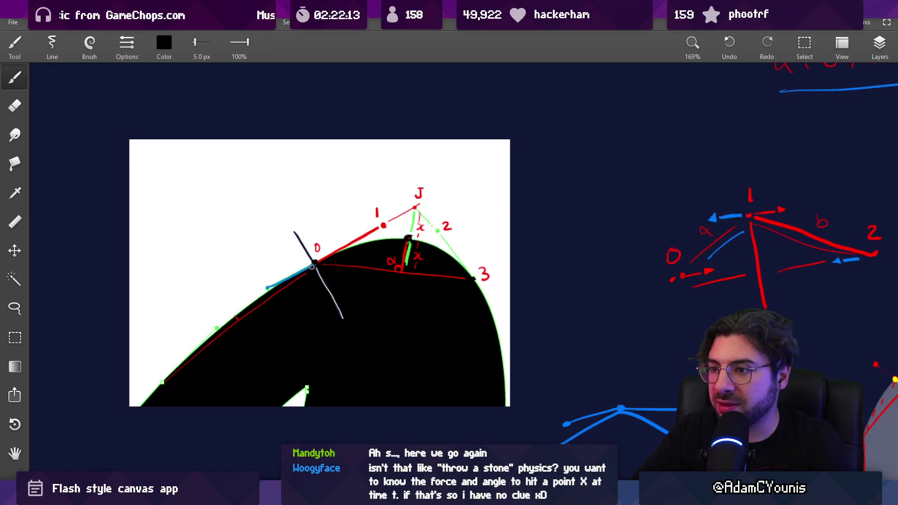
{"action": "key", "text": "ctrl+z"}
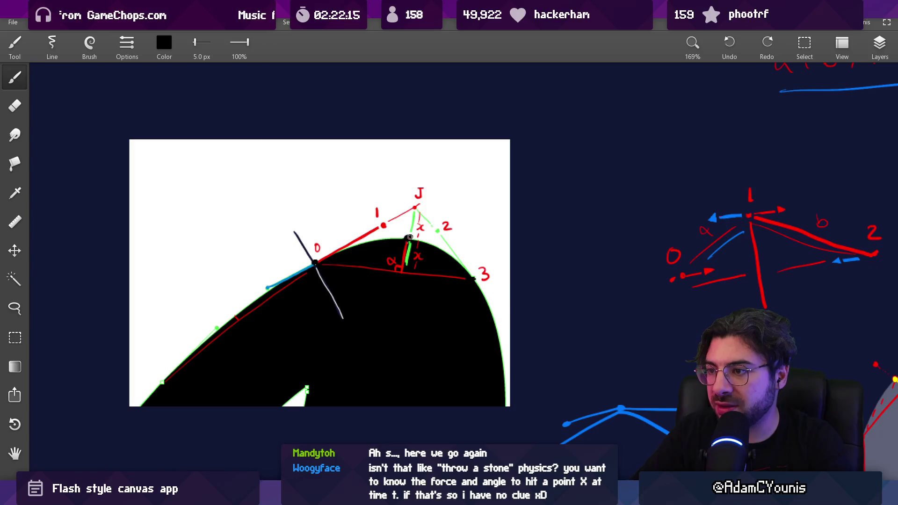
- Try moving the marks layer upward, undo the move, and return to the brush
{"action": "key", "text": "v"}
{"action": "mouse_move", "coordinate": [428, 282]}
{"action": "left_mouse_down"}
{"action": "mouse_move", "coordinate": [415, 120]}
{"action": "mouse_move", "coordinate": [368, 253]}
{"action": "left_mouse_up"}
{"action": "key", "text": "ctrl+z"}
{"action": "scroll", "coordinate": [372, 272], "scroll_direction": "down", "scroll_amount": 3}
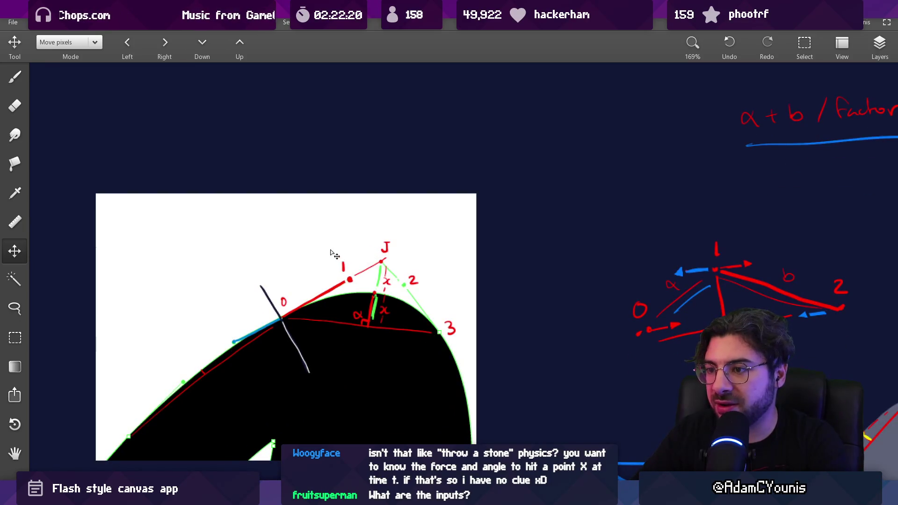
{"action": "key", "text": "b"}
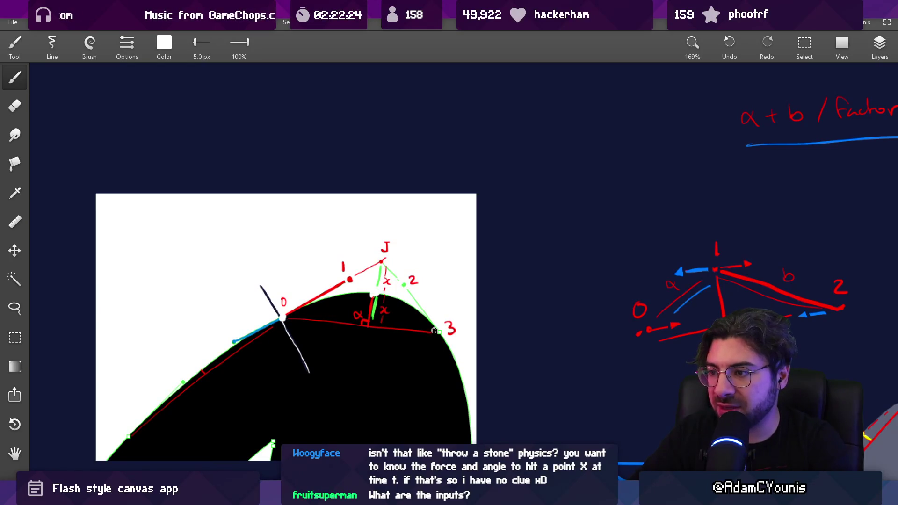
- Shift the white dot layer above the image and draw a curve through the three dots
{"action": "key", "text": "v"}
{"action": "left_click_drag", "start_coordinate": [374, 297], "coordinate": [401, 100]}
{"action": "scroll", "coordinate": [372, 252], "scroll_direction": "up", "scroll_amount": 2}
{"action": "scroll", "coordinate": [367, 245], "scroll_direction": "down", "scroll_amount": 2}
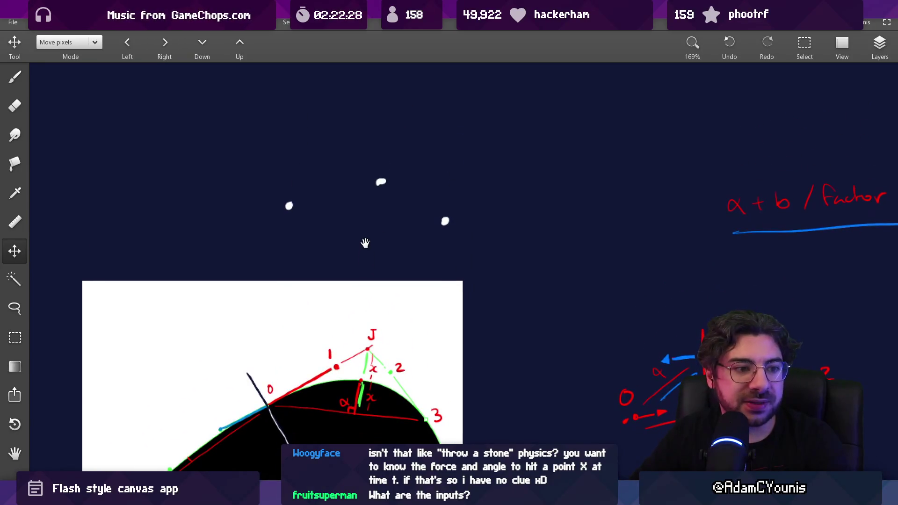
{"action": "key", "text": "b"}
{"action": "mouse_move", "coordinate": [296, 197]}
{"action": "left_mouse_down"}
{"action": "mouse_move", "coordinate": [388, 173]}
{"action": "mouse_move", "coordinate": [407, 194]}
{"action": "left_mouse_up"}
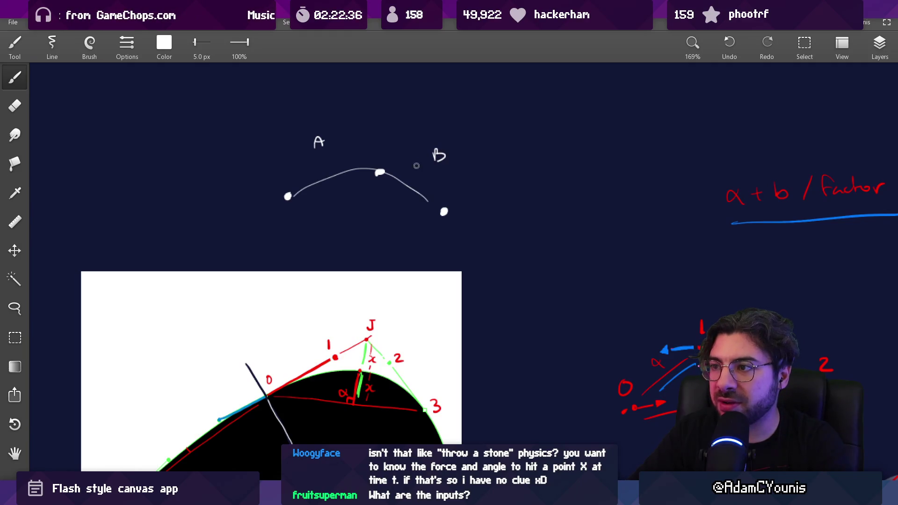
- Label the left dot 0 and the right dot 3, and add question marks to the handle labels
{"action": "key", "text": "ctrl+z"}
{"action": "left_click_drag", "start_coordinate": [282, 178], "coordinate": [281, 178]}
{"action": "left_click_drag", "start_coordinate": [451, 190], "coordinate": [457, 202]}
{"action": "key", "text": "ctrl+z"}
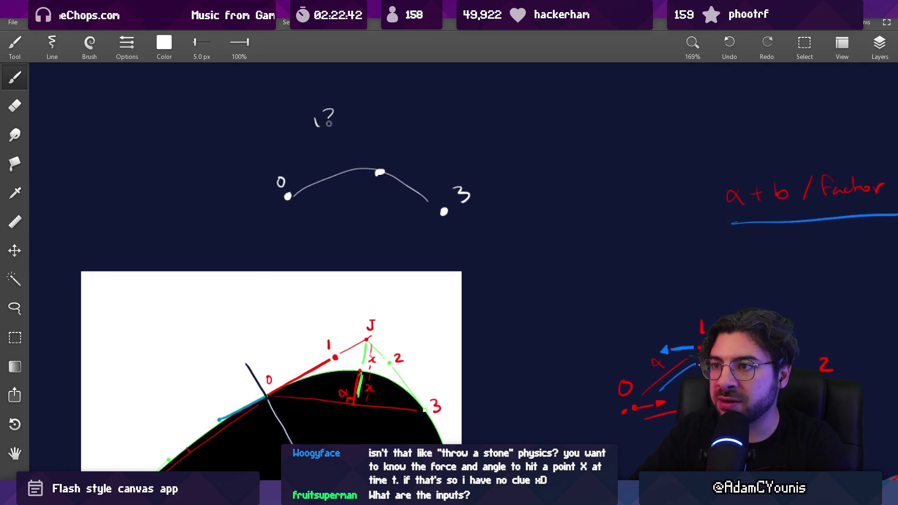
{"action": "left_click", "coordinate": [446, 139]}
{"action": "left_click_drag", "start_coordinate": [439, 127], "coordinate": [445, 135]}
{"action": "left_click", "coordinate": [449, 139]}
- Replace the vertical line under the top dot with a slanted line from the peak
{"action": "left_click_drag", "start_coordinate": [404, 218], "coordinate": [395, 212]}
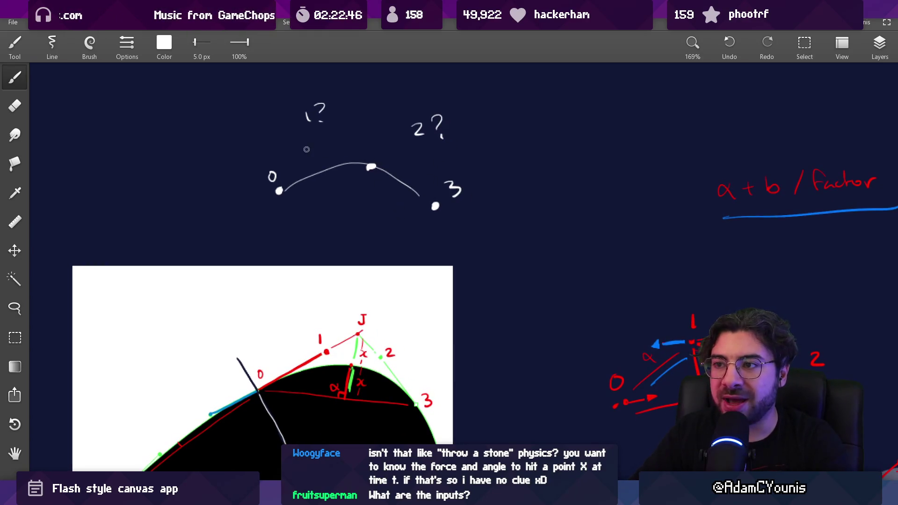
{"action": "key", "text": "ctrl+z"}
{"action": "key", "text": "ctrl+z"}
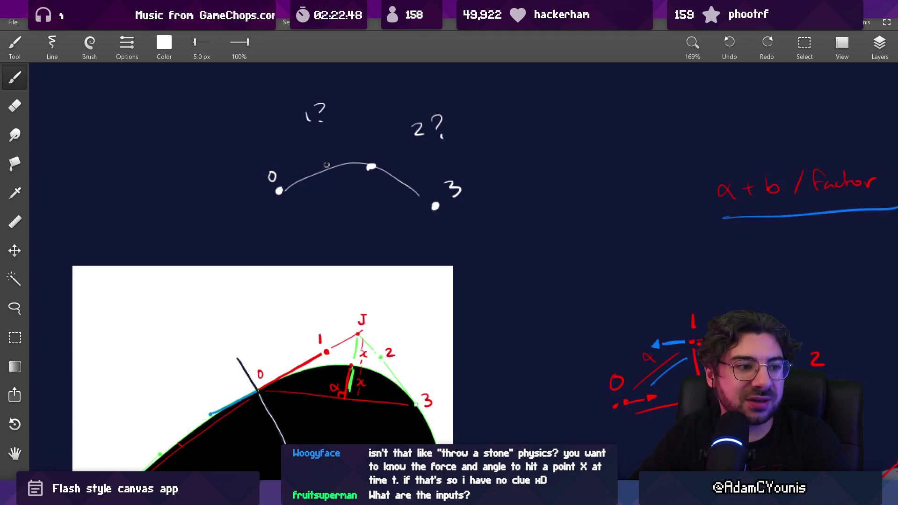
{"action": "left_click_drag", "start_coordinate": [371, 154], "coordinate": [330, 180]}
{"action": "scroll", "coordinate": [346, 226], "scroll_direction": "up", "scroll_amount": 5}
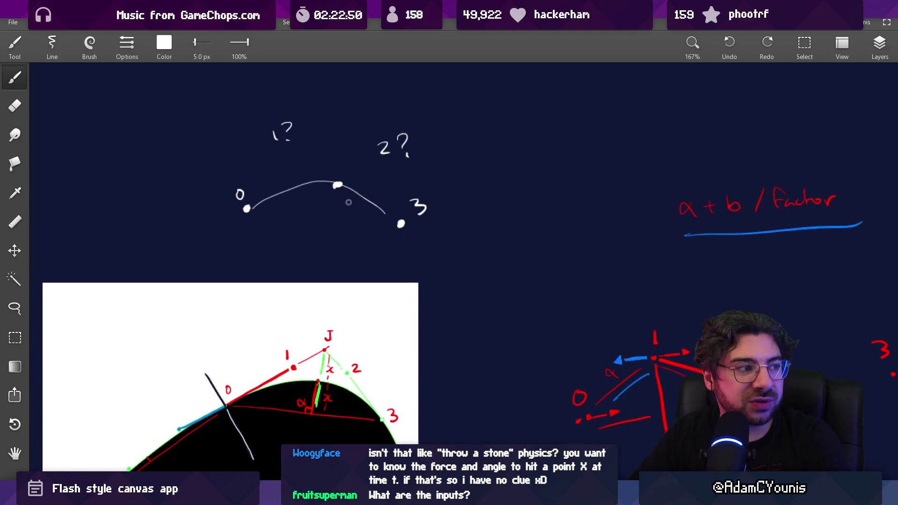
{"action": "left_click_drag", "start_coordinate": [333, 187], "coordinate": [331, 222]}
{"action": "key", "text": "ctrl+z"}
{"action": "mouse_move", "coordinate": [332, 189]}
{"action": "left_mouse_down"}
{"action": "mouse_move", "coordinate": [323, 224]}
{"action": "mouse_move", "coordinate": [359, 239]}
{"action": "mouse_move", "coordinate": [354, 228]}
{"action": "left_mouse_up"}
{"action": "key", "text": "e"}
- Draw a baseline from 0 toward 3, thicken the peak-to-baseline line, and circle the 1? and 2? labels
{"action": "key", "text": "b"}
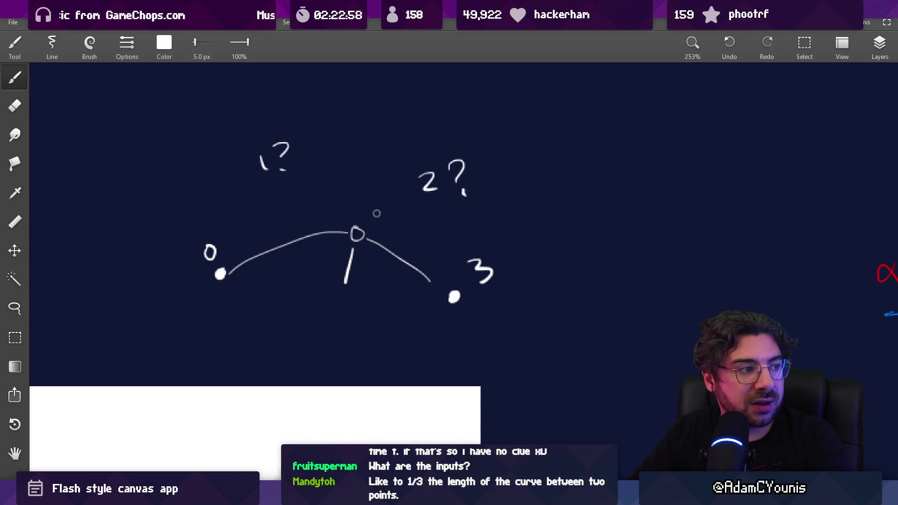
{"action": "left_click_drag", "start_coordinate": [236, 278], "coordinate": [438, 294]}
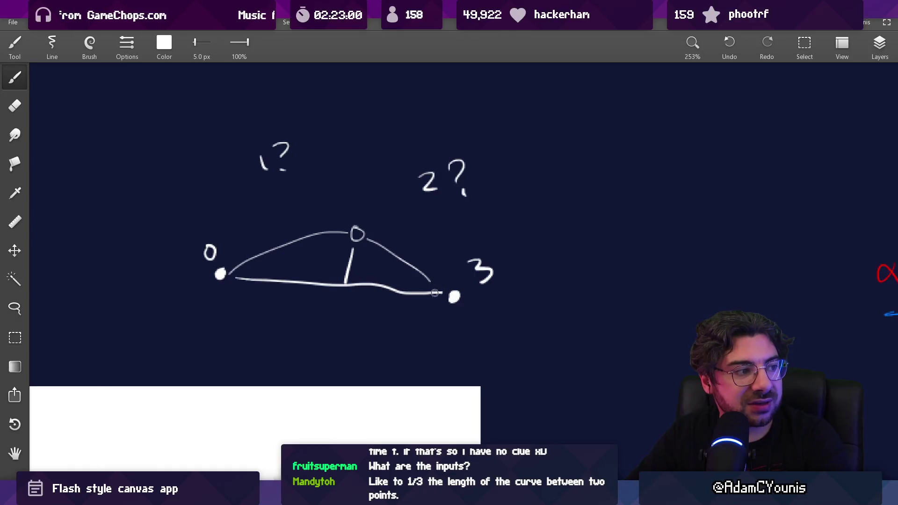
{"action": "left_click_drag", "start_coordinate": [353, 248], "coordinate": [347, 282]}
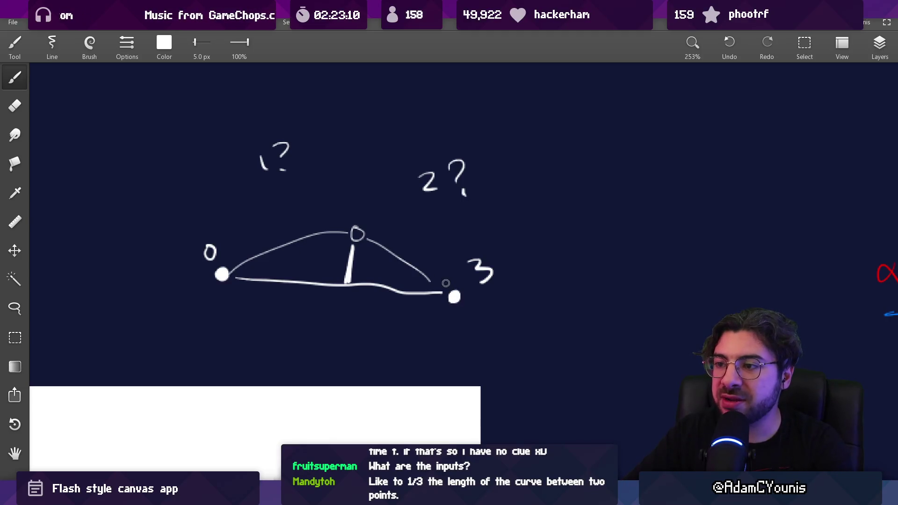
{"action": "left_click_drag", "start_coordinate": [281, 128], "coordinate": [279, 129]}
{"action": "mouse_move", "coordinate": [449, 141]}
{"action": "left_mouse_down"}
{"action": "mouse_move", "coordinate": [428, 183]}
{"action": "mouse_move", "coordinate": [468, 206]}
{"action": "left_mouse_up"}
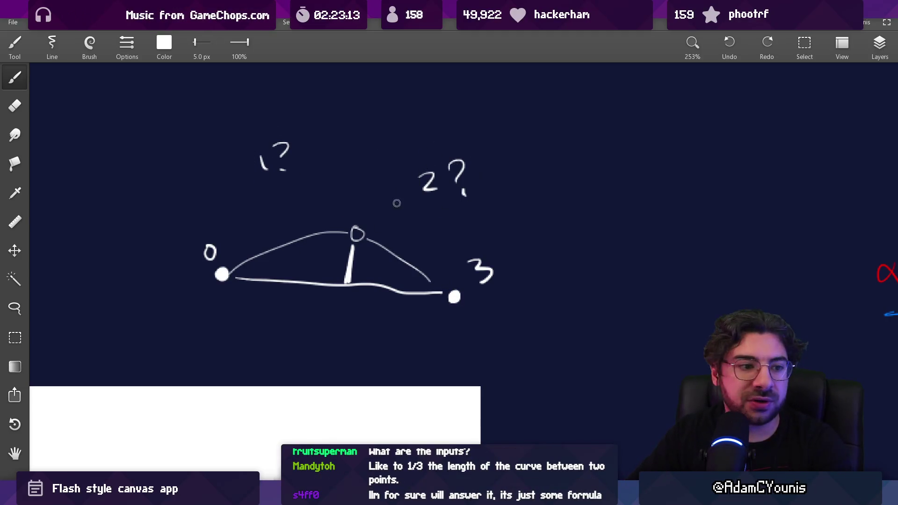
- Switch to Impasto and paint a freehand tail stroke on the black squiggle
{"action": "scroll", "coordinate": [392, 233], "scroll_direction": "down", "scroll_amount": 2}
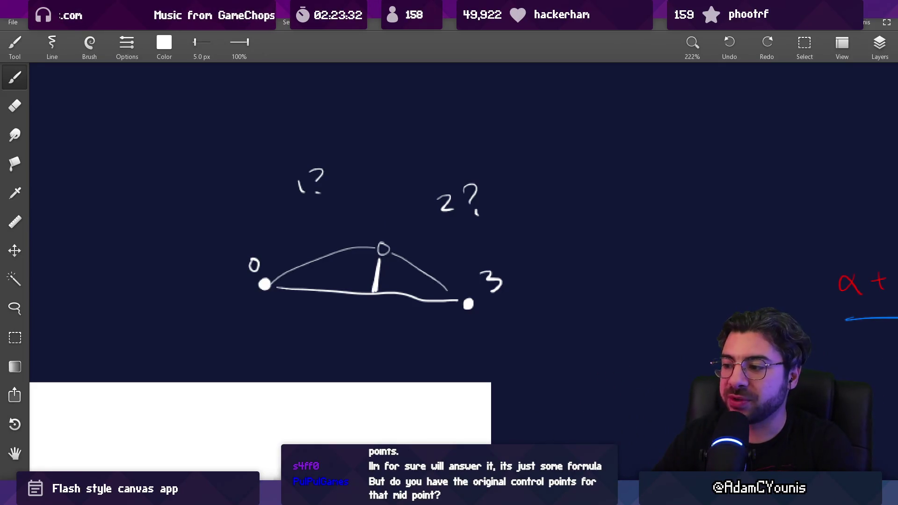
{"action": "key", "text": "alt+Tab"}
{"action": "mouse_move", "coordinate": [323, 187]}
{"action": "left_mouse_down"}
{"action": "mouse_move", "coordinate": [350, 143]}
{"action": "mouse_move", "coordinate": [380, 248]}
{"action": "mouse_move", "coordinate": [397, 263]}
{"action": "mouse_move", "coordinate": [423, 255]}
{"action": "left_mouse_up"}
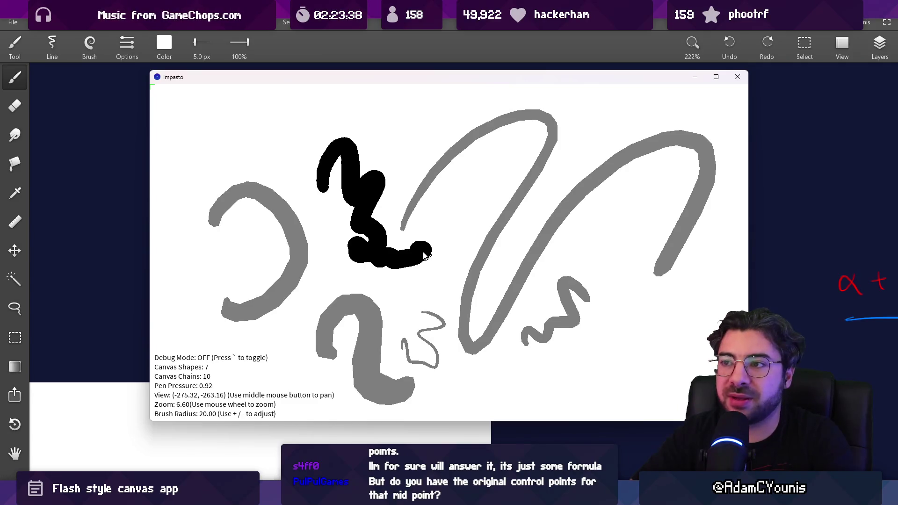
- Commit the Impasto freehand stroke and hide Impasto to get back to the whiteboard
{"action": "left_click_drag", "start_coordinate": [424, 256], "coordinate": [423, 255]}
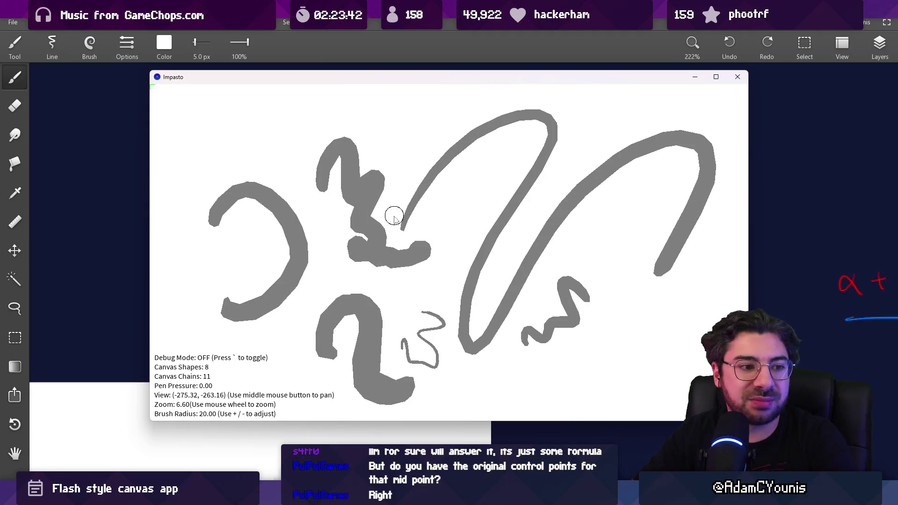
{"action": "key", "text": "alt+Tab"}
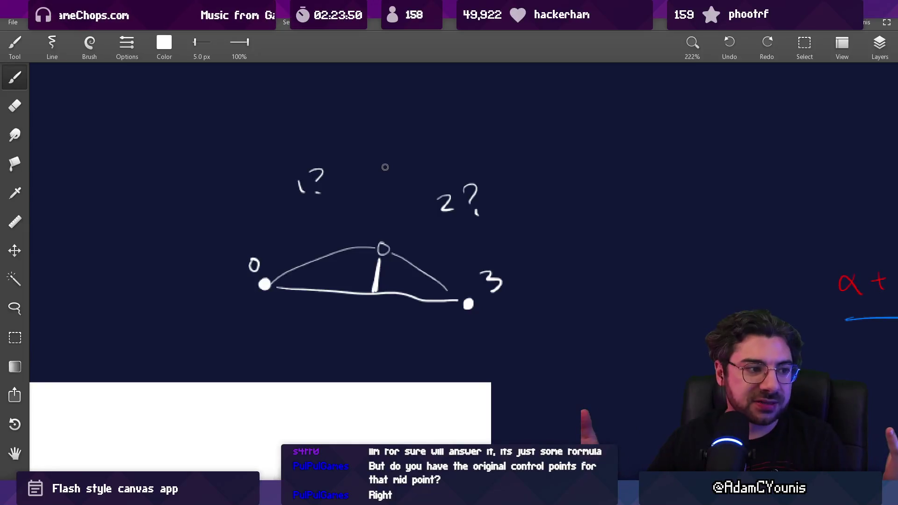
- Pan to blank canvas and place seven white dots around it
{"action": "mouse_move", "coordinate": [372, 289]}
{"action": "left_mouse_down"}
{"action": "mouse_move", "coordinate": [253, 139]}
{"action": "mouse_move", "coordinate": [381, 208]}
{"action": "mouse_move", "coordinate": [355, 266]}
{"action": "mouse_move", "coordinate": [380, 196]}
{"action": "mouse_move", "coordinate": [340, 264]}
{"action": "mouse_move", "coordinate": [331, 201]}
{"action": "left_mouse_up"}
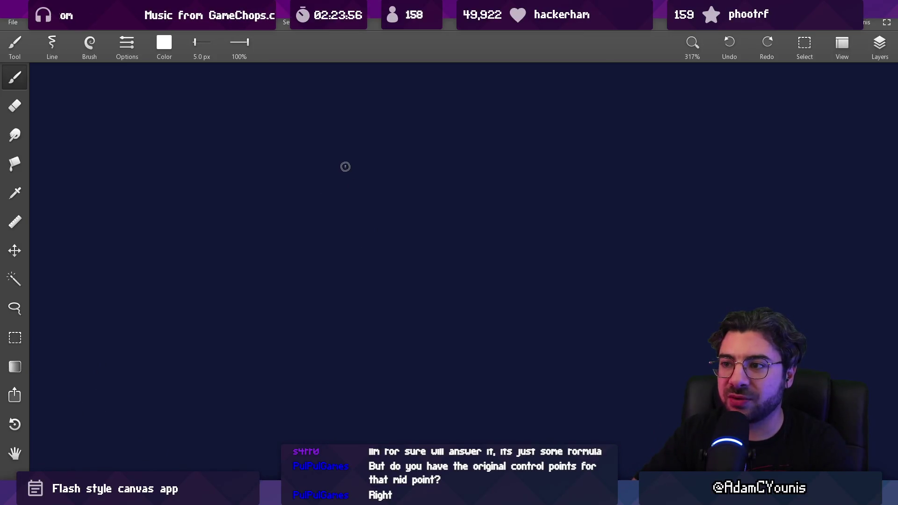
{"action": "left_click", "coordinate": [338, 164]}
{"action": "left_click", "coordinate": [399, 178]}
{"action": "left_click", "coordinate": [518, 254]}
{"action": "left_click", "coordinate": [480, 329]}
{"action": "left_click", "coordinate": [369, 411]}
{"action": "left_click", "coordinate": [235, 350]}
{"action": "left_click", "coordinate": [223, 208]}
- Add an extra dot near the top, discarding two trial strokes
{"action": "mouse_move", "coordinate": [335, 136]}
{"action": "left_mouse_down"}
{"action": "mouse_move", "coordinate": [336, 146]}
{"action": "mouse_move", "coordinate": [547, 232]}
{"action": "mouse_move", "coordinate": [409, 189]}
{"action": "left_mouse_up"}
{"action": "key", "text": "ctrl+z"}
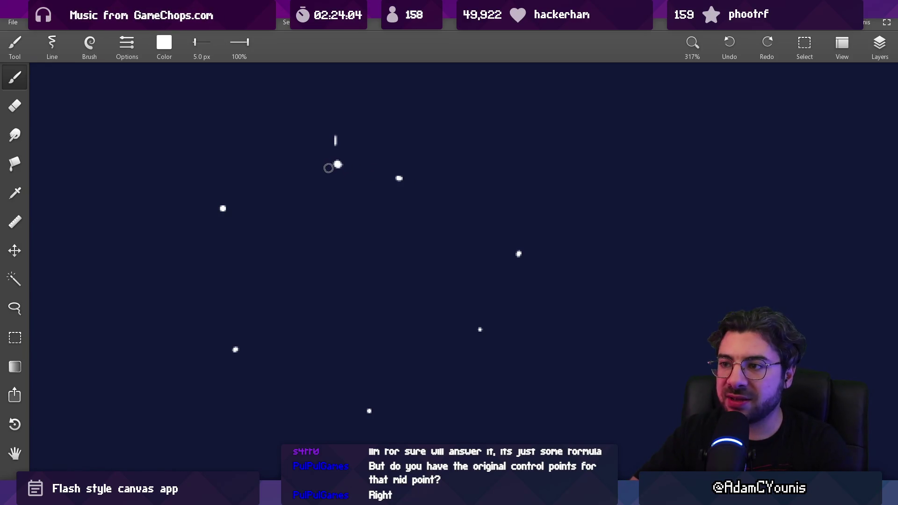
{"action": "left_click", "coordinate": [321, 169]}
{"action": "mouse_move", "coordinate": [298, 153]}
{"action": "left_mouse_down"}
{"action": "mouse_move", "coordinate": [308, 152]}
{"action": "mouse_move", "coordinate": [277, 332]}
{"action": "left_mouse_up"}
{"action": "key", "text": "ctrl+z"}
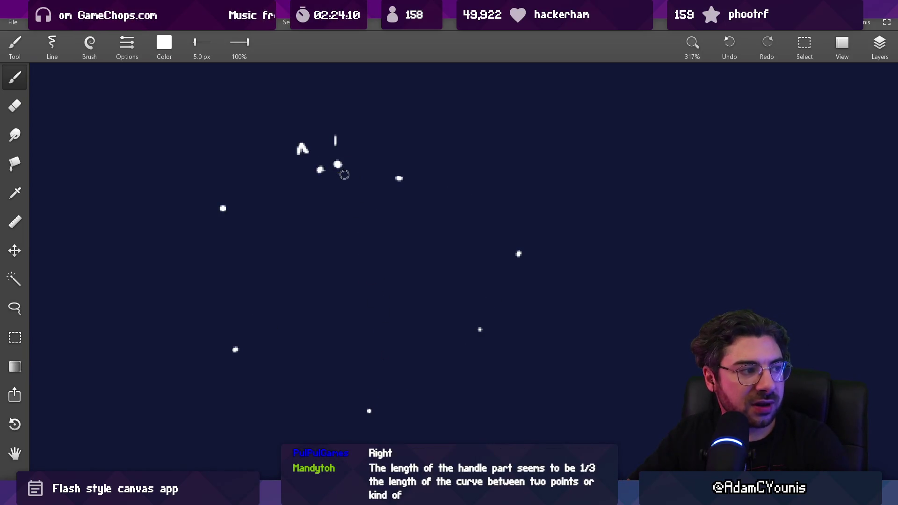
- Draw two long strokes from the top dots to the bottom dot and write an x beside it
{"action": "left_click_drag", "start_coordinate": [344, 172], "coordinate": [373, 385]}
{"action": "left_click_drag", "start_coordinate": [315, 177], "coordinate": [373, 388]}
{"action": "left_click", "coordinate": [372, 399]}
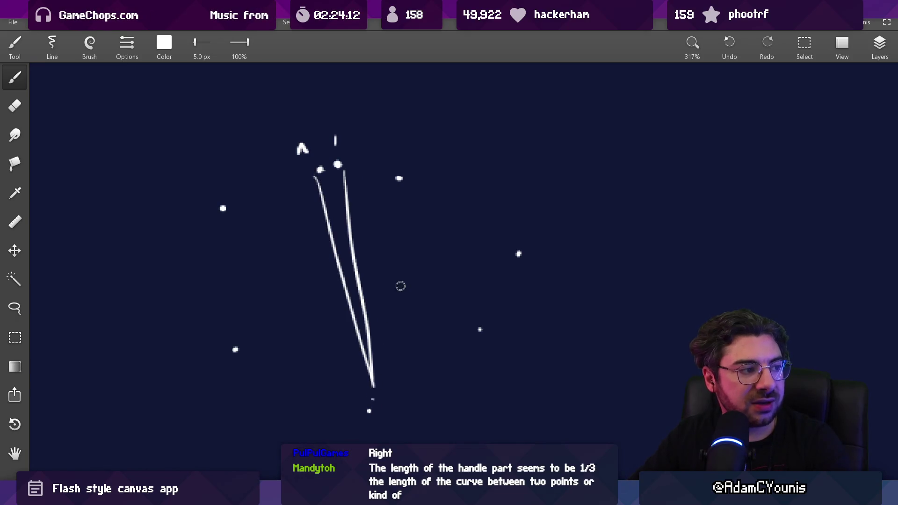
{"action": "left_click_drag", "start_coordinate": [384, 399], "coordinate": [403, 395]}
{"action": "left_click_drag", "start_coordinate": [366, 279], "coordinate": [517, 254]}
{"action": "key", "text": "ctrl+z"}
- Erase the two long strokes and draw lines linking the top, right and bottom dots
{"action": "key", "text": "e"}
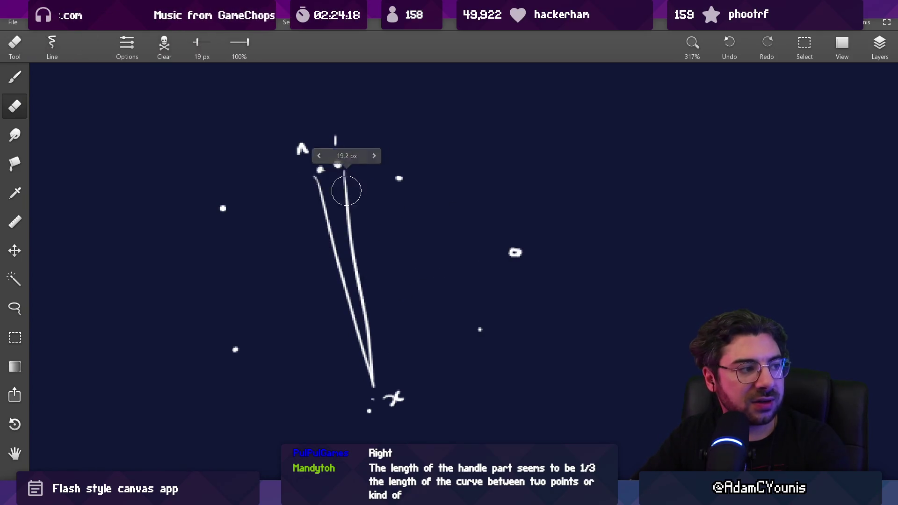
{"action": "left_click_drag", "start_coordinate": [322, 183], "coordinate": [351, 316]}
{"action": "left_click_drag", "start_coordinate": [335, 176], "coordinate": [372, 367]}
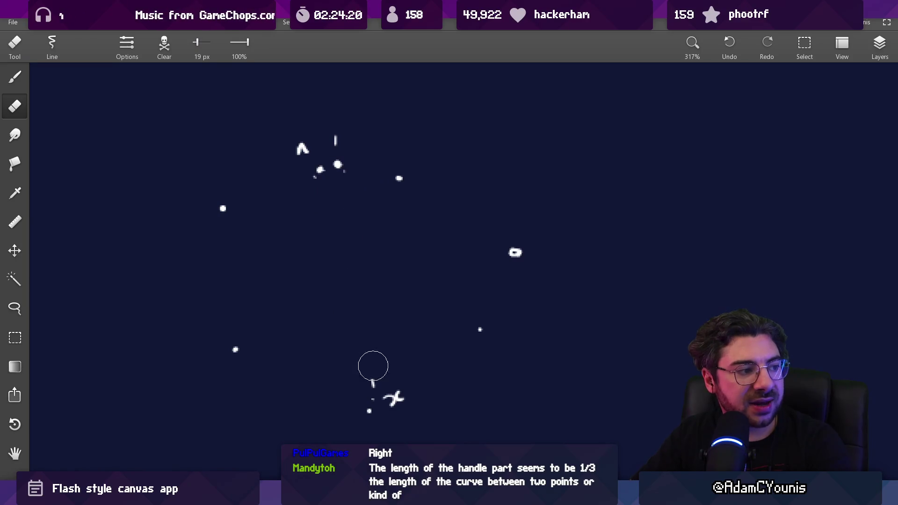
{"action": "key", "text": "b"}
{"action": "left_click_drag", "start_coordinate": [374, 400], "coordinate": [496, 263]}
{"action": "left_click_drag", "start_coordinate": [336, 177], "coordinate": [489, 261]}
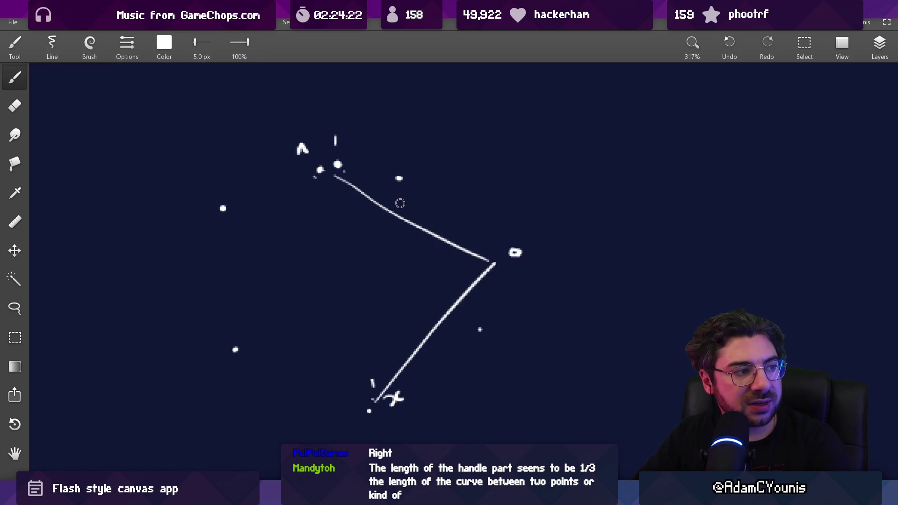
- Draw the lower curve and the left and top connecting lines, plus a small x above the upper line
{"action": "key", "text": "ctrl+z"}
{"action": "left_click_drag", "start_coordinate": [395, 198], "coordinate": [427, 160]}
{"action": "key", "text": "ctrl+z"}
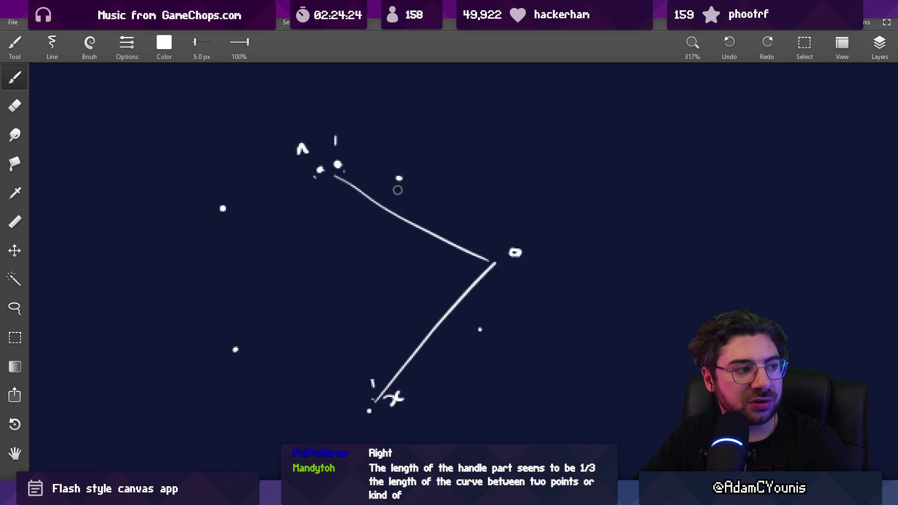
{"action": "mouse_move", "coordinate": [401, 206]}
{"action": "left_mouse_down"}
{"action": "mouse_move", "coordinate": [430, 170]}
{"action": "mouse_move", "coordinate": [412, 197]}
{"action": "left_mouse_up"}
{"action": "left_click_drag", "start_coordinate": [414, 165], "coordinate": [381, 193]}
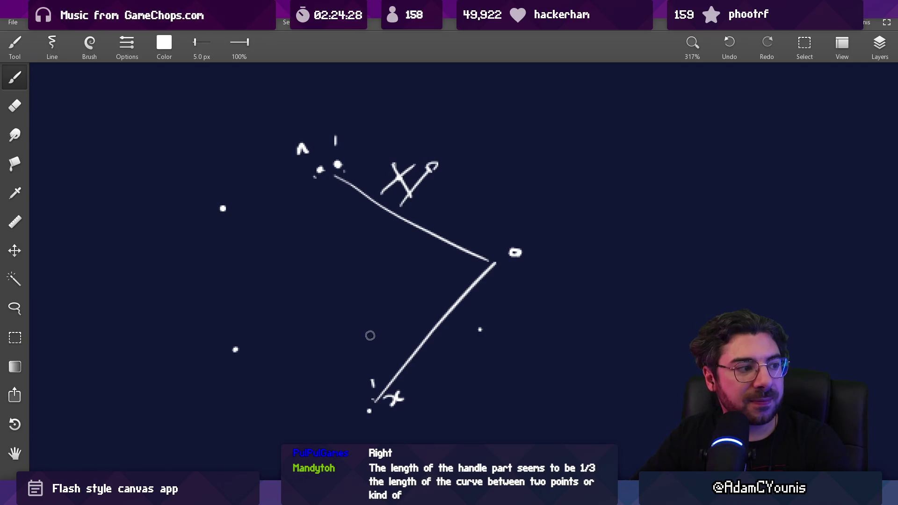
{"action": "left_click_drag", "start_coordinate": [235, 350], "coordinate": [379, 395]}
{"action": "mouse_move", "coordinate": [225, 216]}
{"action": "left_mouse_down"}
{"action": "mouse_move", "coordinate": [246, 361]}
{"action": "mouse_move", "coordinate": [300, 177]}
{"action": "mouse_move", "coordinate": [315, 169]}
{"action": "left_mouse_up"}
- Erase the x mark near the top point
{"action": "key", "text": "e"}
{"action": "mouse_move", "coordinate": [383, 192]}
{"action": "left_mouse_down"}
{"action": "mouse_move", "coordinate": [439, 162]}
{"action": "mouse_move", "coordinate": [454, 169]}
{"action": "left_mouse_up"}
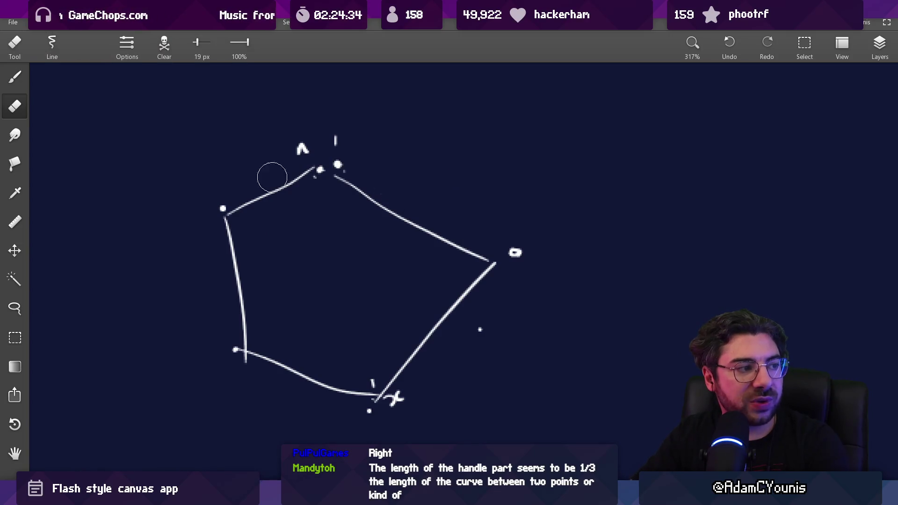
{"action": "key", "text": "b"}
{"action": "key", "text": "ctrl+z"}
{"action": "key", "text": "ctrl+z"}
{"action": "key", "text": "ctrl+z"}
{"action": "key", "text": "ctrl+z"}
{"action": "key", "text": "ctrl+z"}
{"action": "key", "text": "ctrl+z"}
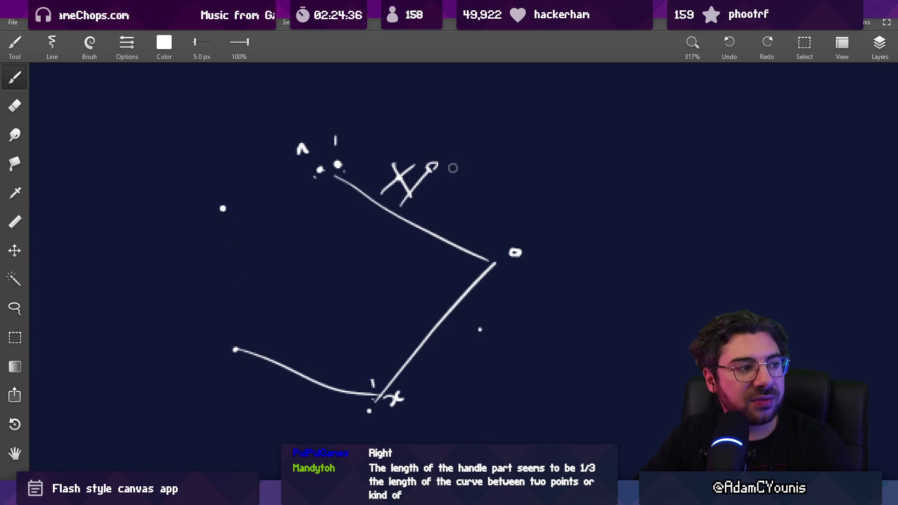
{"action": "key", "text": "ctrl+shift+z"}
{"action": "key", "text": "ctrl+shift+z"}
{"action": "key", "text": "ctrl+shift+z"}
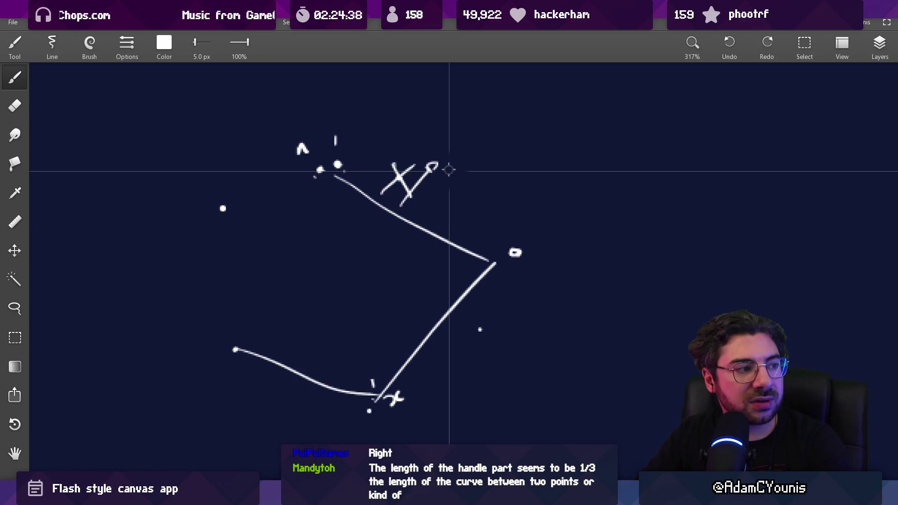
{"action": "key", "text": "e"}
{"action": "mouse_move", "coordinate": [397, 201]}
{"action": "left_mouse_down"}
{"action": "mouse_move", "coordinate": [418, 170]}
{"action": "mouse_move", "coordinate": [395, 176]}
{"action": "mouse_move", "coordinate": [434, 183]}
{"action": "left_mouse_up"}
- Draw a short dash by the top point and dot a handle line along the upper curve
{"action": "key", "text": "b"}
{"action": "left_click_drag", "start_coordinate": [344, 172], "coordinate": [382, 177]}
{"action": "left_click_drag", "start_coordinate": [427, 198], "coordinate": [472, 235]}
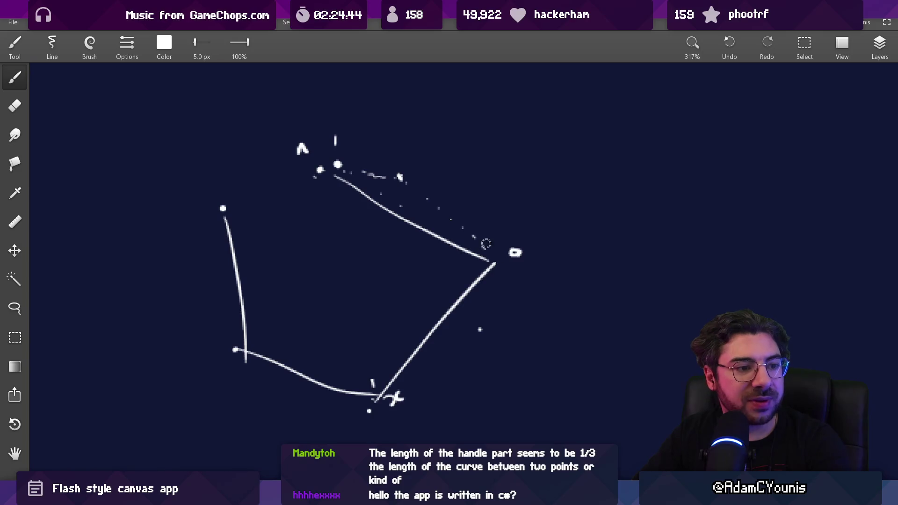
- Lasso the small handle dot and move it slightly down-left
{"action": "scroll", "coordinate": [490, 247], "scroll_direction": "down", "scroll_amount": 2}
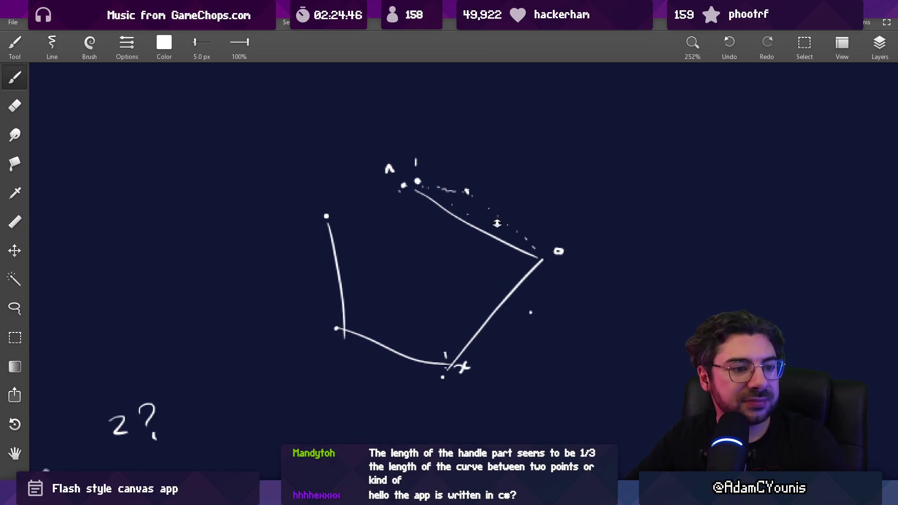
{"action": "scroll", "coordinate": [497, 223], "scroll_direction": "up", "scroll_amount": 1}
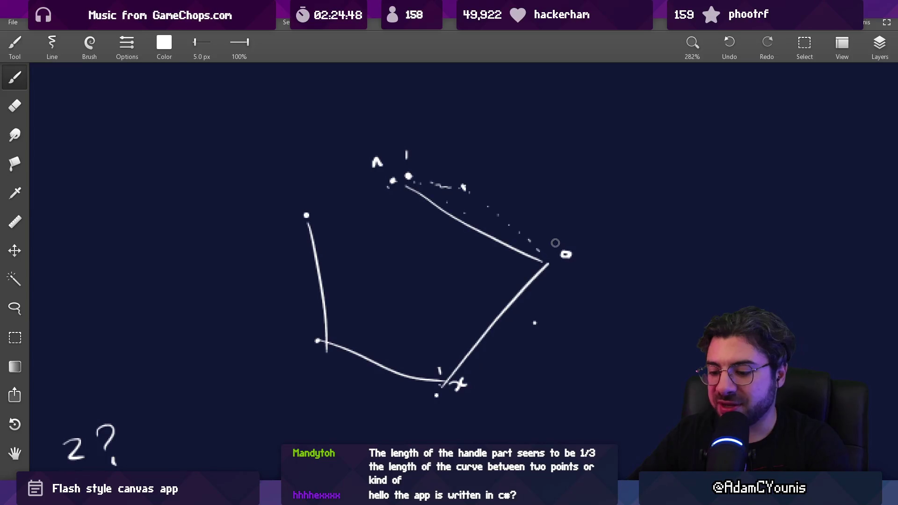
{"action": "key", "text": "l"}
{"action": "left_click_drag", "start_coordinate": [566, 254], "coordinate": [554, 260]}
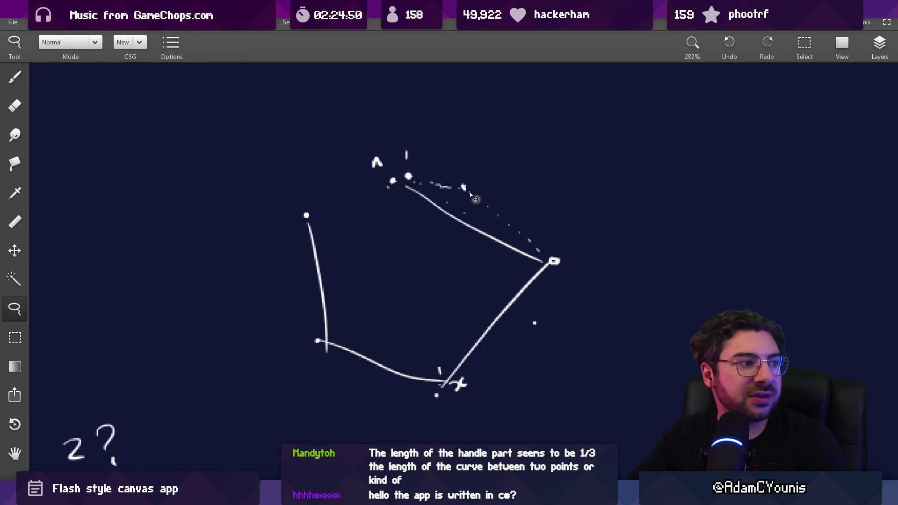
- Draw a short handle up-right from the top point, discarding the trial arc and vertical handle
{"action": "key", "text": "b"}
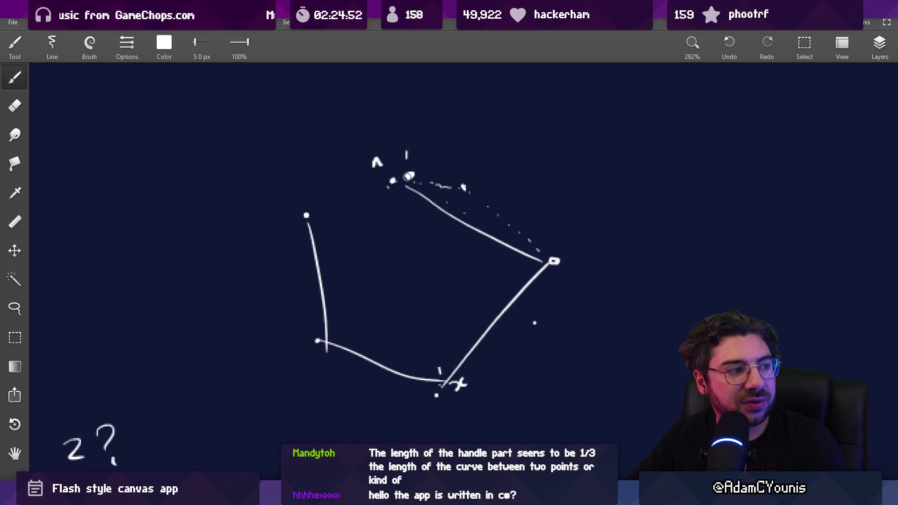
{"action": "left_click_drag", "start_coordinate": [423, 167], "coordinate": [447, 155]}
{"action": "left_click_drag", "start_coordinate": [557, 249], "coordinate": [558, 224]}
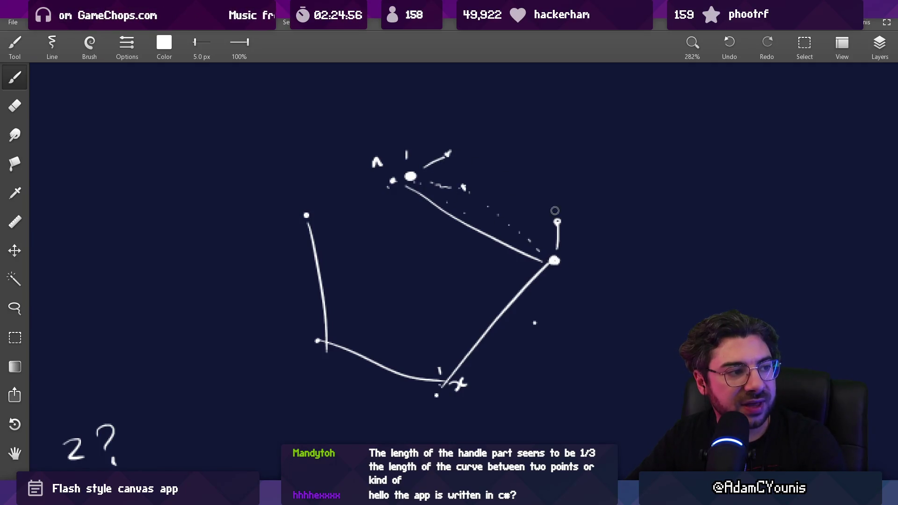
{"action": "left_click_drag", "start_coordinate": [401, 191], "coordinate": [527, 256]}
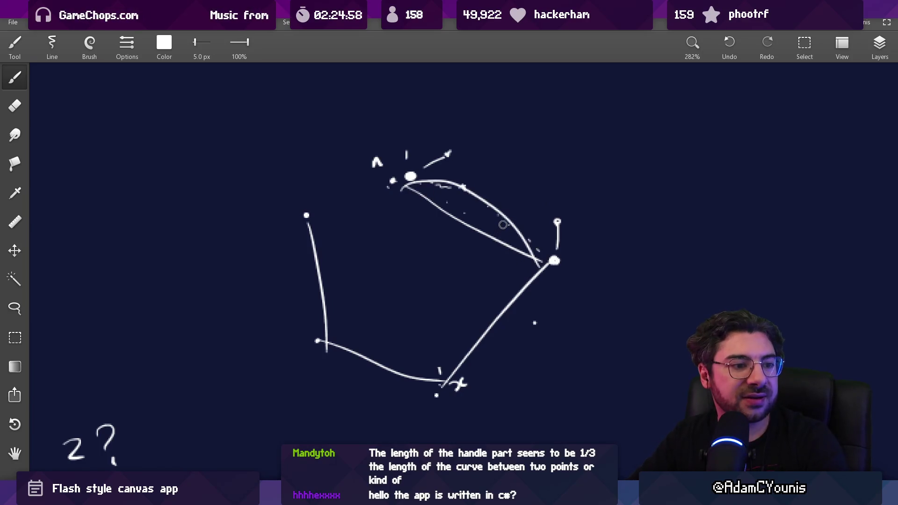
{"action": "key", "text": "ctrl+z"}
{"action": "key", "text": "ctrl+z"}
{"action": "key", "text": "ctrl+z"}
{"action": "scroll", "coordinate": [474, 205], "scroll_direction": "up", "scroll_amount": 5}
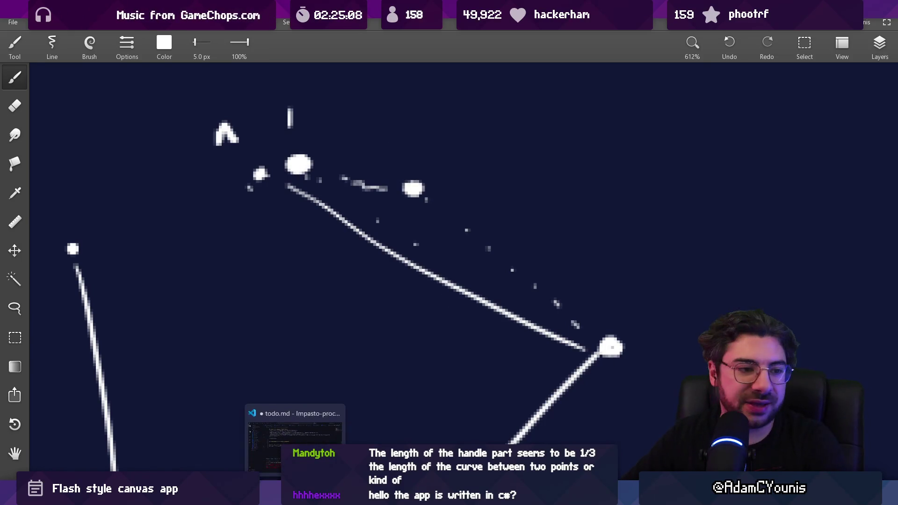
{"action": "key", "text": "alt+Tab"}
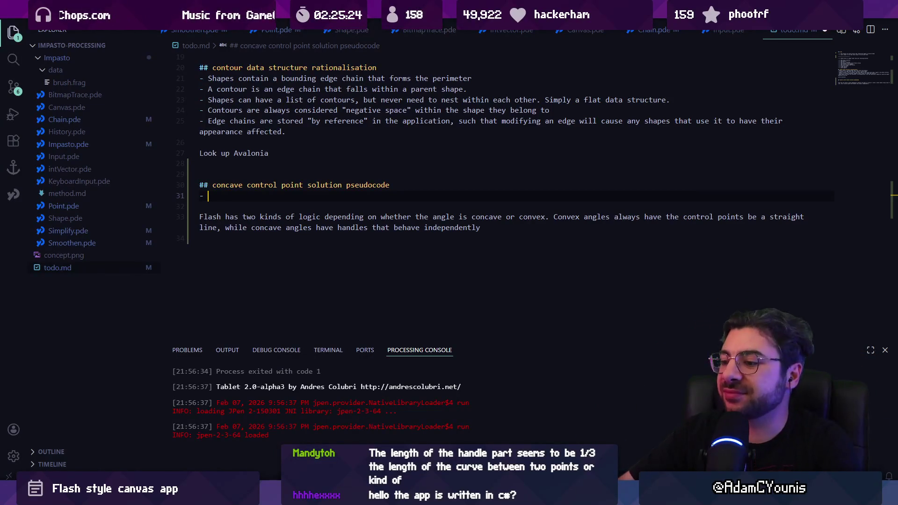
- Leave the todo.md concave control point notes and return to the whiteboard drawing
{"action": "key", "text": "alt+Tab"}
- Zoom out to about 50% and pan to show the 0–3 curve sketch above the Bézier reference image
{"action": "scroll", "coordinate": [287, 275], "scroll_direction": "down", "scroll_amount": 10}
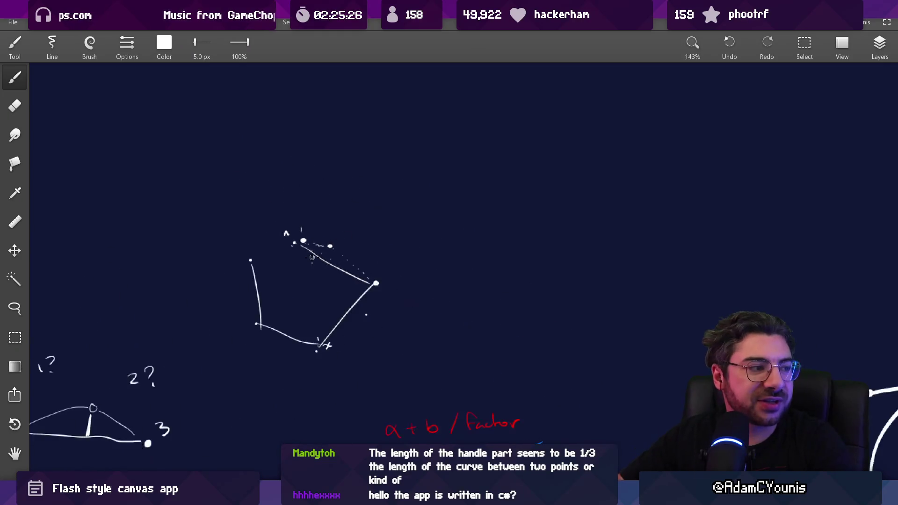
{"action": "scroll", "coordinate": [410, 252], "scroll_direction": "down", "scroll_amount": 3}
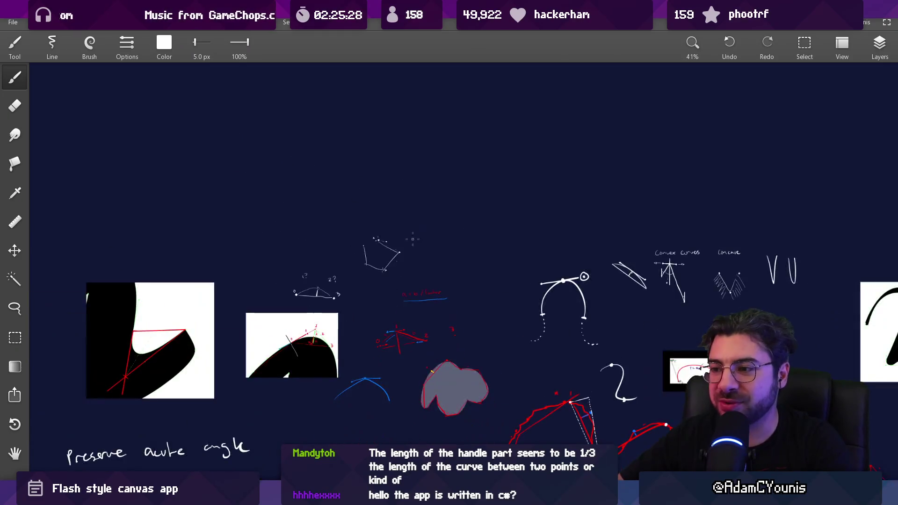
{"action": "scroll", "coordinate": [357, 260], "scroll_direction": "up", "scroll_amount": 1}
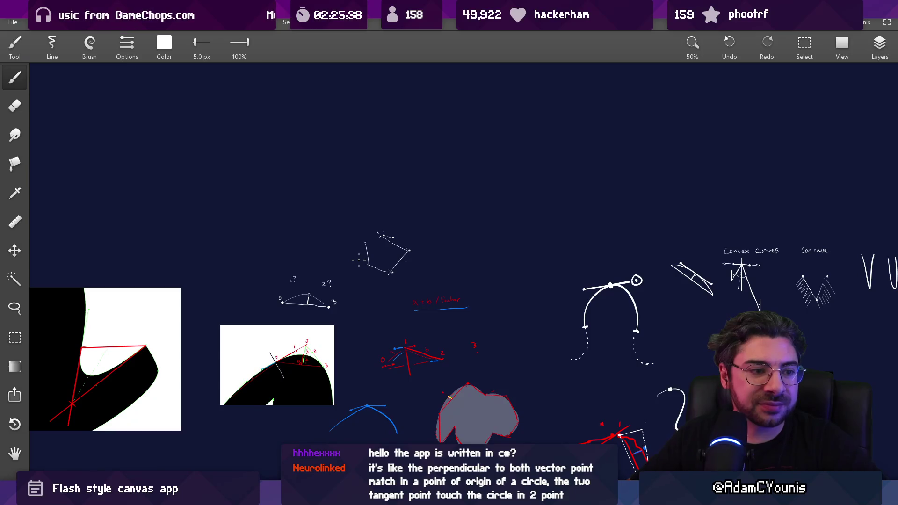
{"action": "mouse_move", "coordinate": [398, 258]}
{"action": "left_mouse_down"}
{"action": "mouse_move", "coordinate": [385, 217]}
{"action": "mouse_move", "coordinate": [452, 118]}
{"action": "left_mouse_up"}
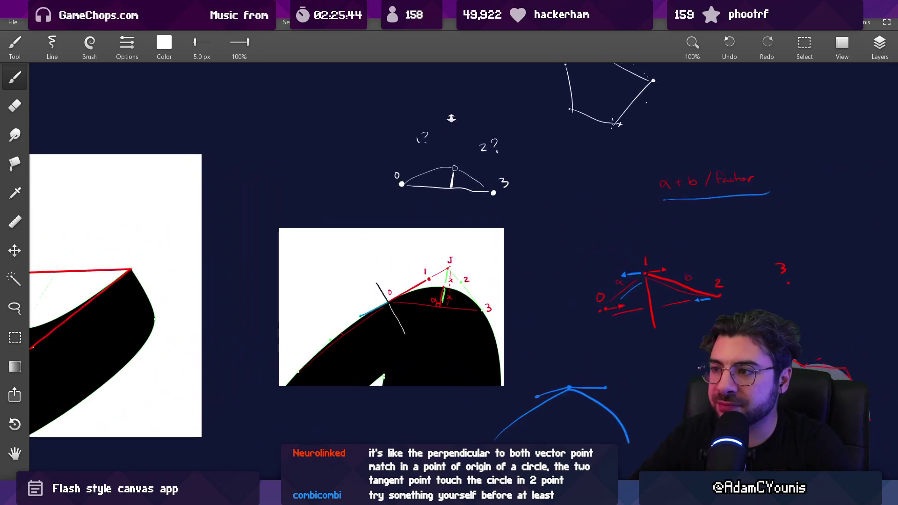
- Zoom to 240% on the Bézier reference image and undo the stray white circle
{"action": "mouse_move", "coordinate": [431, 239]}
{"action": "left_mouse_down"}
{"action": "mouse_move", "coordinate": [388, 225]}
{"action": "mouse_move", "coordinate": [376, 193]}
{"action": "left_mouse_up"}
{"action": "scroll", "coordinate": [384, 204], "scroll_direction": "down", "scroll_amount": 3}
{"action": "scroll", "coordinate": [384, 204], "scroll_direction": "left", "scroll_amount": 5}
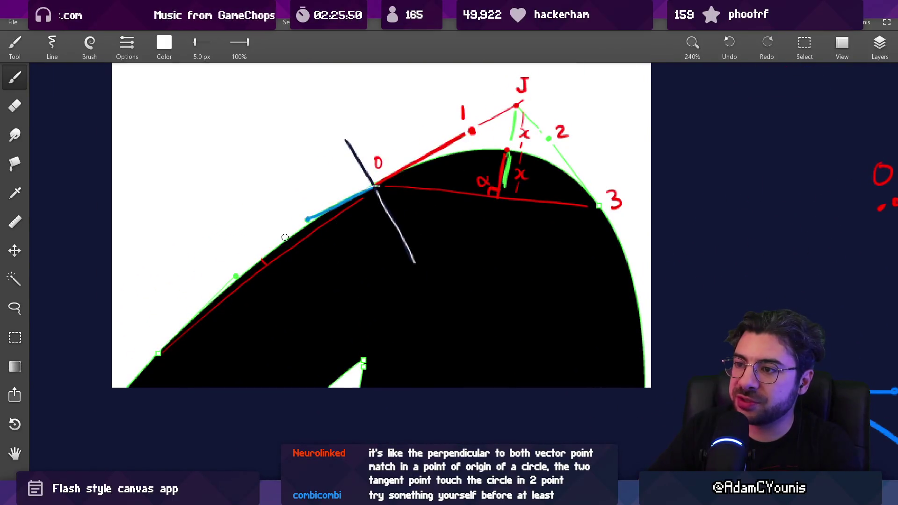
{"action": "key", "text": "ctrl+z"}
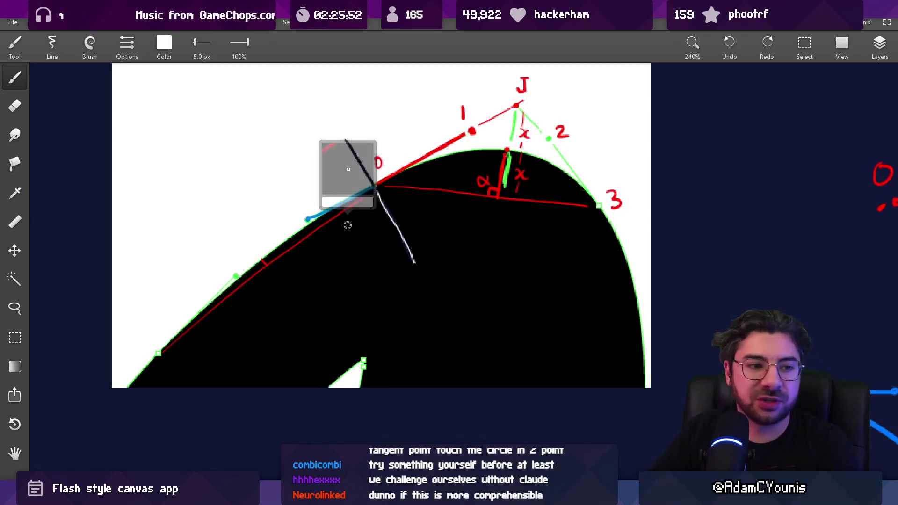
{"action": "left_click_drag", "start_coordinate": [339, 209], "coordinate": [329, 239]}
- Set the brush colour to cyan and enlarge it to about 180 px, undoing the test dabs
{"action": "left_click", "coordinate": [164, 43]}
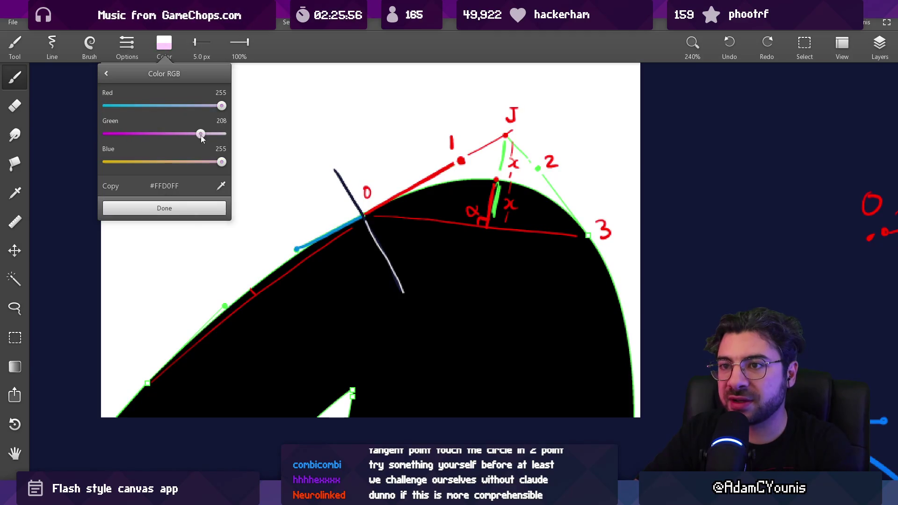
{"action": "left_click", "coordinate": [165, 208]}
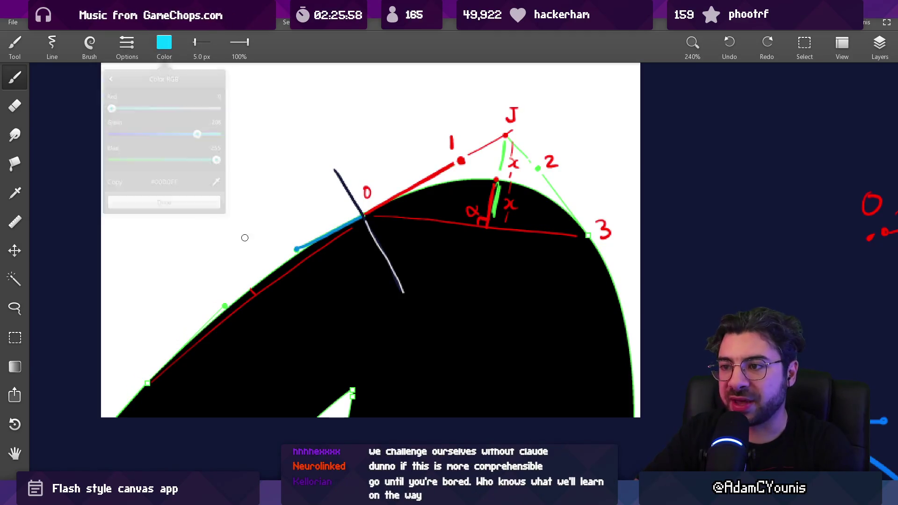
{"action": "mouse_move", "coordinate": [293, 230]}
{"action": "left_mouse_down"}
{"action": "mouse_move", "coordinate": [281, 251]}
{"action": "mouse_move", "coordinate": [345, 287]}
{"action": "mouse_move", "coordinate": [344, 306]}
{"action": "mouse_move", "coordinate": [331, 294]}
{"action": "mouse_move", "coordinate": [344, 290]}
{"action": "mouse_move", "coordinate": [318, 294]}
{"action": "mouse_move", "coordinate": [329, 301]}
{"action": "mouse_move", "coordinate": [341, 278]}
{"action": "mouse_move", "coordinate": [324, 285]}
{"action": "mouse_move", "coordinate": [319, 274]}
{"action": "left_mouse_up"}
{"action": "key", "text": "ctrl+z"}
{"action": "left_click", "coordinate": [329, 302]}
{"action": "key", "text": "ctrl+z"}
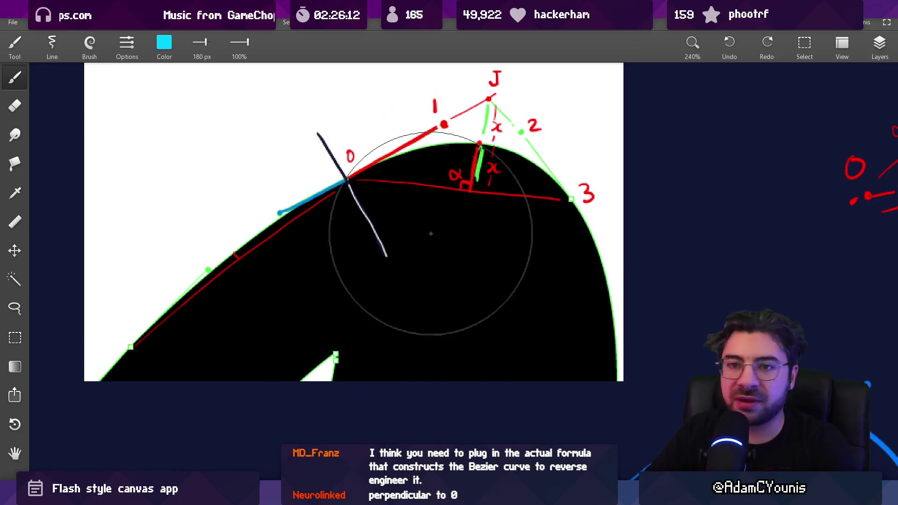
- Resize the brush with the bracket keys, trying sizes between about 87 and 246 px
{"action": "left_click_drag", "start_coordinate": [429, 203], "coordinate": [374, 269]}
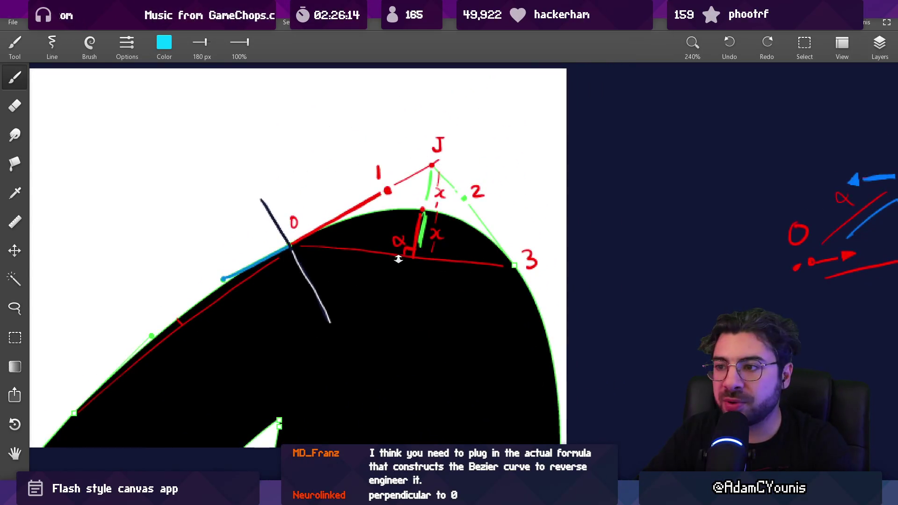
{"action": "scroll", "coordinate": [398, 259], "scroll_direction": "up", "scroll_amount": 1}
{"action": "key", "text": "bracketleft"}
{"action": "key", "text": "bracketleft"}
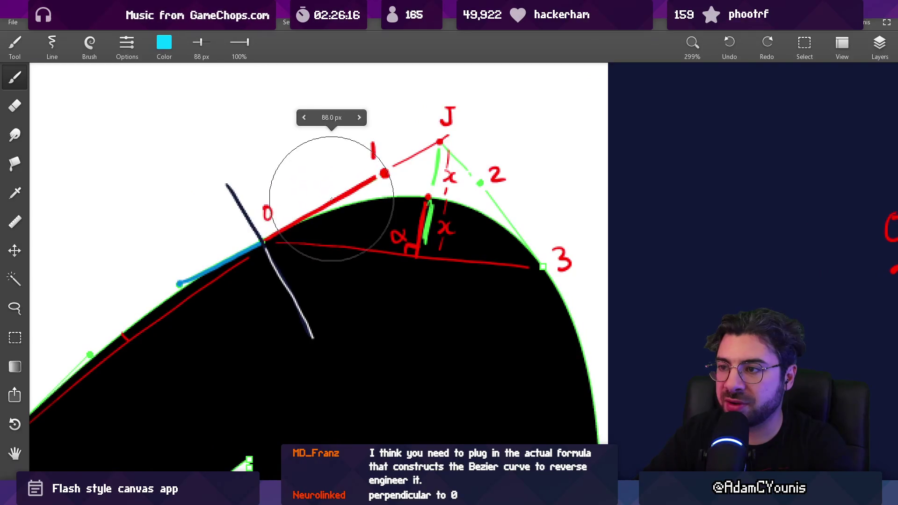
{"action": "key", "text": "bracketright"}
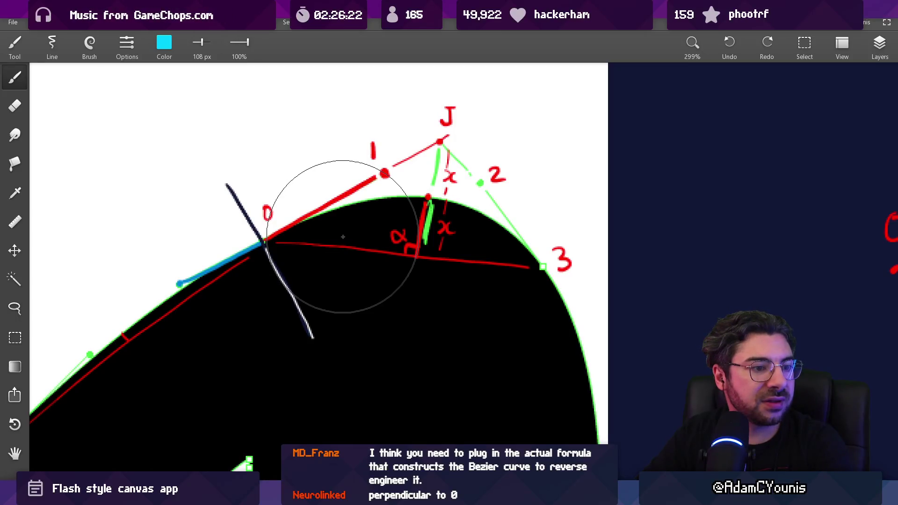
{"action": "key", "text": "bracketright"}
{"action": "key", "text": "bracketleft"}
{"action": "key", "text": "bracketleft"}
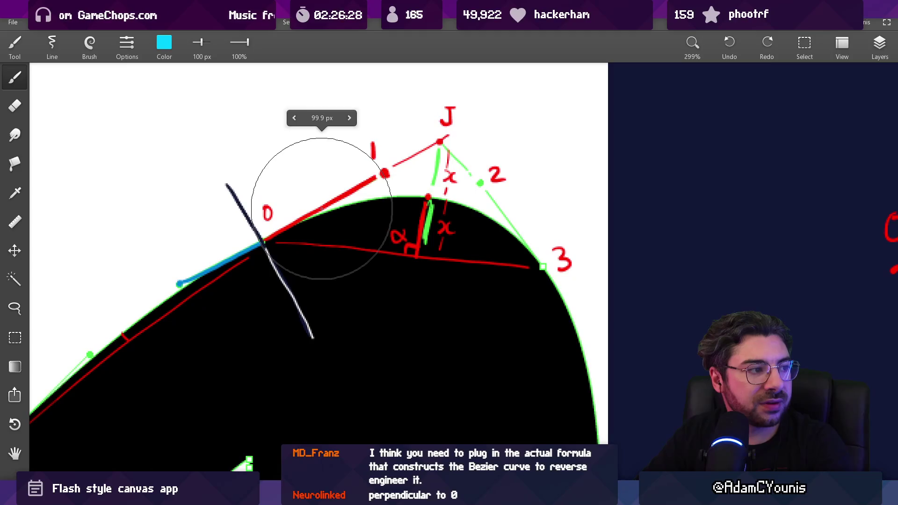
{"action": "key", "text": "bracketleft"}
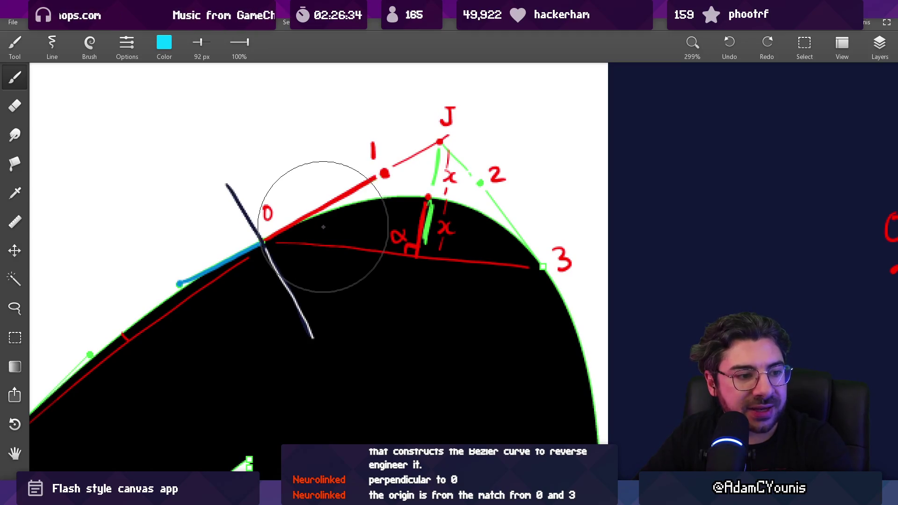
{"action": "key", "text": "bracketright"}
{"action": "key", "text": "bracketright"}
{"action": "key", "text": "bracketright"}
{"action": "key", "text": "bracketright"}
{"action": "key", "text": "bracketright"}
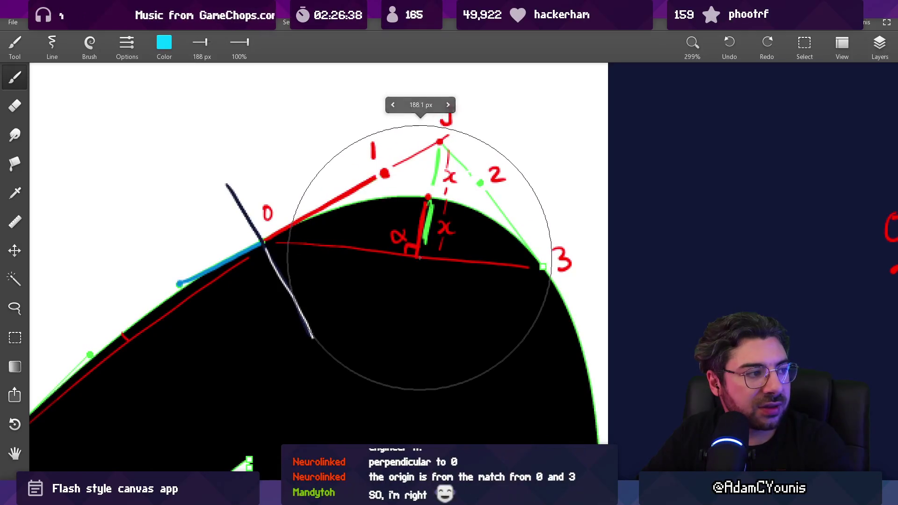
{"action": "key", "text": "bracketright"}
{"action": "key", "text": "bracketleft"}
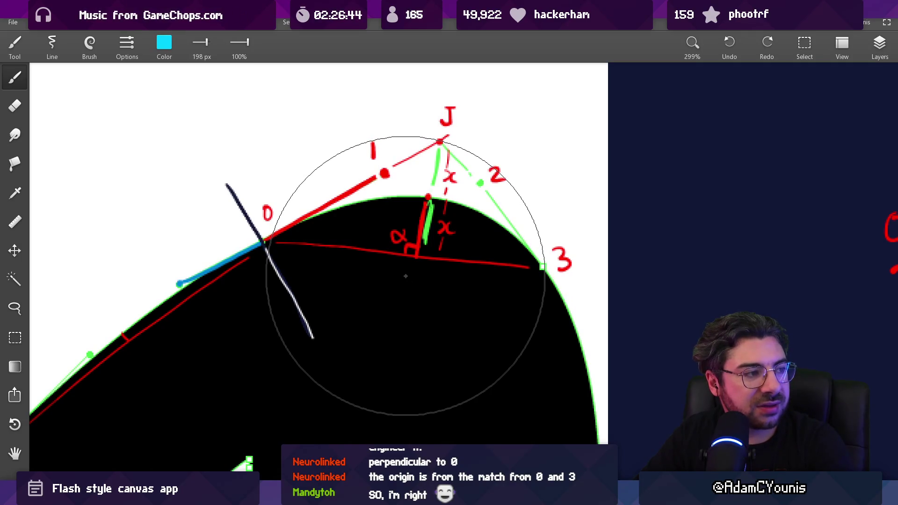
{"action": "key", "text": "bracketleft"}
{"action": "key", "text": "bracketleft"}
{"action": "key", "text": "bracketleft"}
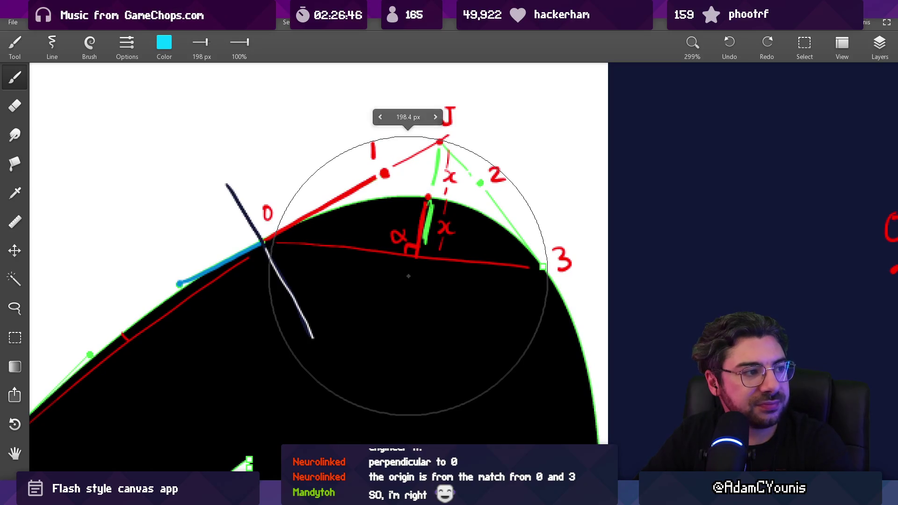
{"action": "key", "text": "bracketright"}
{"action": "key", "text": "bracketright"}
{"action": "key", "text": "bracketright"}
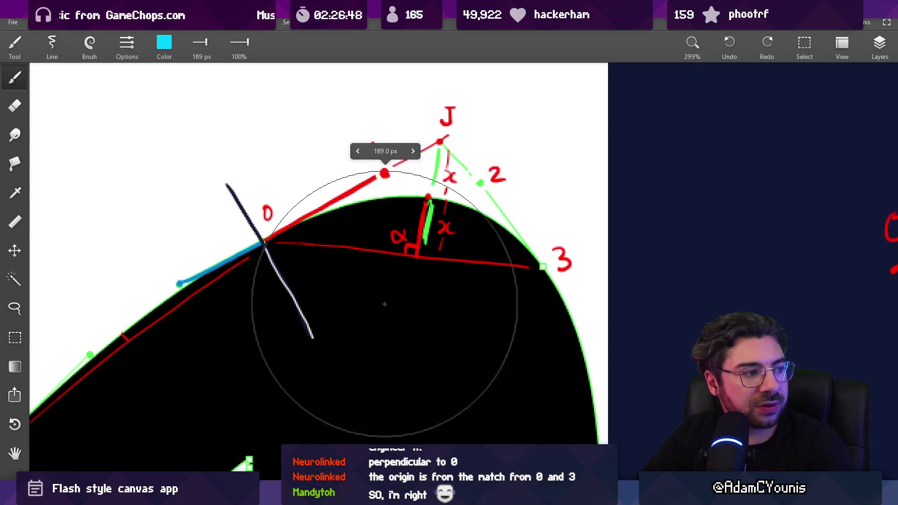
{"action": "key", "text": "bracketright"}
- Sample the red of the existing construction line as the brush colour
{"action": "scroll", "coordinate": [388, 346], "scroll_direction": "down", "scroll_amount": 2}
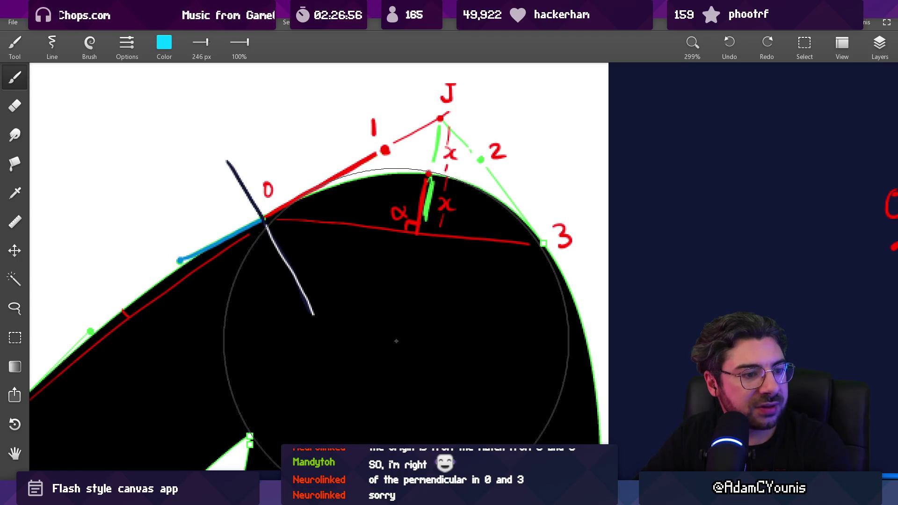
{"action": "scroll", "coordinate": [393, 328], "scroll_direction": "up", "scroll_amount": 3}
{"action": "scroll", "coordinate": [374, 271], "scroll_direction": "down", "scroll_amount": 8}
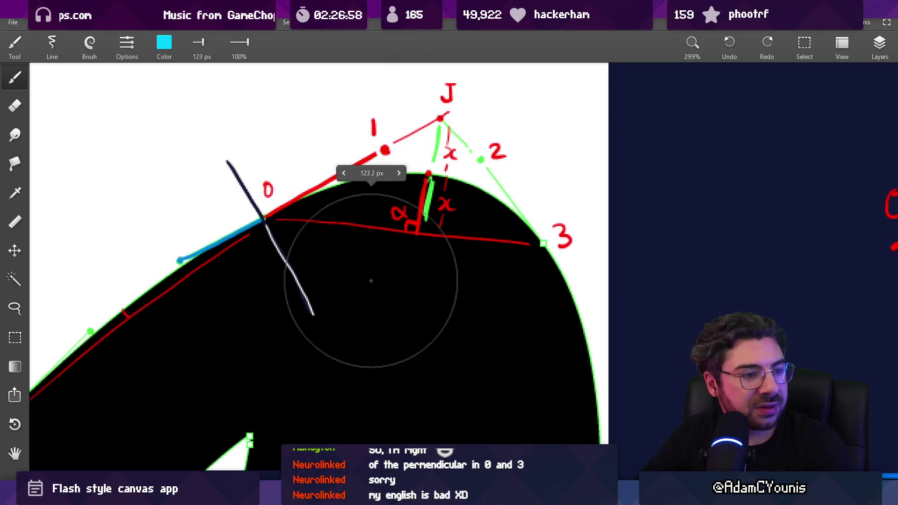
{"action": "scroll", "coordinate": [374, 255], "scroll_direction": "down", "scroll_amount": 4}
{"action": "scroll", "coordinate": [402, 238], "scroll_direction": "up", "scroll_amount": 3, "text": "ctrl"}
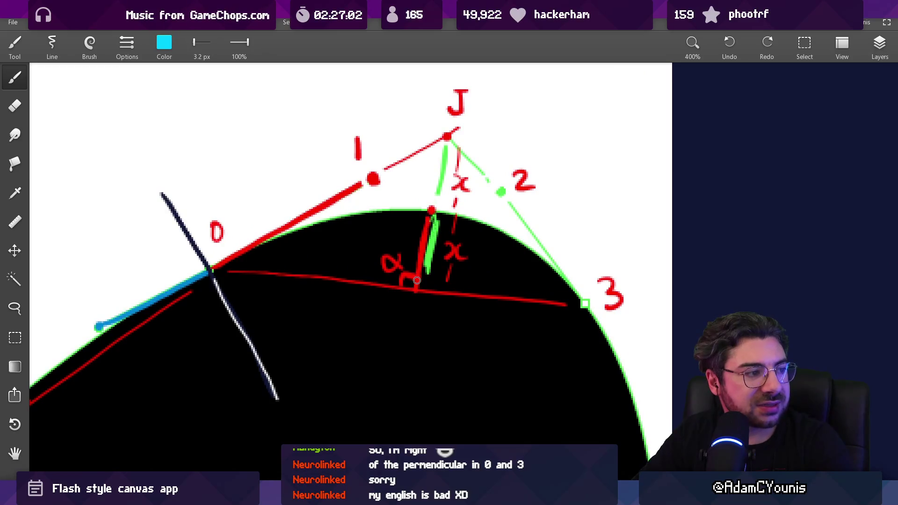
{"action": "scroll", "coordinate": [410, 280], "scroll_direction": "down", "scroll_amount": 1}
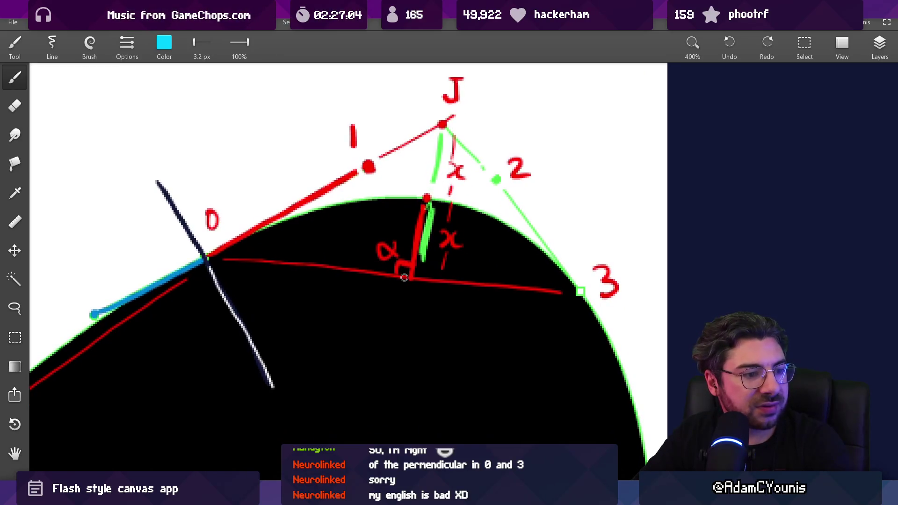
{"action": "left_click", "coordinate": [403, 275], "text": "alt"}
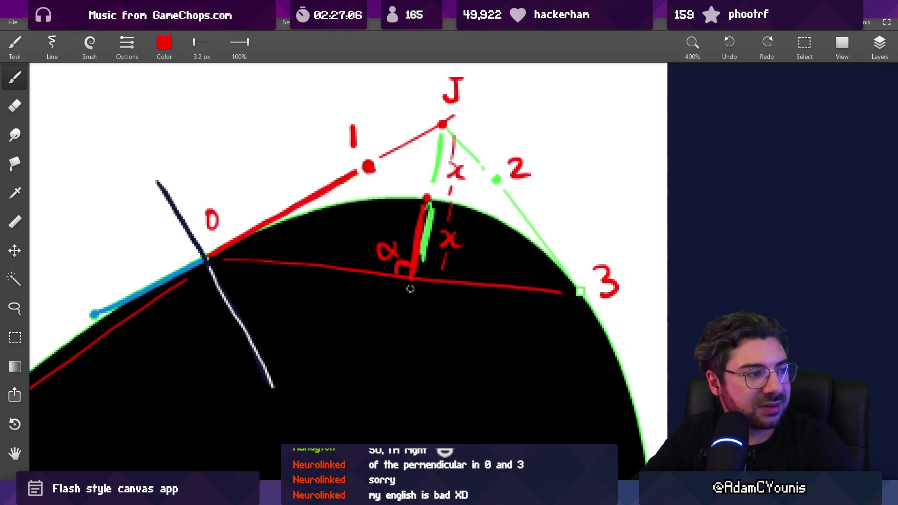
- Adjust the red brush size and dab a test dot on the tangent line, then undo it
{"action": "scroll", "coordinate": [407, 276], "scroll_direction": "up", "scroll_amount": 10}
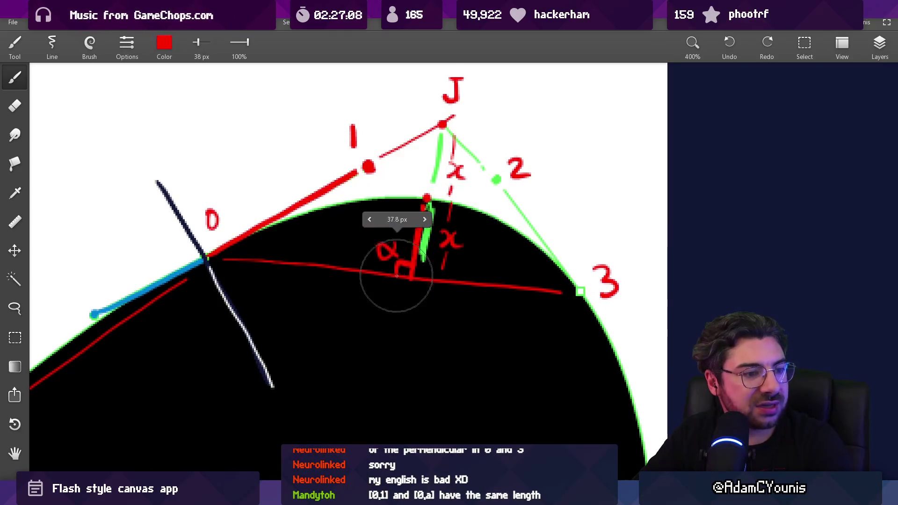
{"action": "scroll", "coordinate": [404, 278], "scroll_direction": "up", "scroll_amount": 1}
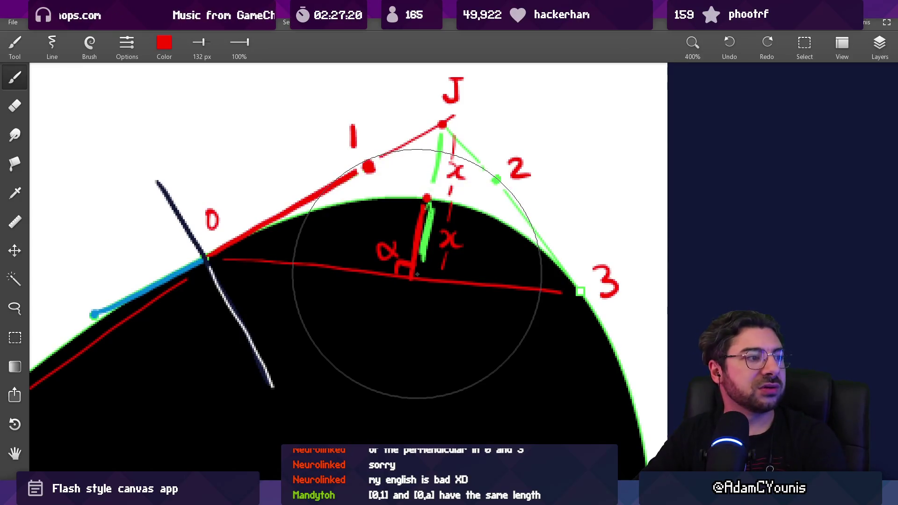
{"action": "key", "text": "bracketright"}
{"action": "key", "text": "bracketleft"}
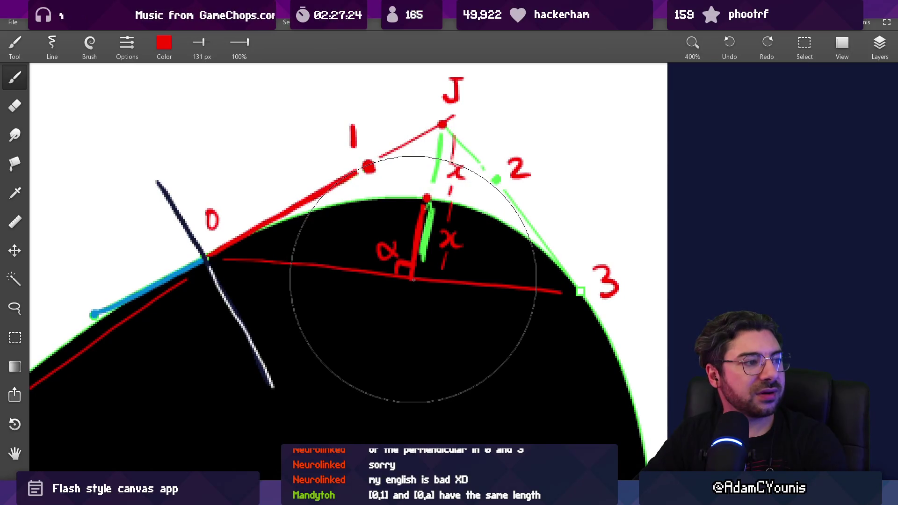
{"action": "scroll", "coordinate": [415, 280], "scroll_direction": "down", "scroll_amount": 5}
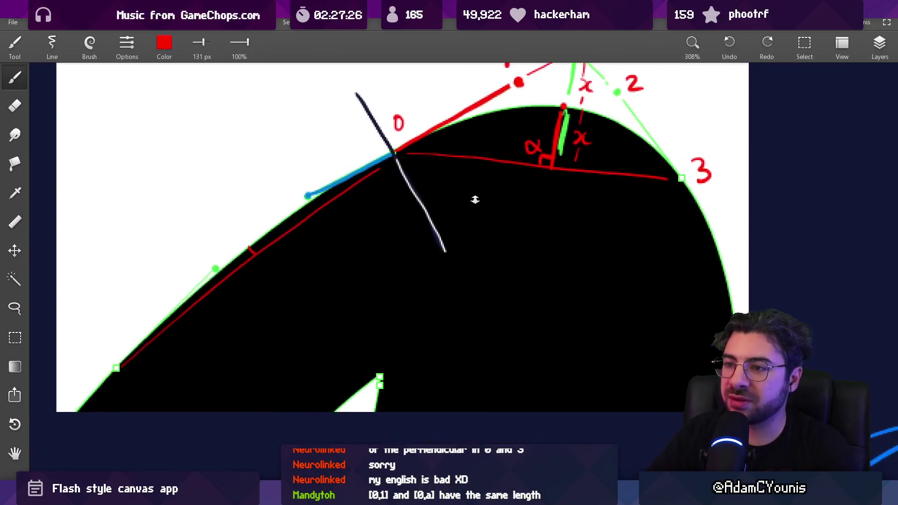
{"action": "key", "text": "bracketright"}
{"action": "key", "text": "bracketright"}
{"action": "key", "text": "bracketright"}
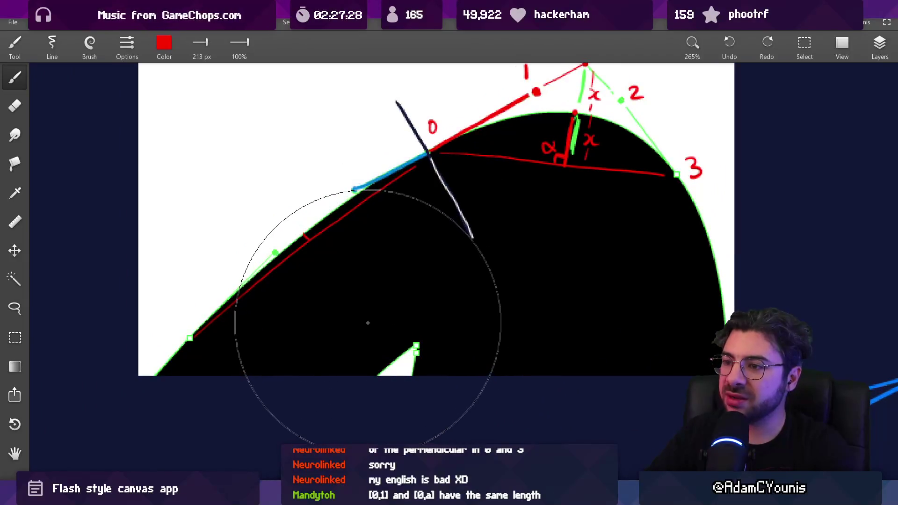
{"action": "key", "text": "bracketleft"}
{"action": "key", "text": "bracketleft"}
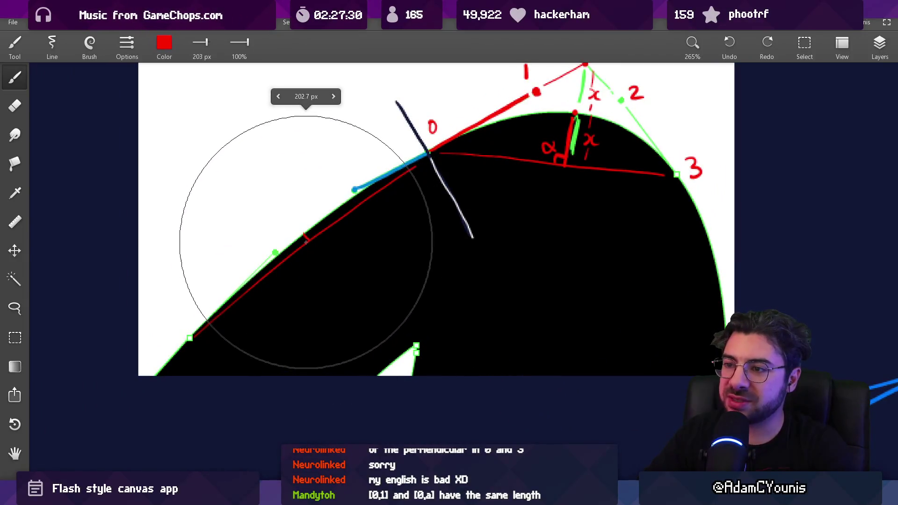
{"action": "key", "text": "bracketleft"}
{"action": "left_click", "coordinate": [310, 240]}
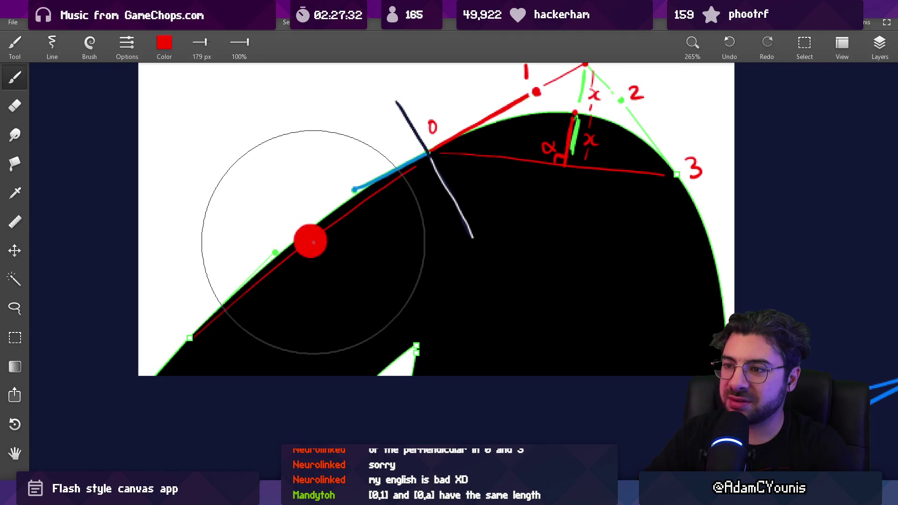
{"action": "key", "text": "ctrl+z"}
- Enlarge the red brush to about 562 px, undoing the large test dots below the drawing
{"action": "key", "text": "bracketright"}
{"action": "key", "text": "bracketright"}
{"action": "key", "text": "bracketright"}
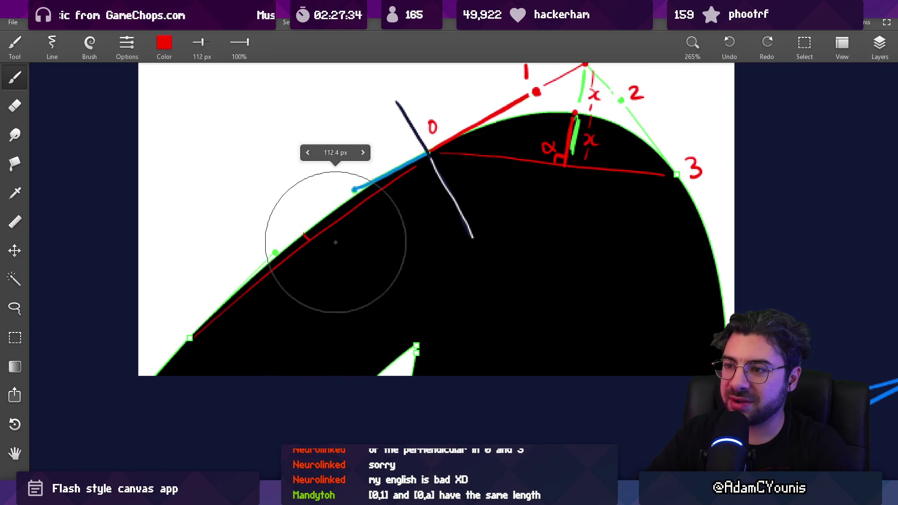
{"action": "key", "text": "bracketright"}
{"action": "key", "text": "bracketright"}
{"action": "key", "text": "bracketright"}
{"action": "left_click", "coordinate": [415, 327]}
{"action": "key", "text": "ctrl+z"}
{"action": "scroll", "coordinate": [436, 365], "scroll_direction": "down", "scroll_amount": 5}
{"action": "key", "text": "bracketleft"}
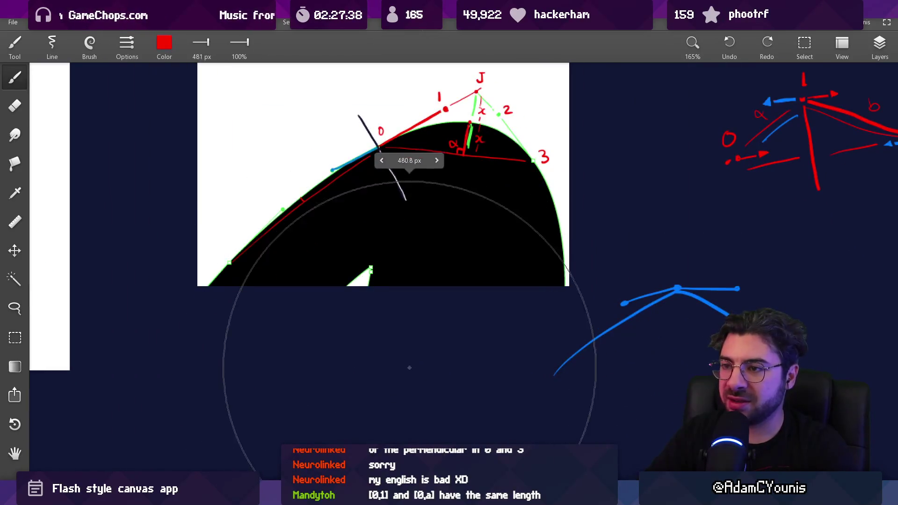
{"action": "key", "text": "bracketright"}
{"action": "key", "text": "bracketright"}
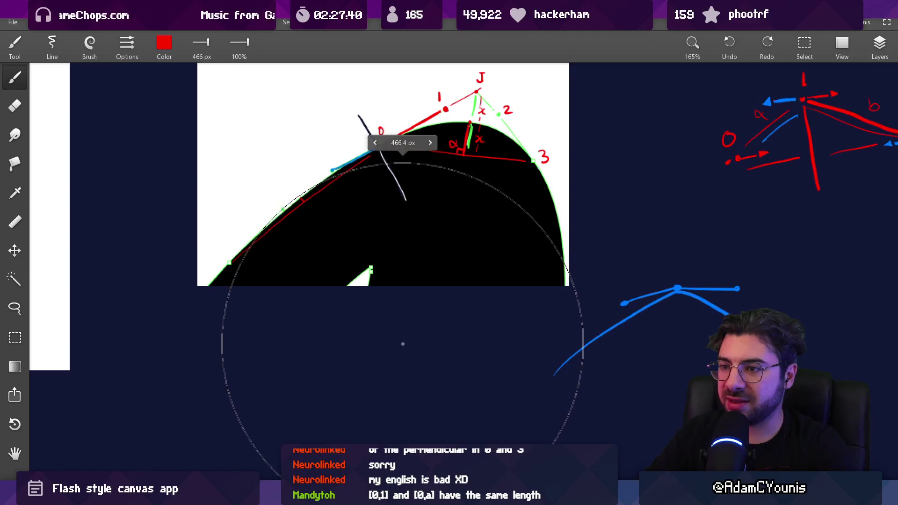
{"action": "key", "text": "bracketright"}
{"action": "key", "text": "bracketright"}
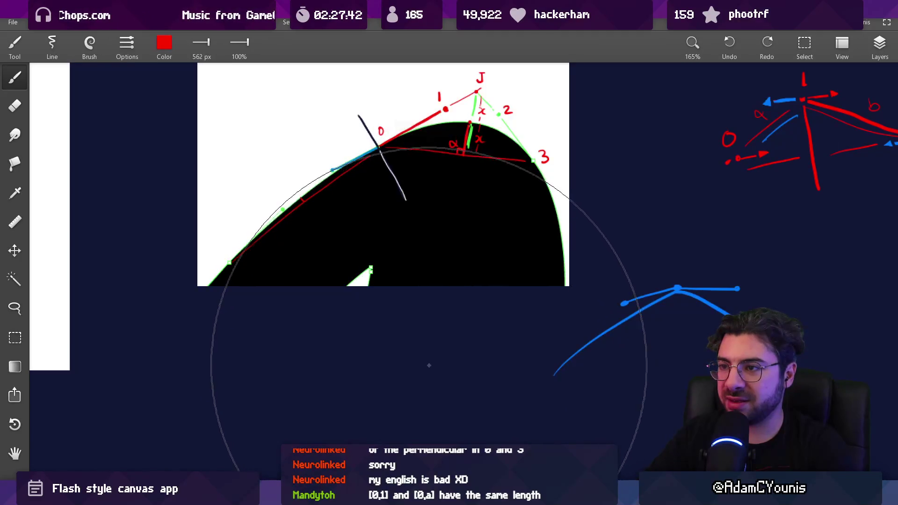
{"action": "left_click", "coordinate": [422, 374]}
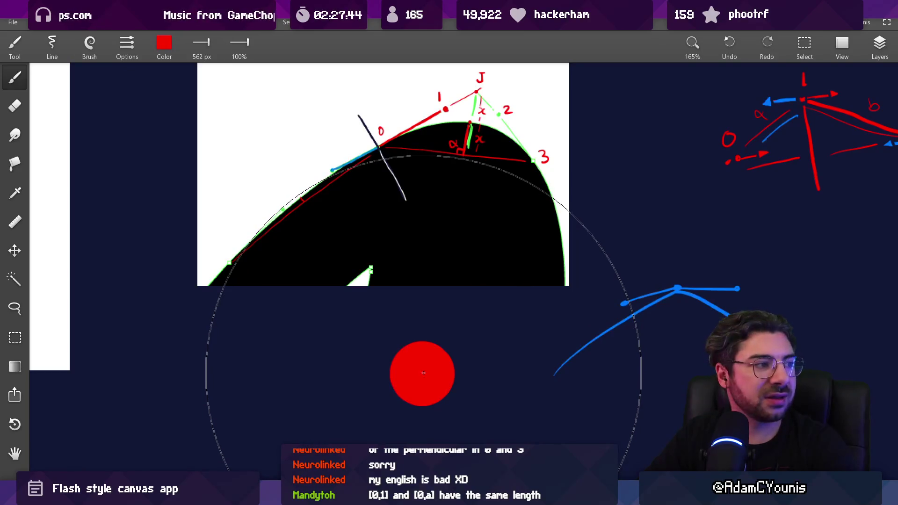
{"action": "key", "text": "ctrl+z"}
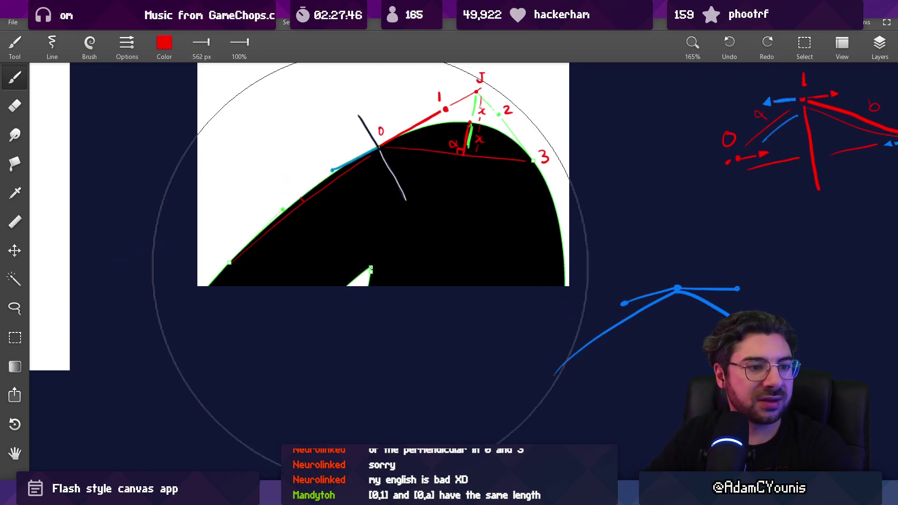
{"action": "scroll", "coordinate": [322, 277], "scroll_direction": "up", "scroll_amount": 5}
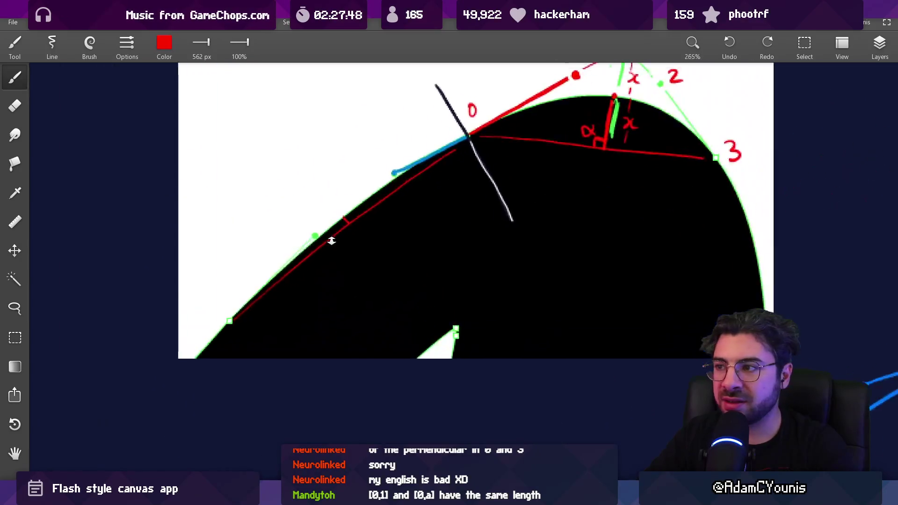
- Shrink the brush to about 129 px, undo a trial red ellipse, and pan to J and point 3
{"action": "key", "text": "bracketleft"}
{"action": "key", "text": "bracketleft"}
{"action": "key", "text": "bracketleft"}
{"action": "key", "text": "bracketleft"}
{"action": "key", "text": "bracketleft"}
{"action": "key", "text": "bracketleft"}
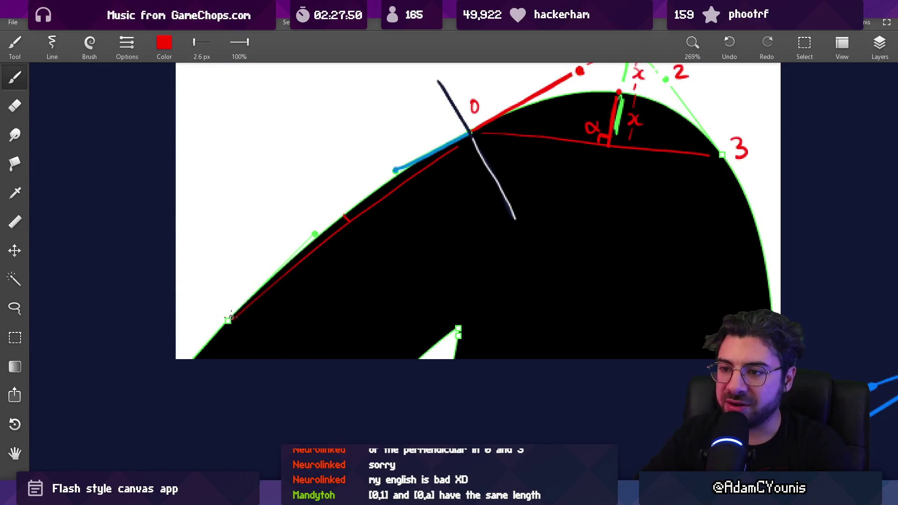
{"action": "scroll", "coordinate": [293, 248], "scroll_direction": "up", "scroll_amount": 3}
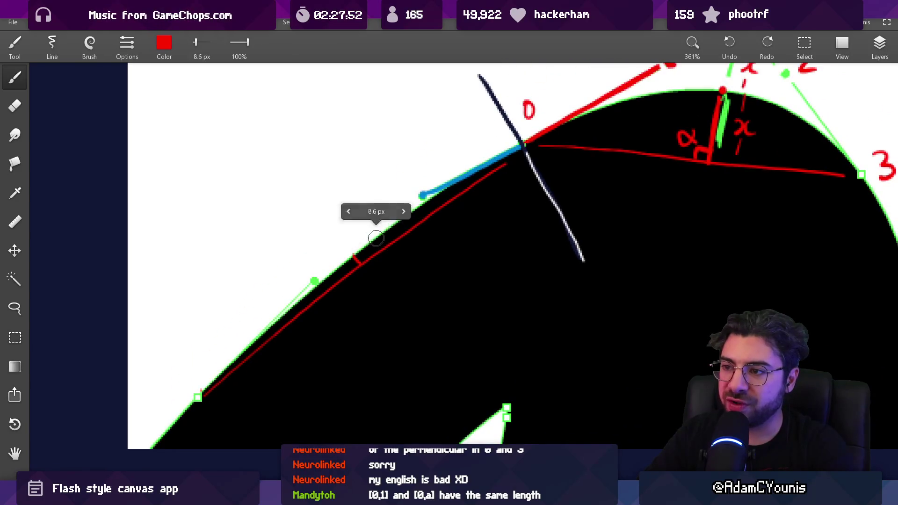
{"action": "scroll", "coordinate": [373, 241], "scroll_direction": "down", "scroll_amount": 1}
{"action": "mouse_move", "coordinate": [446, 149]}
{"action": "left_mouse_down"}
{"action": "mouse_move", "coordinate": [231, 357]}
{"action": "mouse_move", "coordinate": [315, 265]}
{"action": "left_mouse_up"}
{"action": "key", "text": "ctrl+z"}
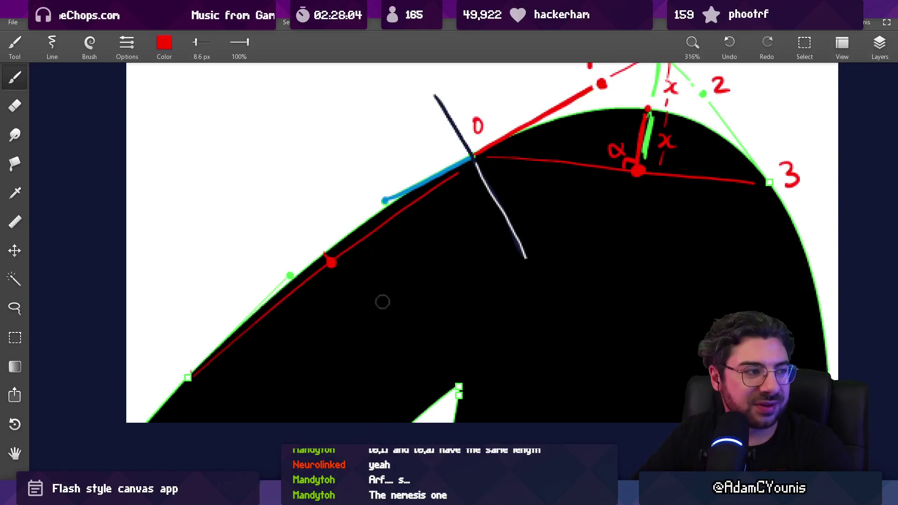
{"action": "scroll", "coordinate": [358, 319], "scroll_direction": "up", "scroll_amount": 10}
{"action": "scroll", "coordinate": [355, 317], "scroll_direction": "down", "scroll_amount": 5}
{"action": "scroll", "coordinate": [354, 317], "scroll_direction": "up", "scroll_amount": 2}
{"action": "scroll", "coordinate": [381, 290], "scroll_direction": "down", "scroll_amount": 3}
{"action": "mouse_move", "coordinate": [407, 283]}
{"action": "left_mouse_down"}
{"action": "mouse_move", "coordinate": [411, 306]}
{"action": "mouse_move", "coordinate": [401, 307]}
{"action": "mouse_move", "coordinate": [409, 283]}
{"action": "mouse_move", "coordinate": [356, 307]}
{"action": "left_mouse_up"}
{"action": "left_click_drag", "start_coordinate": [475, 243], "coordinate": [419, 262]}
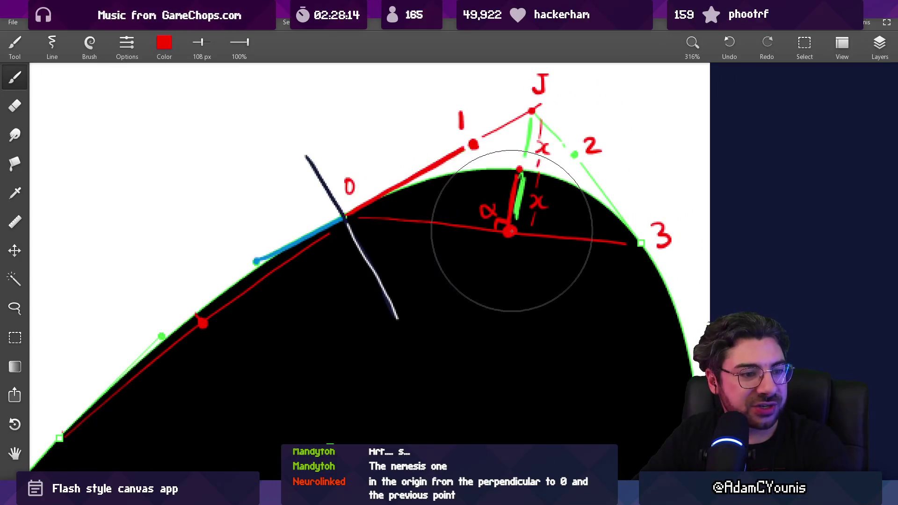
- Set the red brush to a fine 6.1 px tip and nudge the sketch slightly left
{"action": "key", "text": "bracketright"}
{"action": "key", "text": "bracketright"}
{"action": "key", "text": "bracketright"}
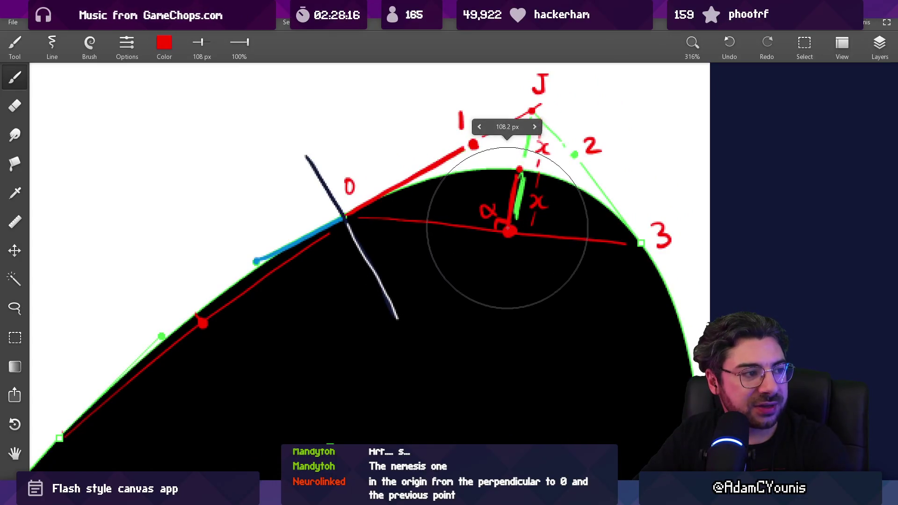
{"action": "key", "text": "bracketright"}
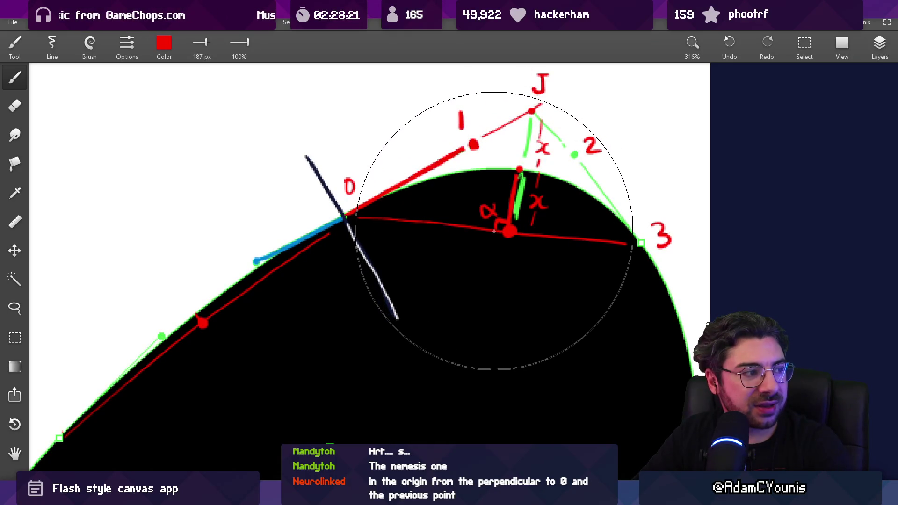
{"action": "scroll", "coordinate": [483, 243], "scroll_direction": "down", "scroll_amount": 1}
{"action": "key", "text": "bracketright"}
{"action": "key", "text": "bracketright"}
{"action": "key", "text": "bracketright"}
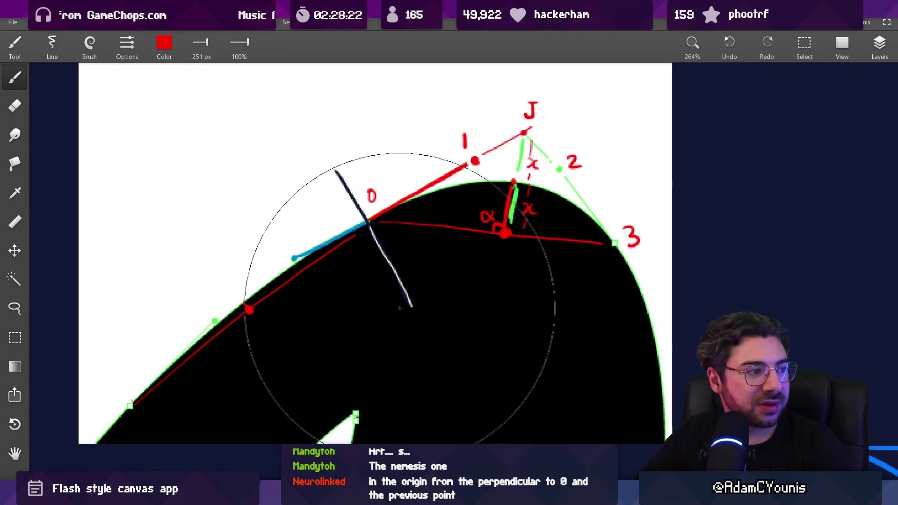
{"action": "key", "text": "bracketleft"}
{"action": "key", "text": "bracketleft"}
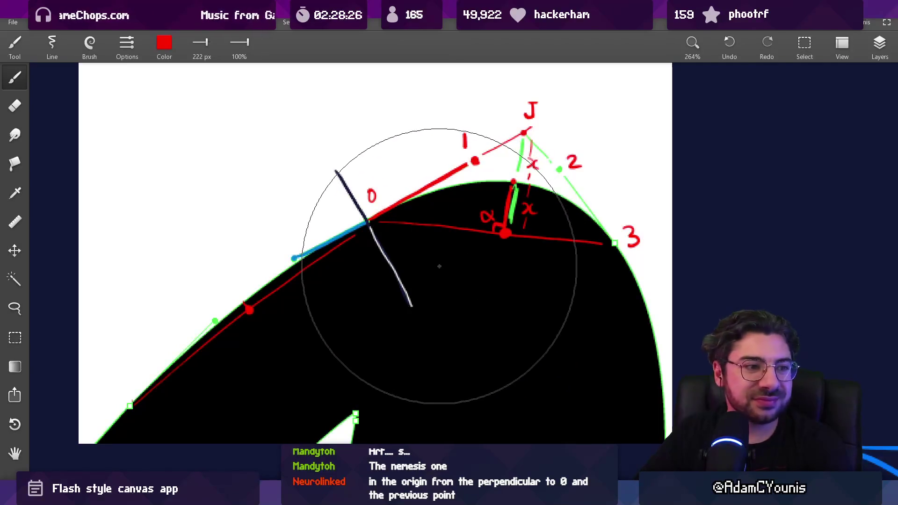
{"action": "key", "text": "bracketleft"}
{"action": "key", "text": "bracketleft"}
{"action": "key", "text": "bracketleft"}
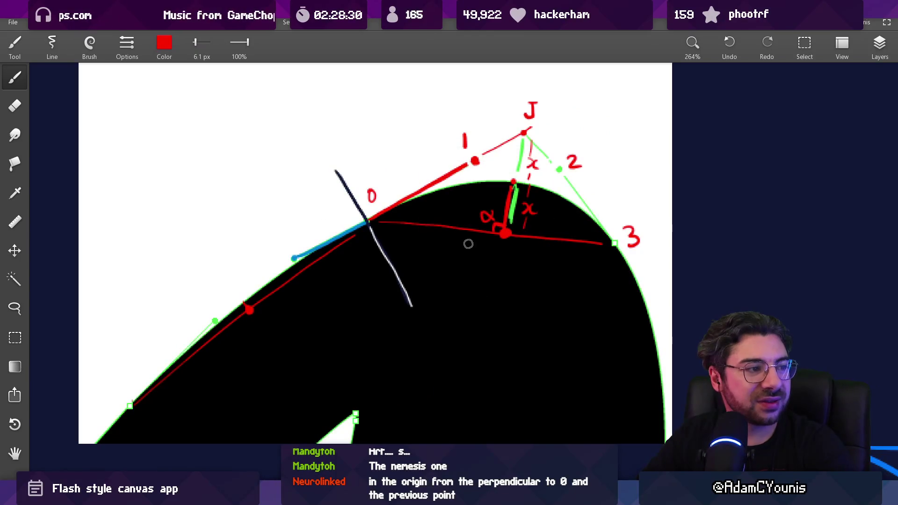
{"action": "scroll", "coordinate": [469, 244], "scroll_direction": "up", "scroll_amount": 2}
{"action": "left_click_drag", "start_coordinate": [443, 251], "coordinate": [435, 253]}
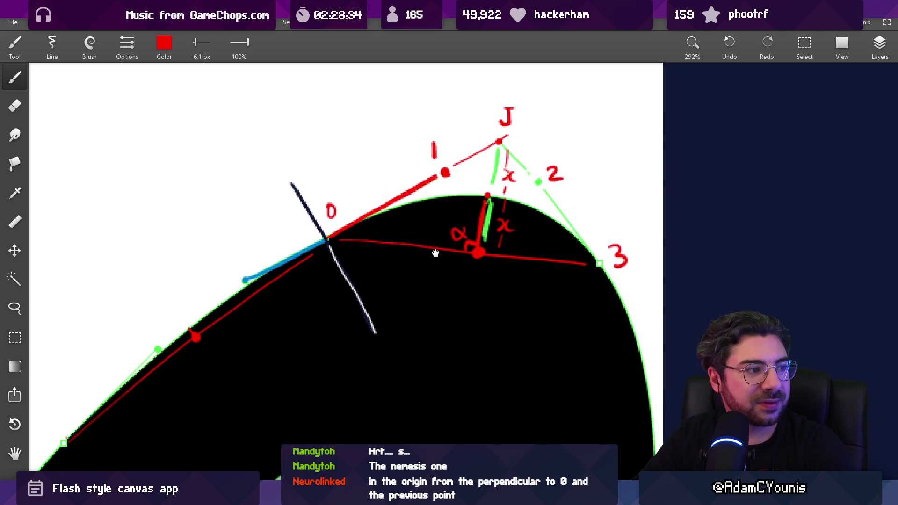
{"action": "scroll", "coordinate": [503, 244], "scroll_direction": "up", "scroll_amount": 1}
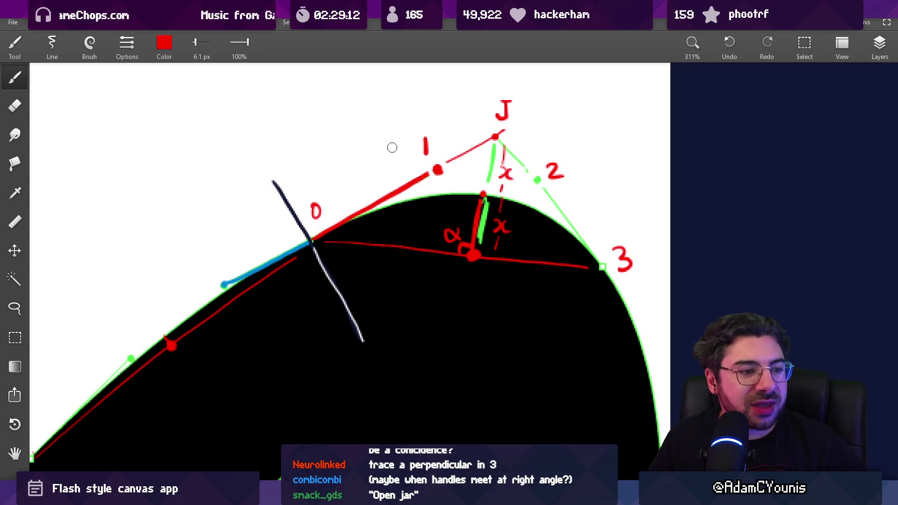
{"action": "scroll", "coordinate": [305, 152], "scroll_direction": "right", "scroll_amount": 4}
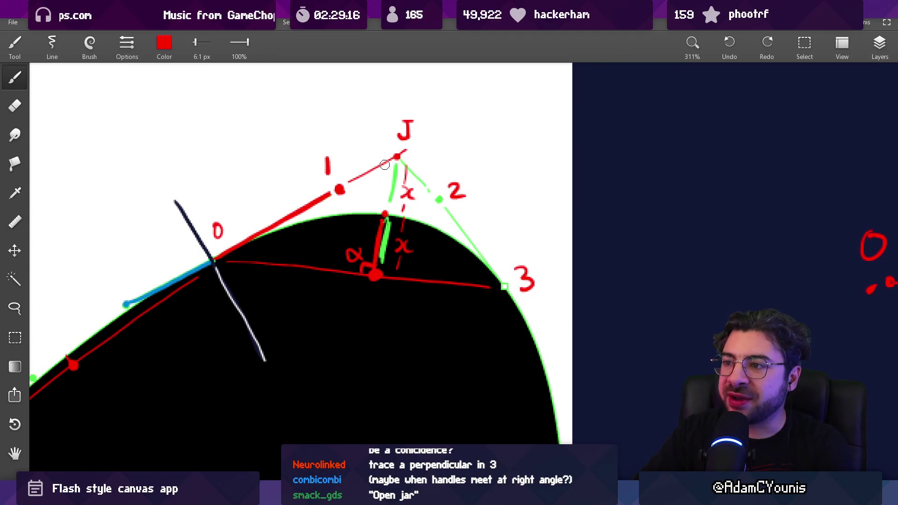
- Erase the stray red strokes around J after undoing a trial line
{"action": "left_click_drag", "start_coordinate": [403, 151], "coordinate": [417, 174]}
{"action": "key", "text": "ctrl+z"}
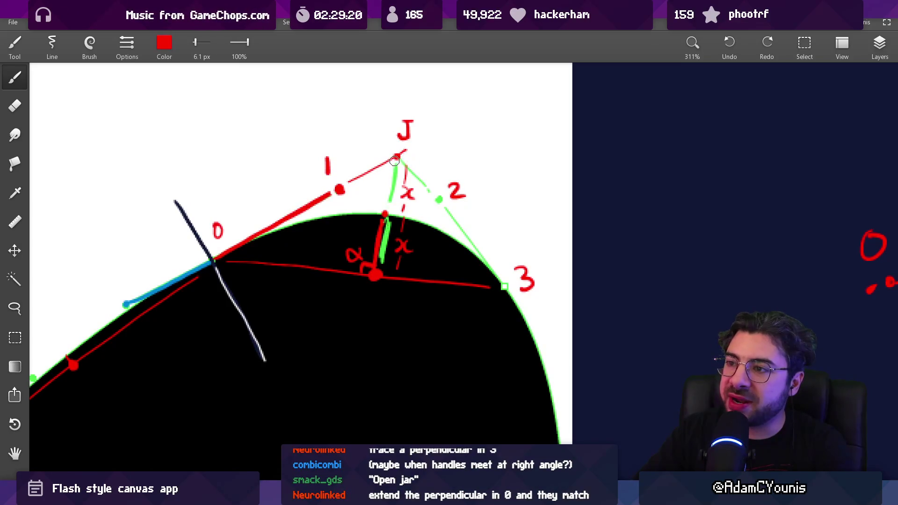
{"action": "left_click_drag", "start_coordinate": [358, 178], "coordinate": [405, 153]}
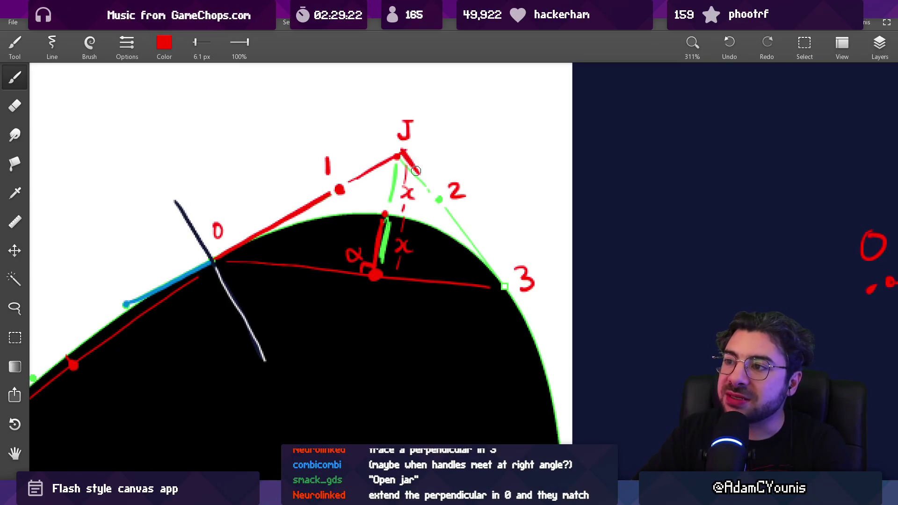
{"action": "key", "text": "e"}
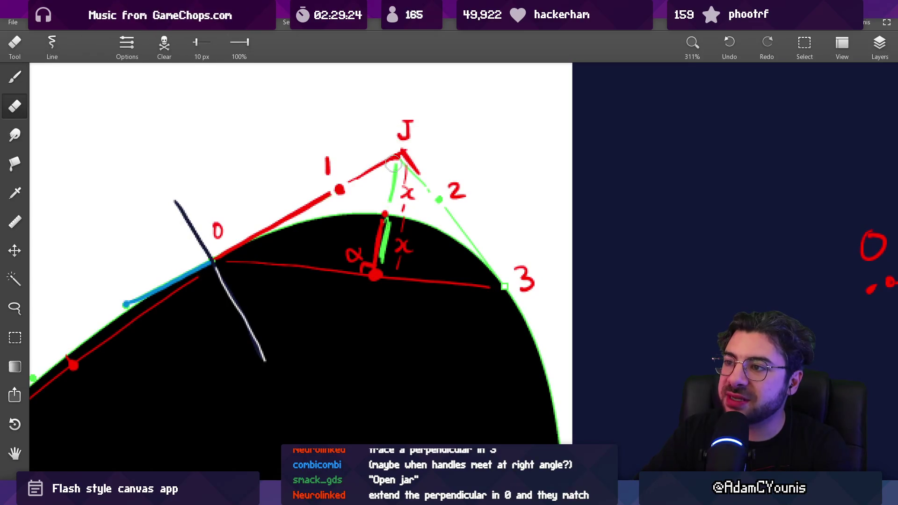
{"action": "mouse_move", "coordinate": [396, 162]}
{"action": "left_mouse_down"}
{"action": "mouse_move", "coordinate": [419, 145]}
{"action": "mouse_move", "coordinate": [403, 174]}
{"action": "mouse_move", "coordinate": [365, 174]}
{"action": "left_mouse_up"}
- Try red lines from J and point 1 to the base point, undoing each one
{"action": "key", "text": "b"}
{"action": "left_click", "coordinate": [397, 156], "text": "shift"}
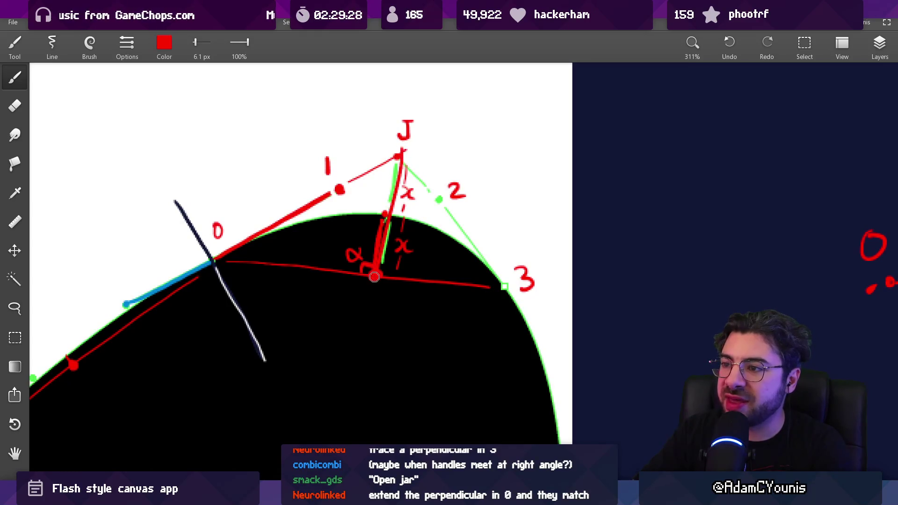
{"action": "key", "text": "ctrl+z"}
{"action": "key", "text": "ctrl+shift+z"}
{"action": "key", "text": "ctrl+z"}
{"action": "left_click", "coordinate": [341, 184], "text": "shift"}
{"action": "key", "text": "ctrl+z"}
{"action": "mouse_move", "coordinate": [214, 123]}
{"action": "left_mouse_down"}
{"action": "mouse_move", "coordinate": [257, 124]}
{"action": "mouse_move", "coordinate": [262, 134]}
{"action": "left_mouse_up"}
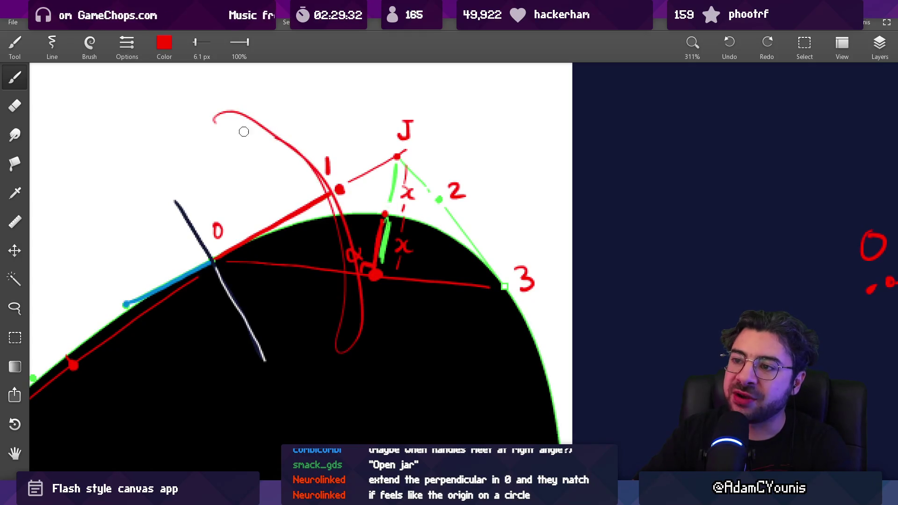
{"action": "key", "text": "ctrl+z"}
{"action": "left_click", "coordinate": [338, 183], "text": "shift"}
{"action": "key", "text": "ctrl+z"}
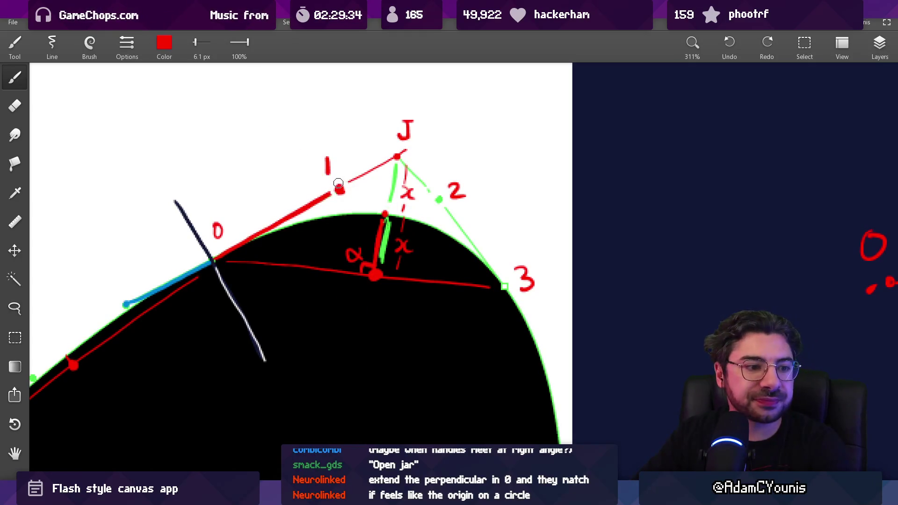
- Add two short red tick marks across the tangent line below point 0
{"action": "mouse_move", "coordinate": [339, 184]}
{"action": "left_mouse_down"}
{"action": "mouse_move", "coordinate": [323, 197]}
{"action": "mouse_move", "coordinate": [407, 167]}
{"action": "left_mouse_up"}
{"action": "mouse_move", "coordinate": [361, 192]}
{"action": "left_mouse_down"}
{"action": "mouse_move", "coordinate": [259, 240]}
{"action": "mouse_move", "coordinate": [360, 190]}
{"action": "mouse_move", "coordinate": [286, 234]}
{"action": "mouse_move", "coordinate": [293, 226]}
{"action": "mouse_move", "coordinate": [311, 252]}
{"action": "left_mouse_up"}
{"action": "key", "text": "ctrl+z"}
{"action": "key", "text": "ctrl+z"}
{"action": "key", "text": "ctrl+z"}
{"action": "key", "text": "ctrl+z"}
{"action": "key", "text": "ctrl+z"}
{"action": "key", "text": "ctrl+z"}
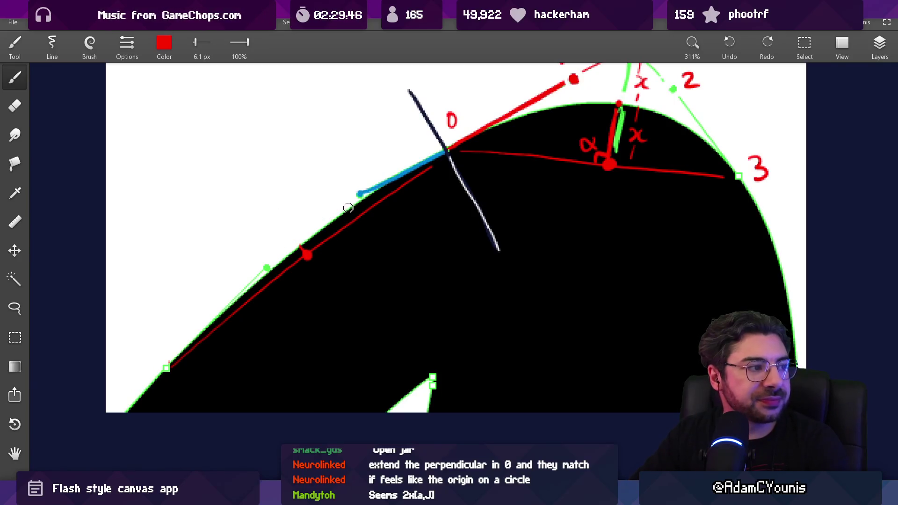
{"action": "left_click_drag", "start_coordinate": [377, 188], "coordinate": [382, 200]}
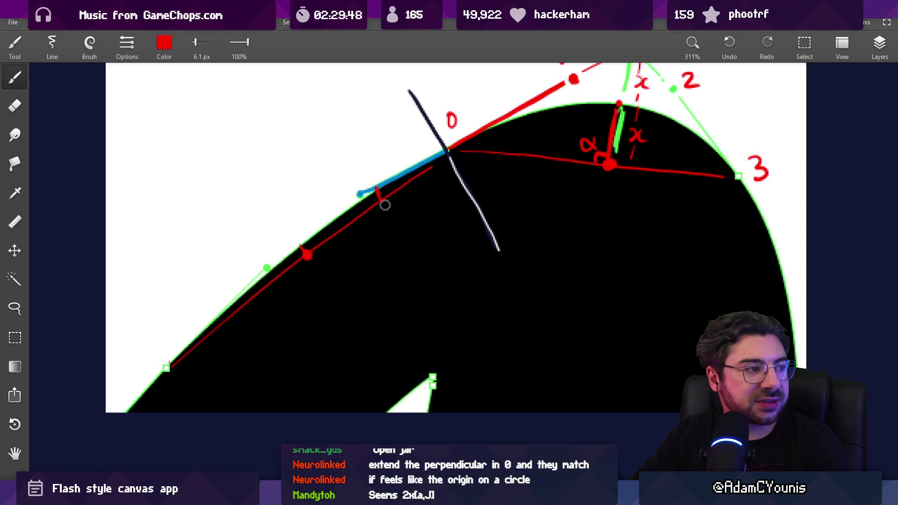
{"action": "left_click_drag", "start_coordinate": [211, 320], "coordinate": [219, 325]}
- Trial-trace a line from J and the curve from point 2 to 3, undoing each
{"action": "mouse_move", "coordinate": [270, 282]}
{"action": "left_mouse_down"}
{"action": "mouse_move", "coordinate": [315, 241]}
{"action": "mouse_move", "coordinate": [315, 255]}
{"action": "mouse_move", "coordinate": [296, 271]}
{"action": "mouse_move", "coordinate": [334, 233]}
{"action": "left_mouse_up"}
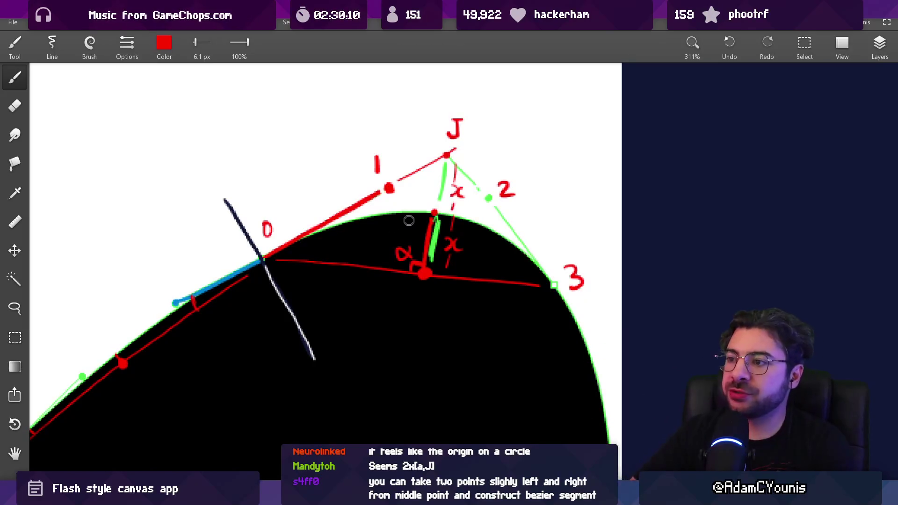
{"action": "left_click_drag", "start_coordinate": [443, 157], "coordinate": [424, 276]}
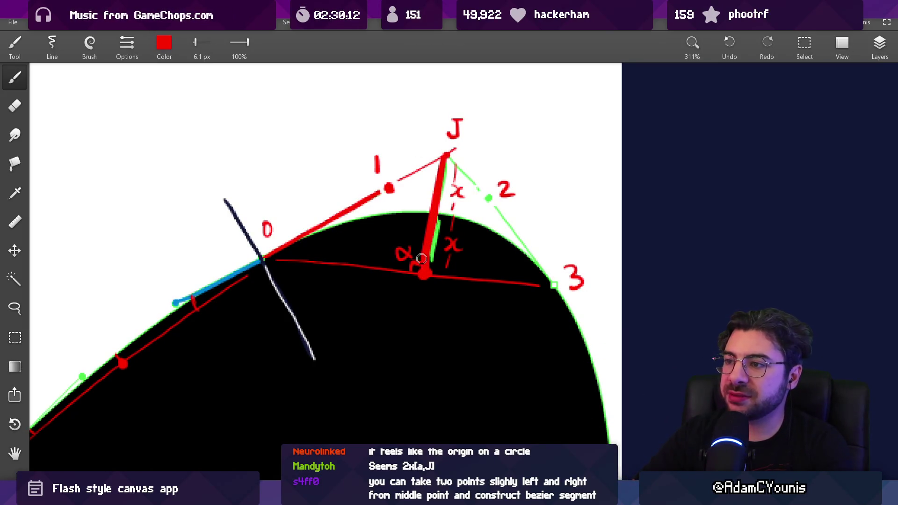
{"action": "key", "text": "ctrl+z"}
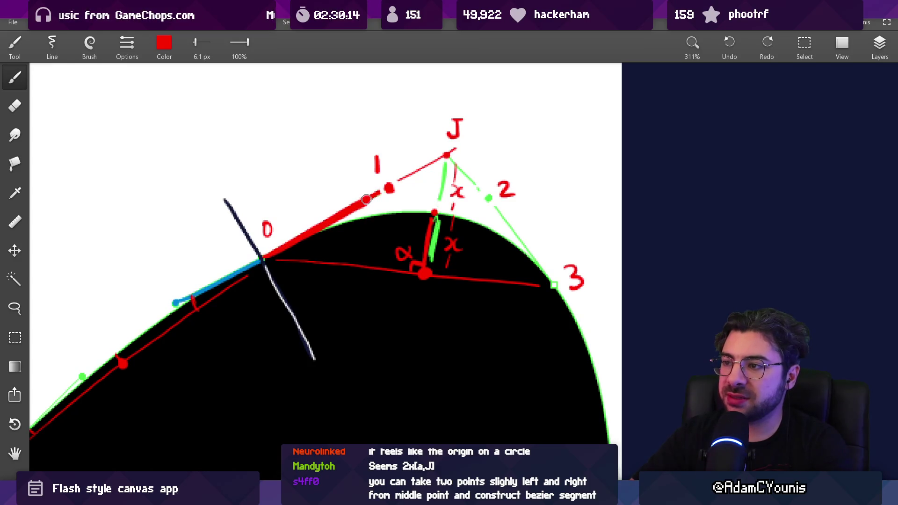
{"action": "left_click_drag", "start_coordinate": [494, 208], "coordinate": [556, 296]}
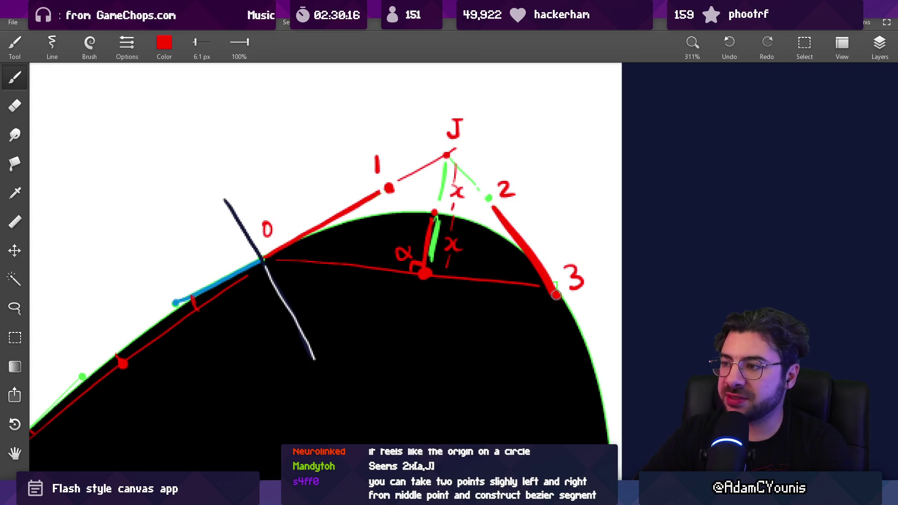
{"action": "key", "text": "ctrl+z"}
{"action": "left_click_drag", "start_coordinate": [492, 210], "coordinate": [553, 283]}
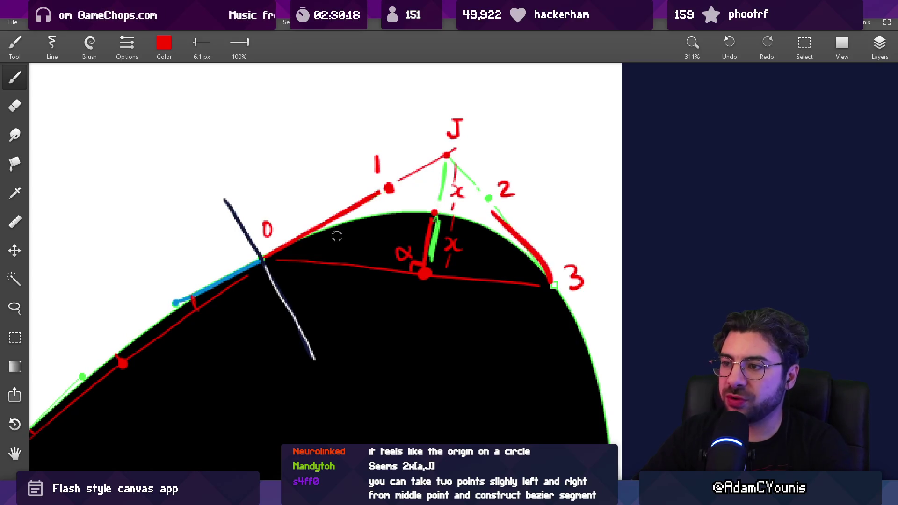
{"action": "key", "text": "ctrl+z"}
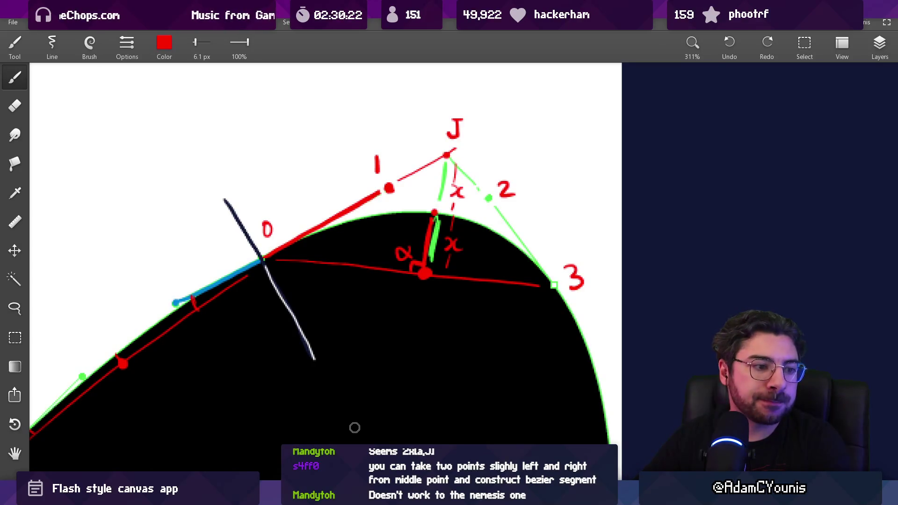
- Handwrite 'nemesis' beside the lower-left part of the curve after undoing a trial ellipse
{"action": "scroll", "coordinate": [331, 287], "scroll_direction": "left", "scroll_amount": 5}
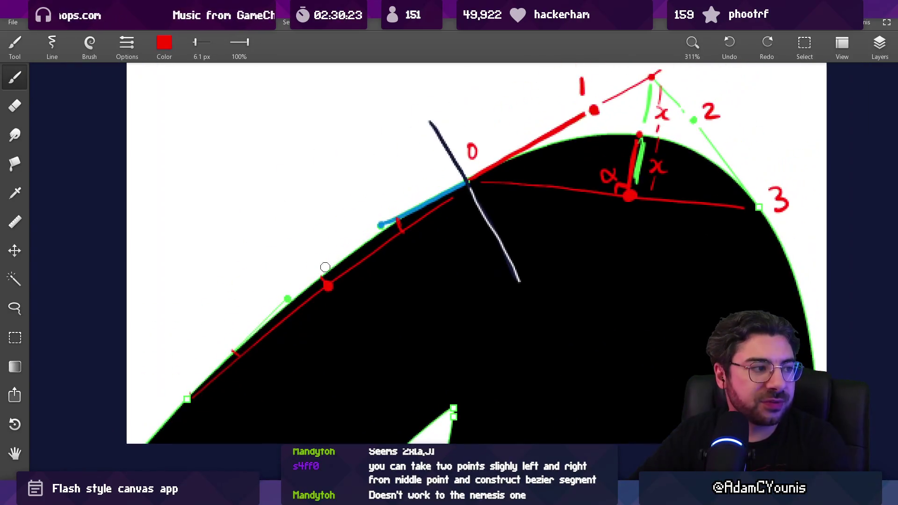
{"action": "mouse_move", "coordinate": [347, 228]}
{"action": "left_mouse_down"}
{"action": "mouse_move", "coordinate": [405, 297]}
{"action": "mouse_move", "coordinate": [381, 236]}
{"action": "left_mouse_up"}
{"action": "key", "text": "ctrl+z"}
{"action": "mouse_move", "coordinate": [228, 247]}
{"action": "left_mouse_down"}
{"action": "mouse_move", "coordinate": [270, 225]}
{"action": "mouse_move", "coordinate": [307, 186]}
{"action": "mouse_move", "coordinate": [340, 193]}
{"action": "left_mouse_up"}
- Bring the whole drawing back into view and undo two short trial strokes near the tangent
{"action": "scroll", "coordinate": [285, 292], "scroll_direction": "up", "scroll_amount": 2}
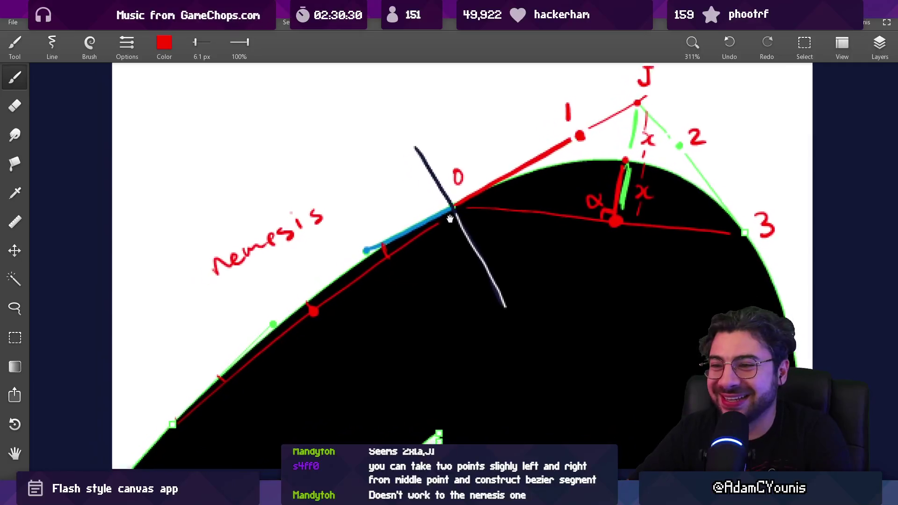
{"action": "scroll", "coordinate": [285, 292], "scroll_direction": "up", "scroll_amount": 4}
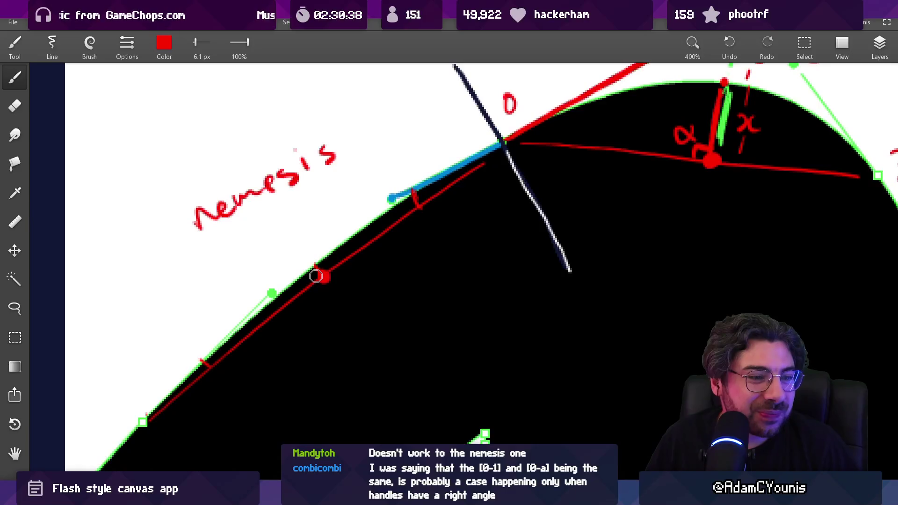
{"action": "scroll", "coordinate": [373, 282], "scroll_direction": "down", "scroll_amount": 4}
{"action": "mouse_move", "coordinate": [373, 283]}
{"action": "left_mouse_down"}
{"action": "mouse_move", "coordinate": [273, 349]}
{"action": "mouse_move", "coordinate": [279, 324]}
{"action": "left_mouse_up"}
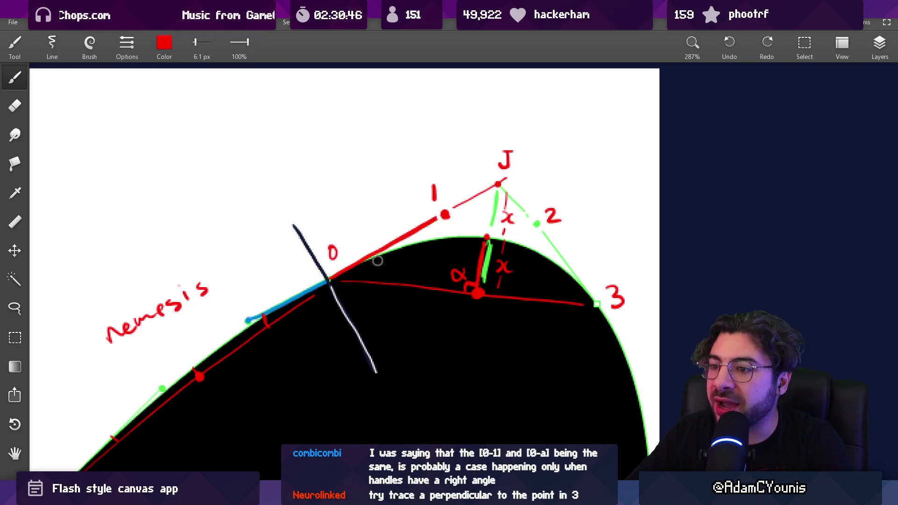
{"action": "scroll", "coordinate": [390, 256], "scroll_direction": "down", "scroll_amount": 3}
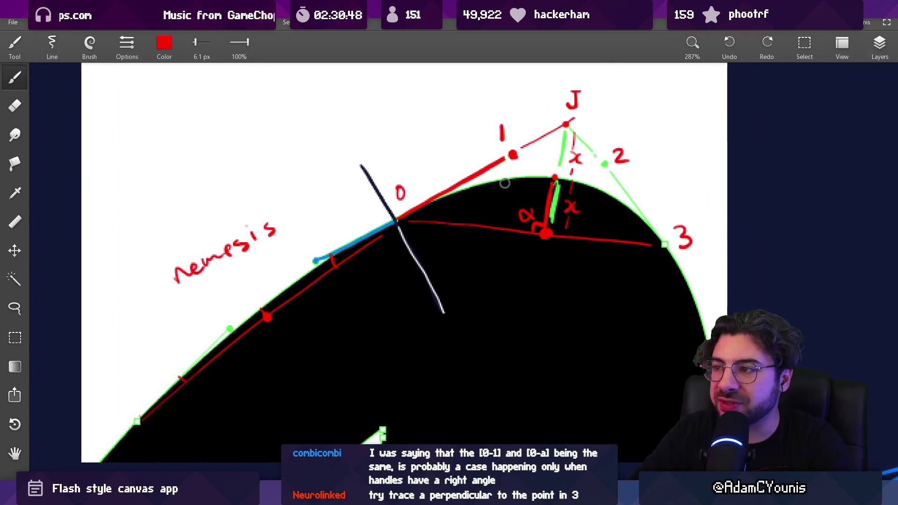
{"action": "left_click_drag", "start_coordinate": [436, 182], "coordinate": [467, 169]}
{"action": "left_click_drag", "start_coordinate": [466, 224], "coordinate": [493, 228]}
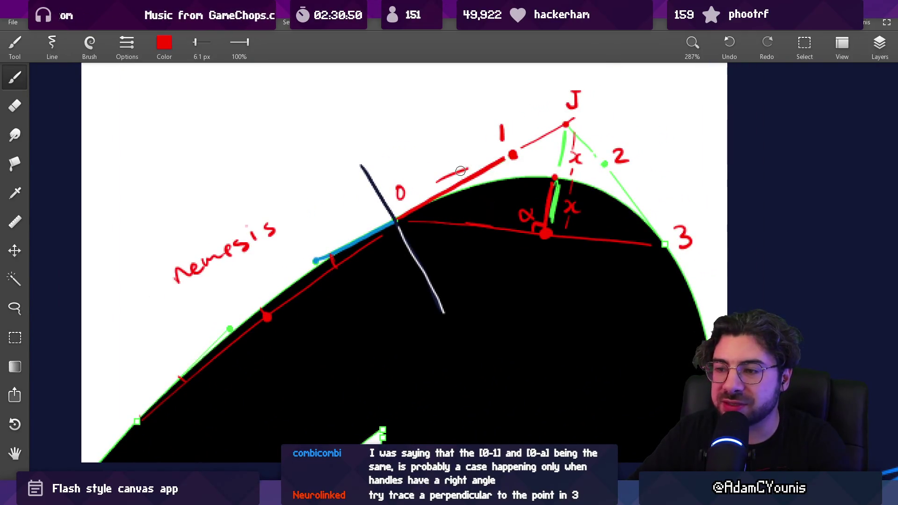
{"action": "key", "text": "ctrl+z"}
{"action": "key", "text": "ctrl+z"}
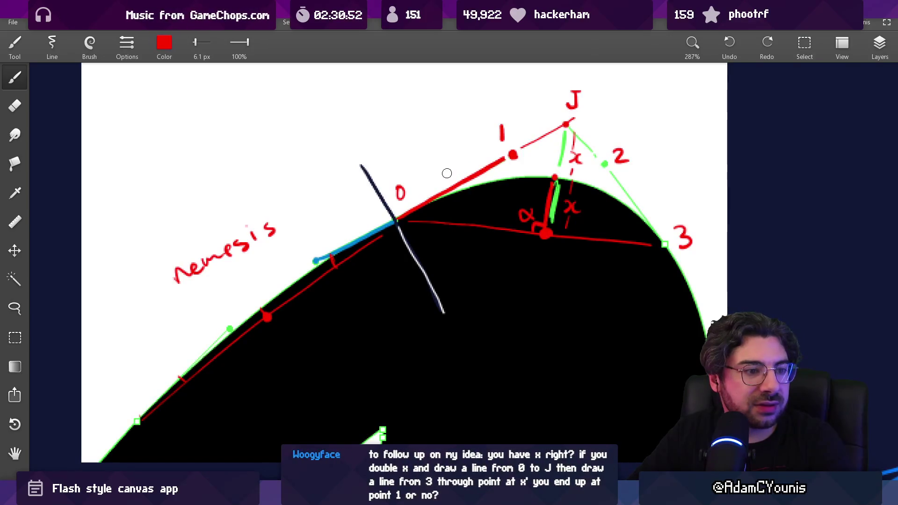
{"action": "scroll", "coordinate": [448, 172], "scroll_direction": "left", "scroll_amount": 1}
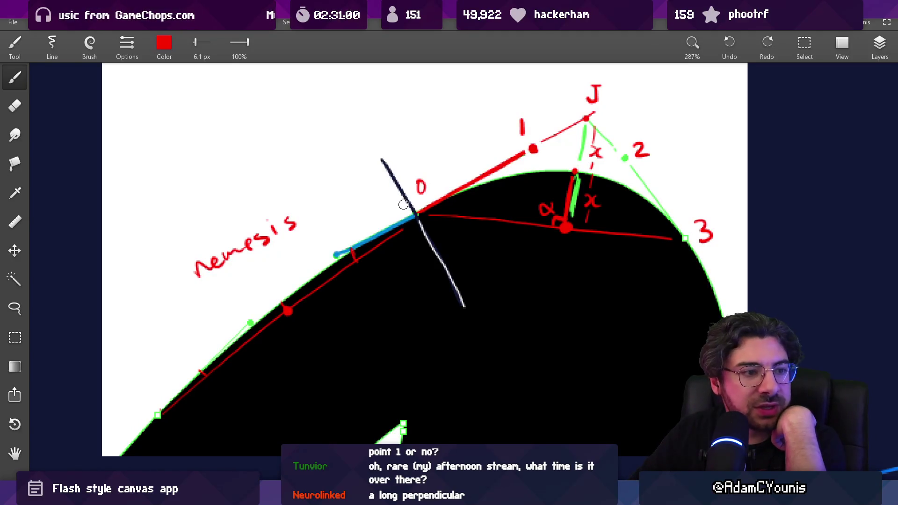
- Try several red lines around point 3 and its label, undoing each one
{"action": "left_click_drag", "start_coordinate": [499, 206], "coordinate": [327, 248]}
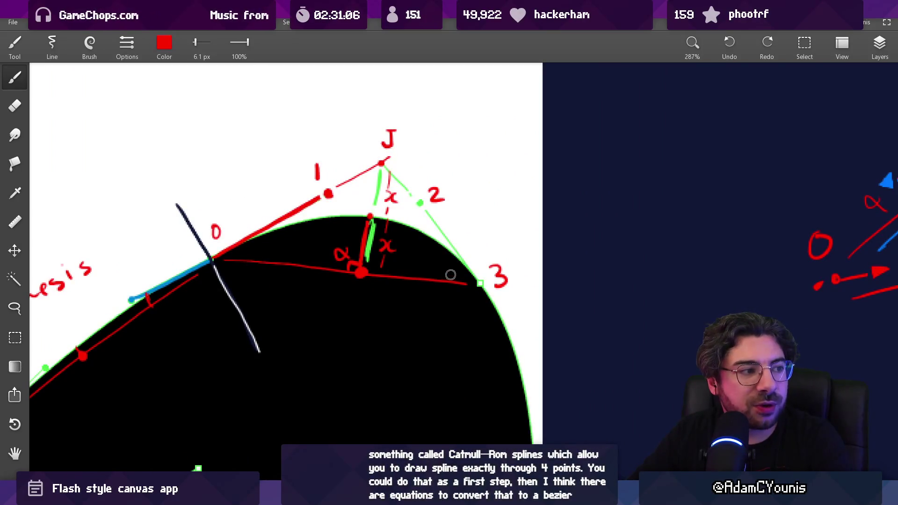
{"action": "left_click_drag", "start_coordinate": [486, 248], "coordinate": [473, 245]}
{"action": "key", "text": "ctrl+z"}
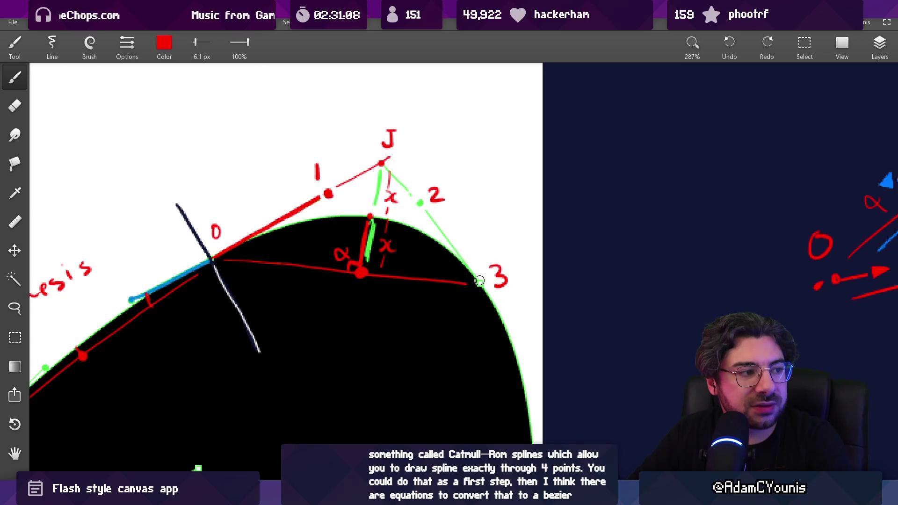
{"action": "left_click_drag", "start_coordinate": [509, 265], "coordinate": [647, 171]}
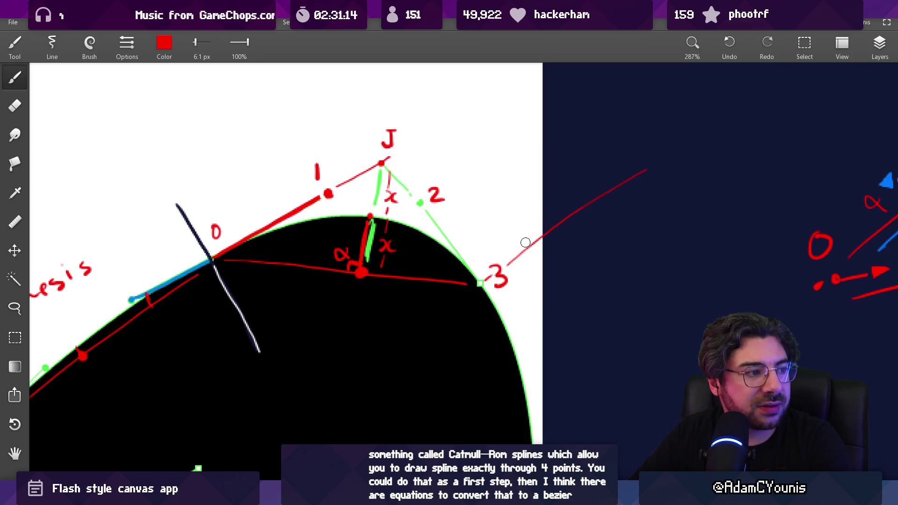
{"action": "key", "text": "ctrl+z"}
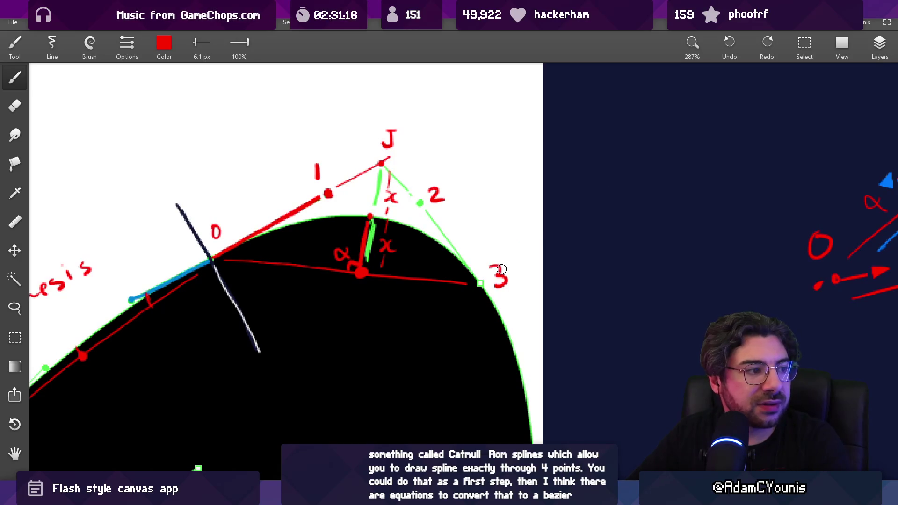
{"action": "left_click_drag", "start_coordinate": [507, 265], "coordinate": [545, 243]}
{"action": "key", "text": "ctrl+z"}
{"action": "left_click_drag", "start_coordinate": [509, 267], "coordinate": [599, 212]}
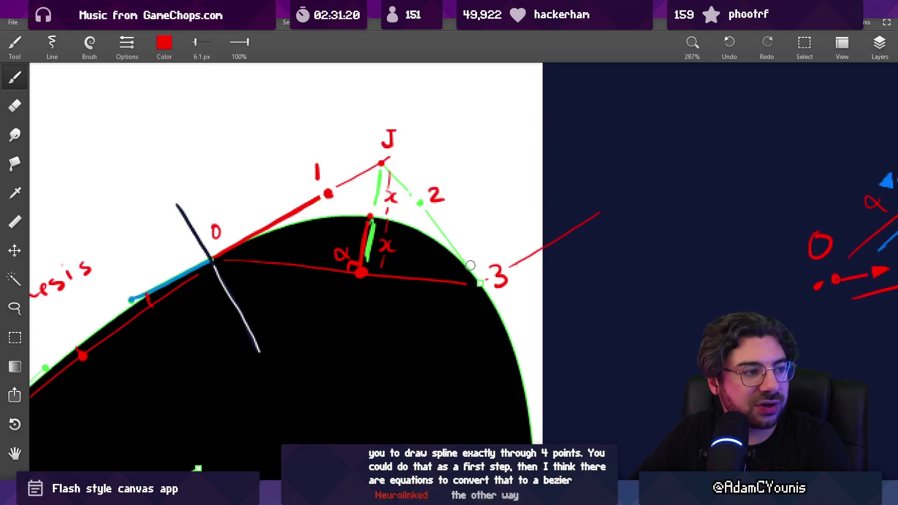
{"action": "left_click_drag", "start_coordinate": [454, 255], "coordinate": [523, 330]}
{"action": "key", "text": "ctrl+z"}
{"action": "key", "text": "ctrl+z"}
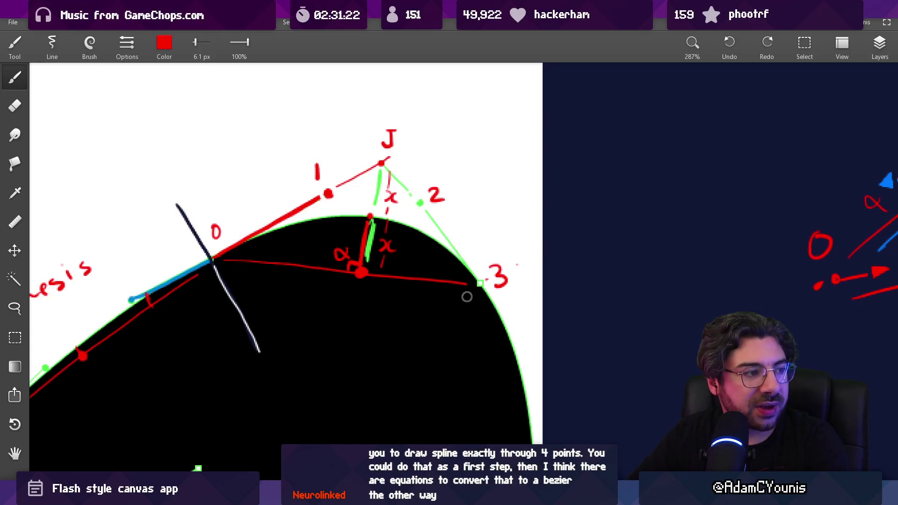
- Draw a red line from point 0 into the black curve and enlarge the brush to 278 px
{"action": "left_click_drag", "start_coordinate": [348, 373], "coordinate": [469, 291]}
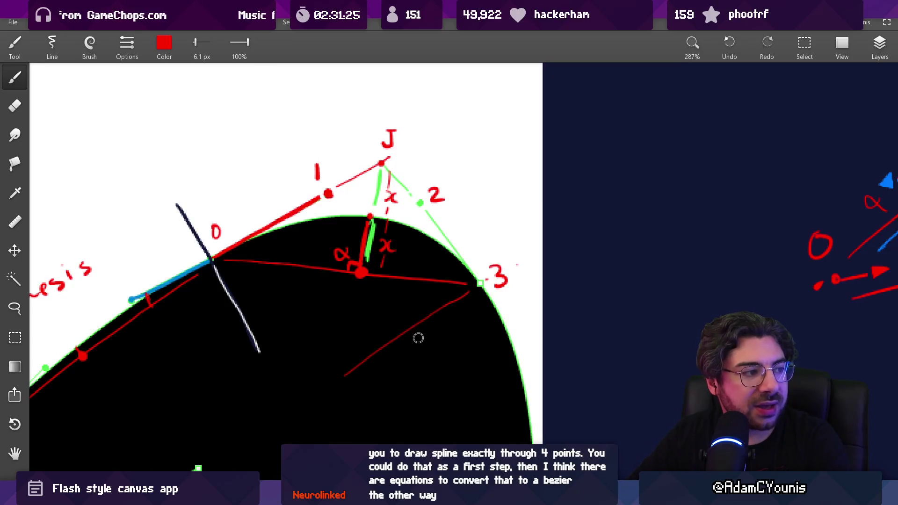
{"action": "left_click_drag", "start_coordinate": [347, 373], "coordinate": [208, 469]}
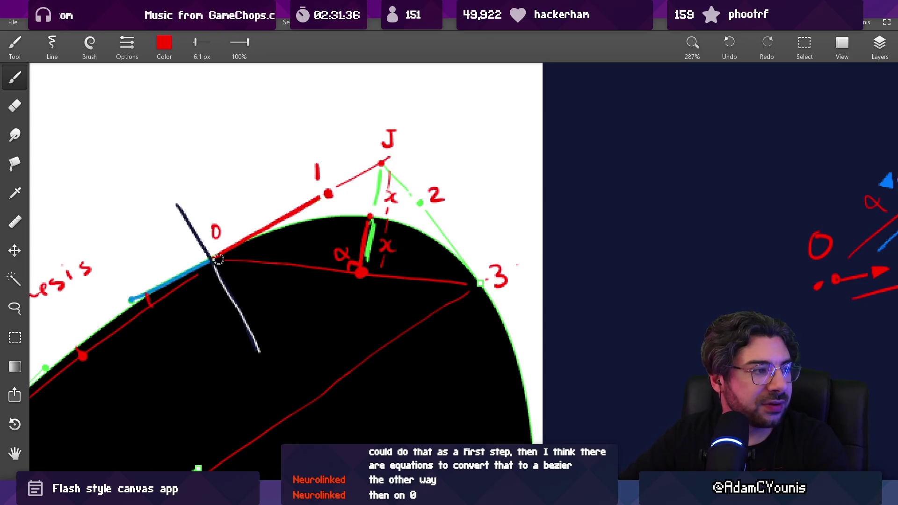
{"action": "left_click_drag", "start_coordinate": [219, 258], "coordinate": [297, 381]}
{"action": "key", "text": "ctrl+z"}
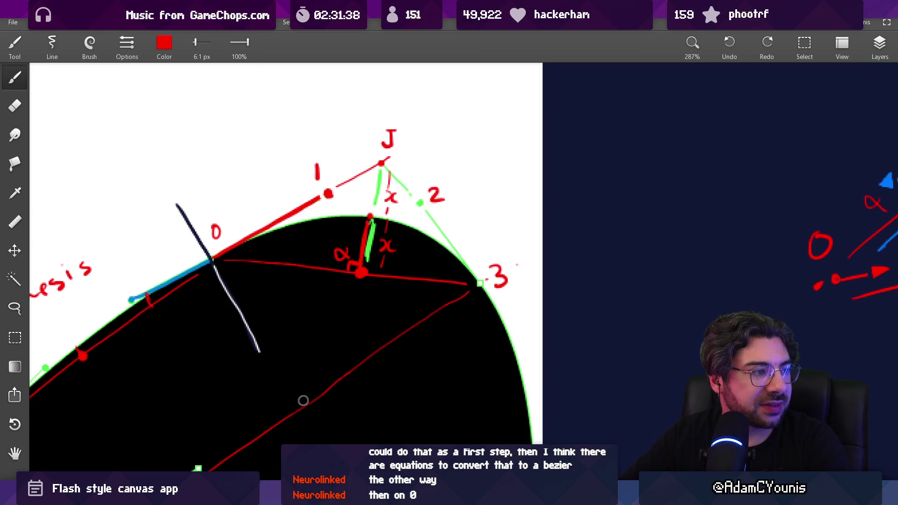
{"action": "left_click_drag", "start_coordinate": [216, 263], "coordinate": [302, 401]}
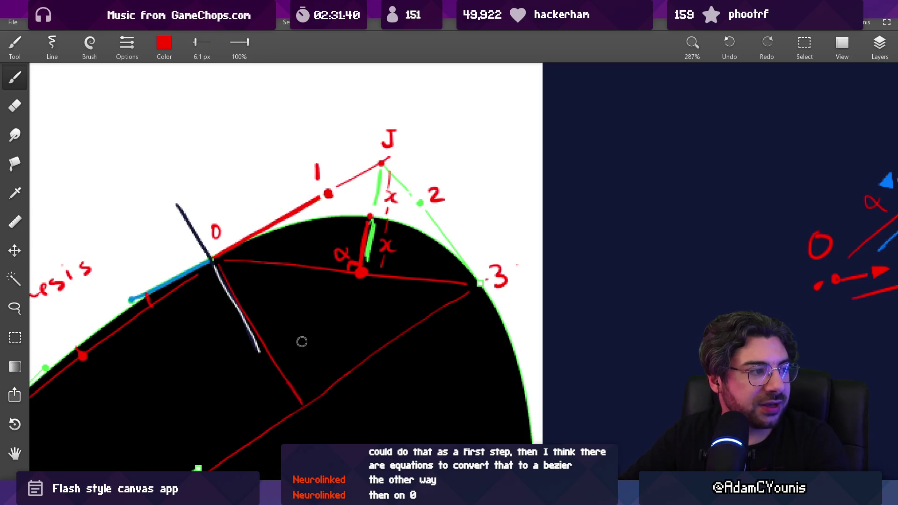
{"action": "mouse_move", "coordinate": [336, 342]}
{"action": "left_mouse_down"}
{"action": "mouse_move", "coordinate": [365, 342]}
{"action": "mouse_move", "coordinate": [346, 346]}
{"action": "mouse_move", "coordinate": [301, 406]}
{"action": "mouse_move", "coordinate": [331, 401]}
{"action": "left_mouse_up"}
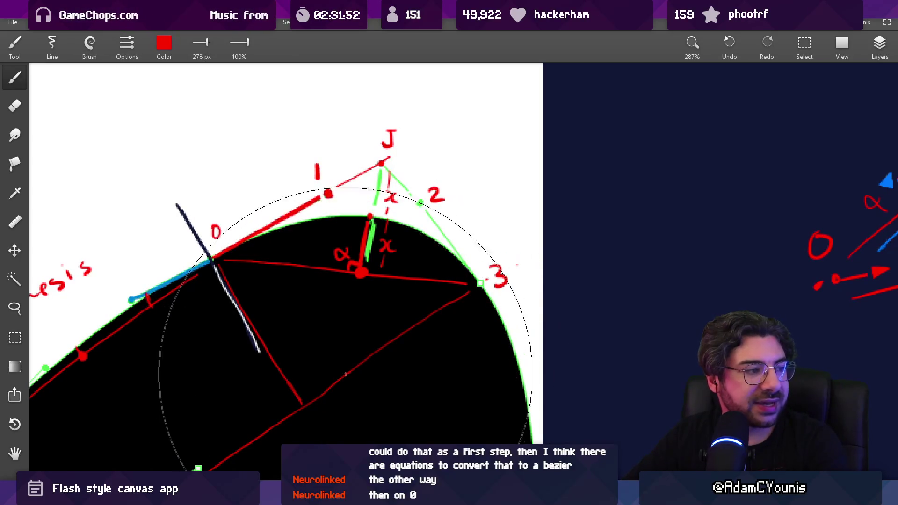
- Shrink the brush to about 19 px and undo the recent red construction strokes from point 0
{"action": "mouse_move", "coordinate": [371, 370]}
{"action": "left_mouse_down"}
{"action": "mouse_move", "coordinate": [313, 370]}
{"action": "mouse_move", "coordinate": [296, 391]}
{"action": "mouse_move", "coordinate": [320, 378]}
{"action": "mouse_move", "coordinate": [310, 395]}
{"action": "mouse_move", "coordinate": [318, 375]}
{"action": "mouse_move", "coordinate": [303, 407]}
{"action": "left_mouse_up"}
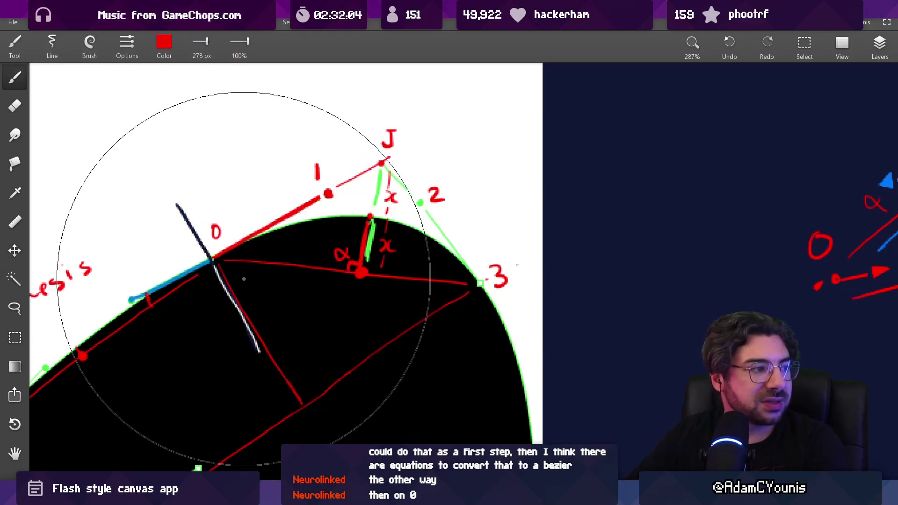
{"action": "key", "text": "v"}
{"action": "left_click_drag", "start_coordinate": [247, 279], "coordinate": [250, 284]}
{"action": "key", "text": "ctrl+z"}
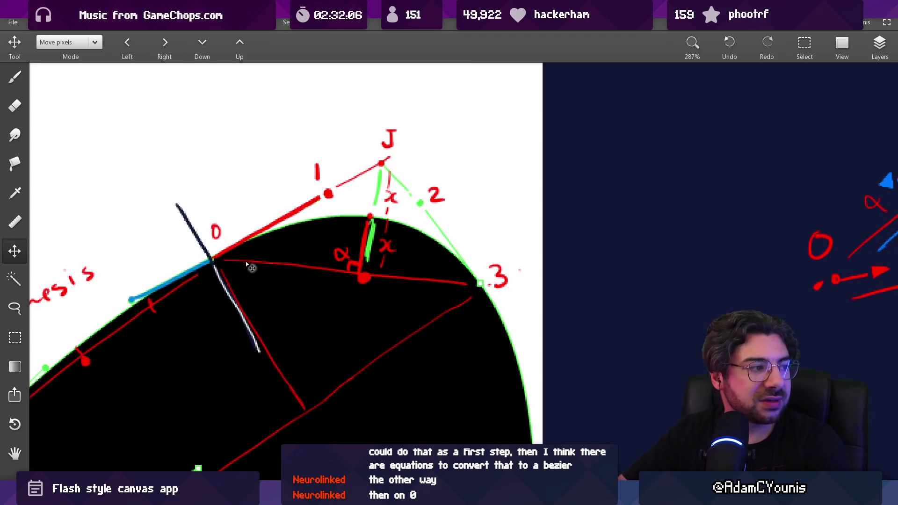
{"action": "key", "text": "b"}
{"action": "key", "text": "bracketleft"}
{"action": "key", "text": "bracketleft"}
{"action": "key", "text": "bracketleft"}
{"action": "key", "text": "bracketleft"}
{"action": "key", "text": "bracketleft"}
{"action": "key", "text": "bracketleft"}
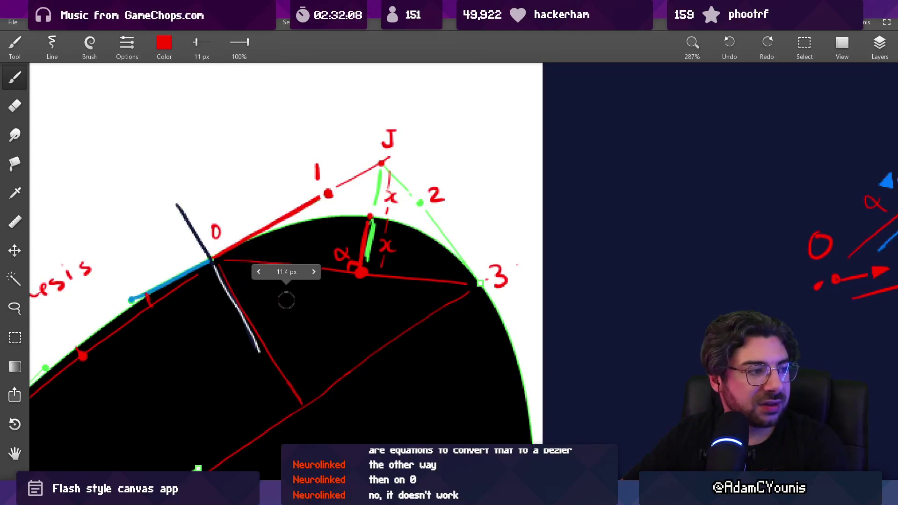
{"action": "left_click_drag", "start_coordinate": [225, 265], "coordinate": [317, 378]}
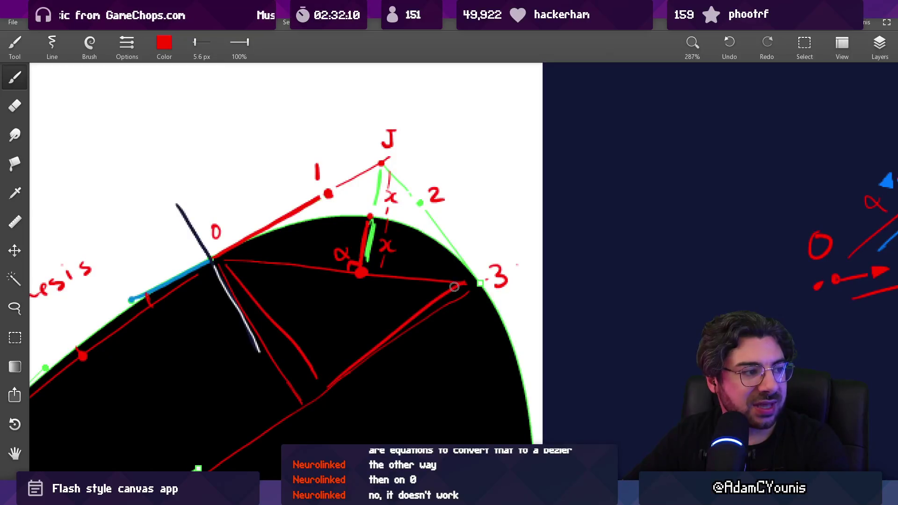
{"action": "key", "text": "ctrl+z"}
{"action": "key", "text": "ctrl+z"}
{"action": "key", "text": "ctrl+z"}
{"action": "key", "text": "ctrl+z"}
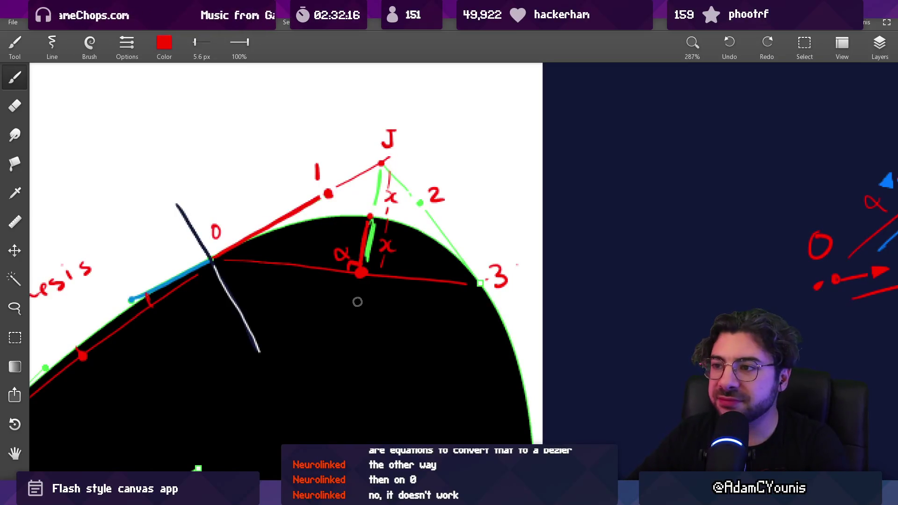
- Pan to the word 'nemesis', then switch over to the Flash window
{"action": "left_click_drag", "start_coordinate": [257, 331], "coordinate": [502, 235]}
{"action": "scroll", "coordinate": [315, 230], "scroll_direction": "up", "scroll_amount": 3}
{"action": "scroll", "coordinate": [350, 280], "scroll_direction": "up", "scroll_amount": 1}
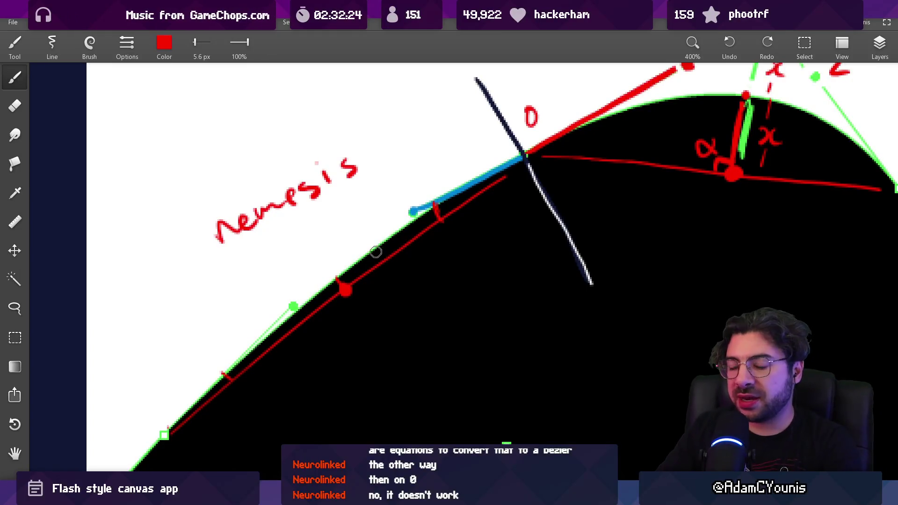
{"action": "key", "text": "alt+Tab"}
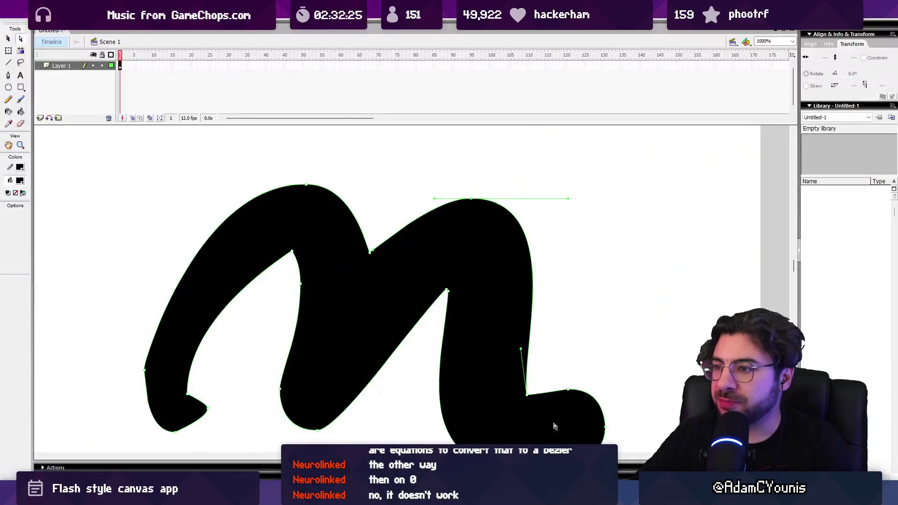
- Zoom in, draw a trial black circle with the Oval tool, and delete it
{"action": "scroll", "coordinate": [538, 275], "scroll_direction": "up", "scroll_amount": 2}
{"action": "scroll", "coordinate": [404, 283], "scroll_direction": "up", "scroll_amount": 2}
{"action": "scroll", "coordinate": [403, 283], "scroll_direction": "up", "scroll_amount": 1}
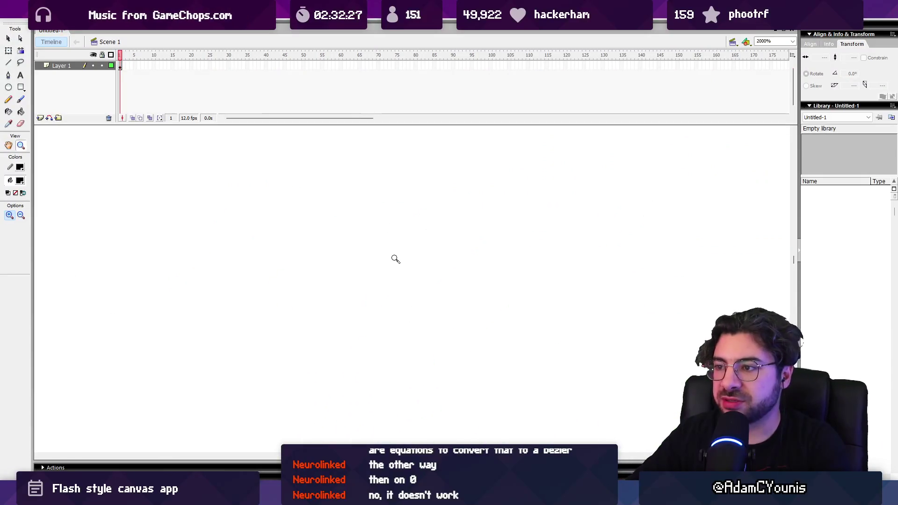
{"action": "left_click", "coordinate": [8, 87]}
{"action": "left_click_drag", "start_coordinate": [240, 235], "coordinate": [384, 376]}
{"action": "key", "text": "a"}
{"action": "left_click", "coordinate": [313, 240]}
{"action": "left_click", "coordinate": [312, 240]}
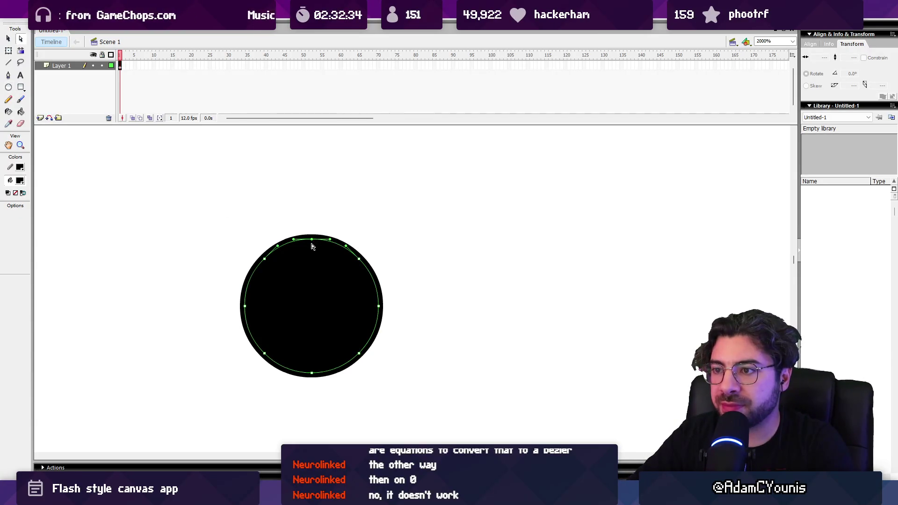
{"action": "key", "text": "Delete"}
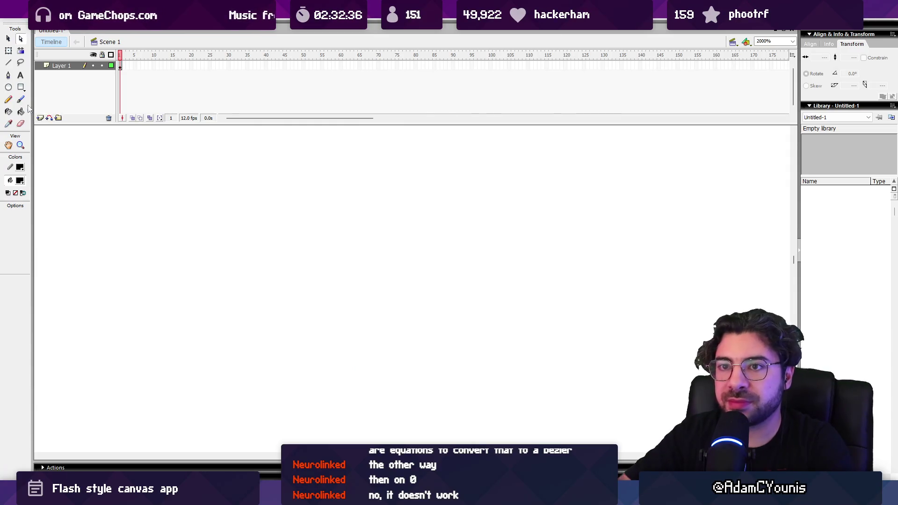
- Set the stroke colour to none and draw a large outline-free black circle
{"action": "left_click", "coordinate": [20, 180]}
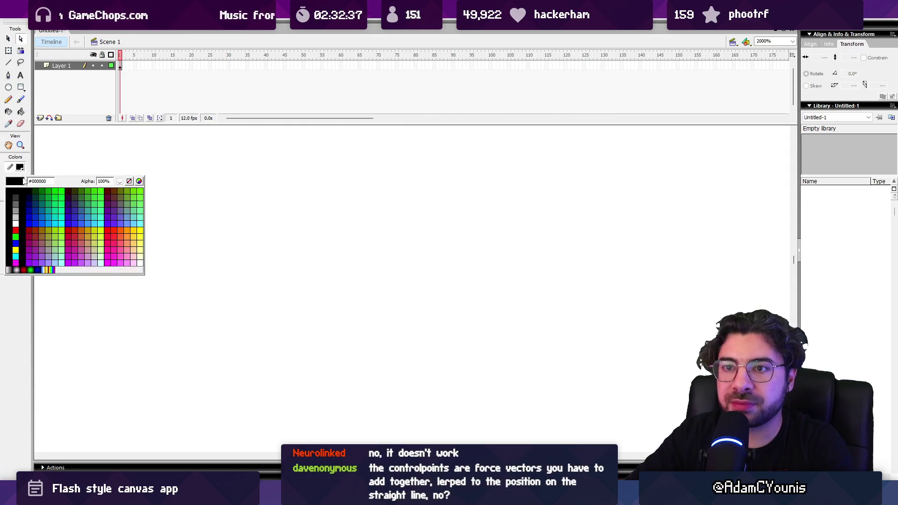
{"action": "left_click", "coordinate": [130, 182]}
{"action": "left_click", "coordinate": [8, 87]}
{"action": "mouse_move", "coordinate": [220, 190]}
{"action": "left_mouse_down"}
{"action": "mouse_move", "coordinate": [395, 382]}
{"action": "mouse_move", "coordinate": [438, 409]}
{"action": "left_mouse_up"}
{"action": "key", "text": "a"}
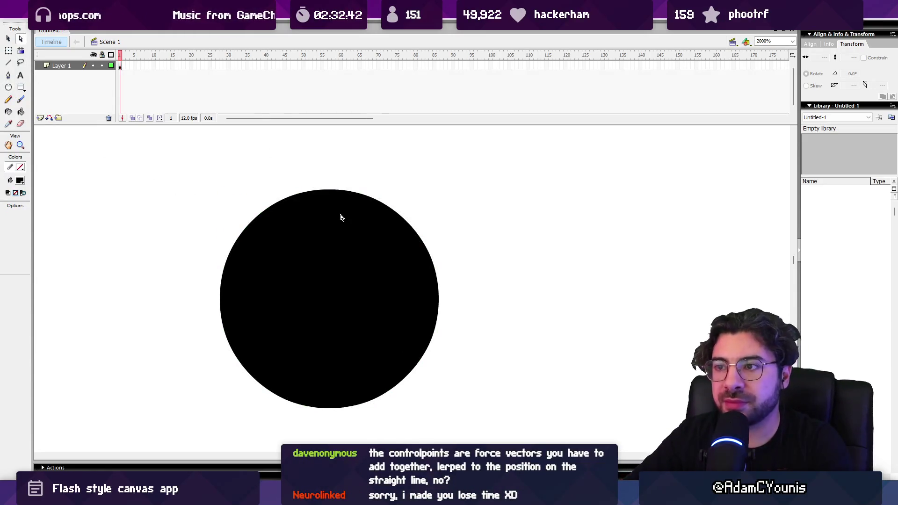
{"action": "left_click", "coordinate": [330, 193]}
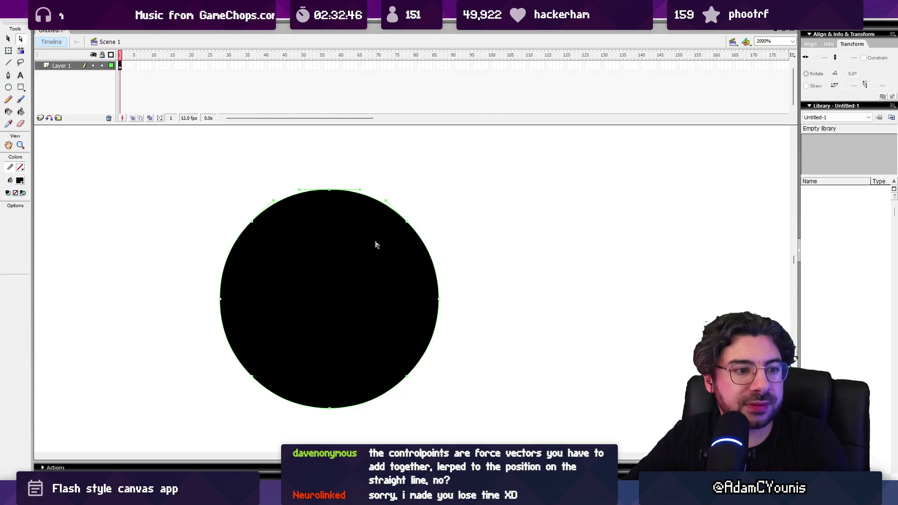
- Pull the circle's upper-right anchor into a lopsided blob, then delete the shape
{"action": "key", "text": "z"}
{"action": "key", "text": "a"}
{"action": "left_click", "coordinate": [421, 244]}
{"action": "key", "text": "z"}
{"action": "scroll", "coordinate": [423, 201], "scroll_direction": "up", "scroll_amount": 3}
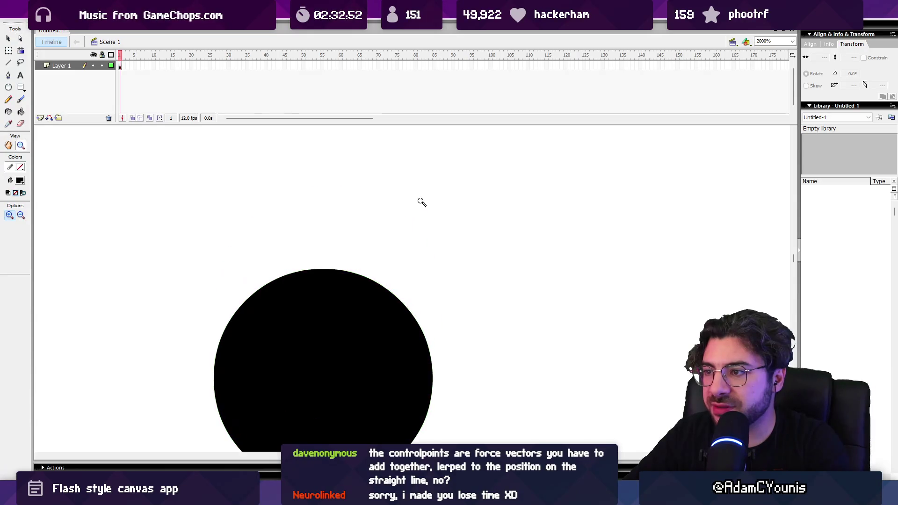
{"action": "key", "text": "a"}
{"action": "left_click", "coordinate": [379, 274]}
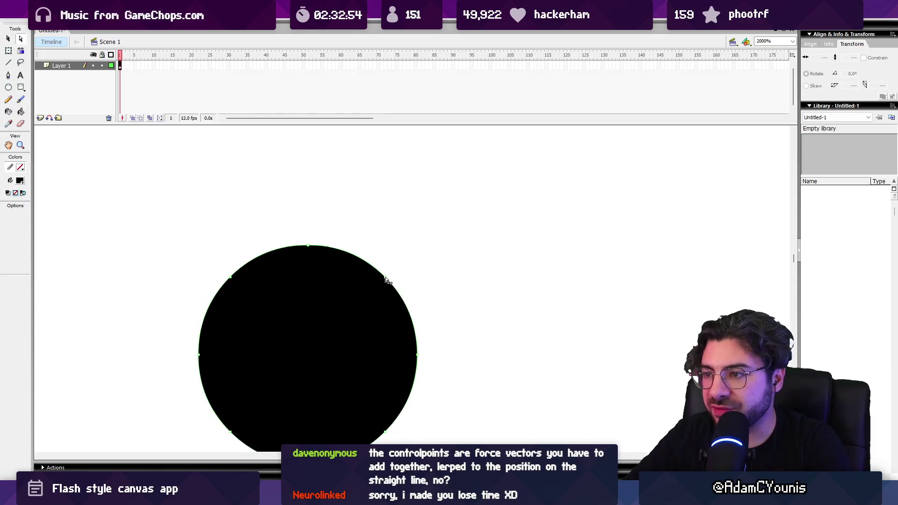
{"action": "left_click_drag", "start_coordinate": [388, 278], "coordinate": [415, 253]}
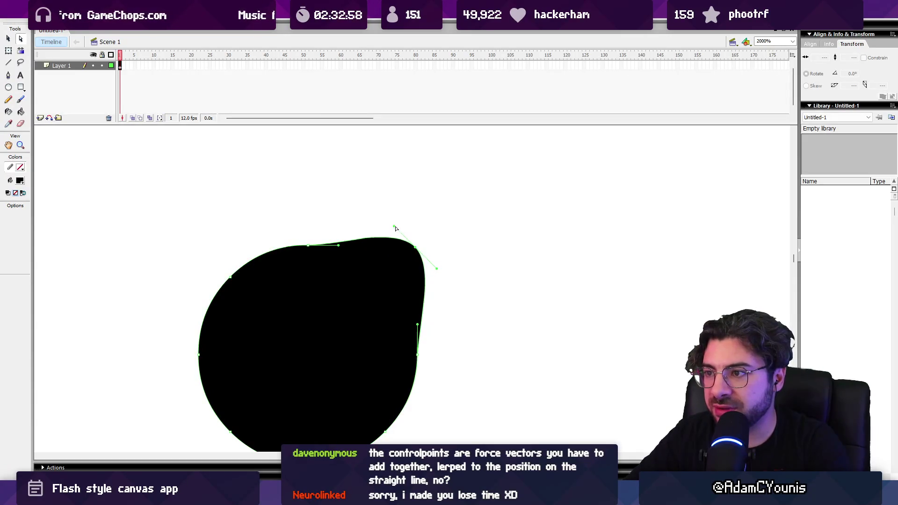
{"action": "key", "text": "Delete"}
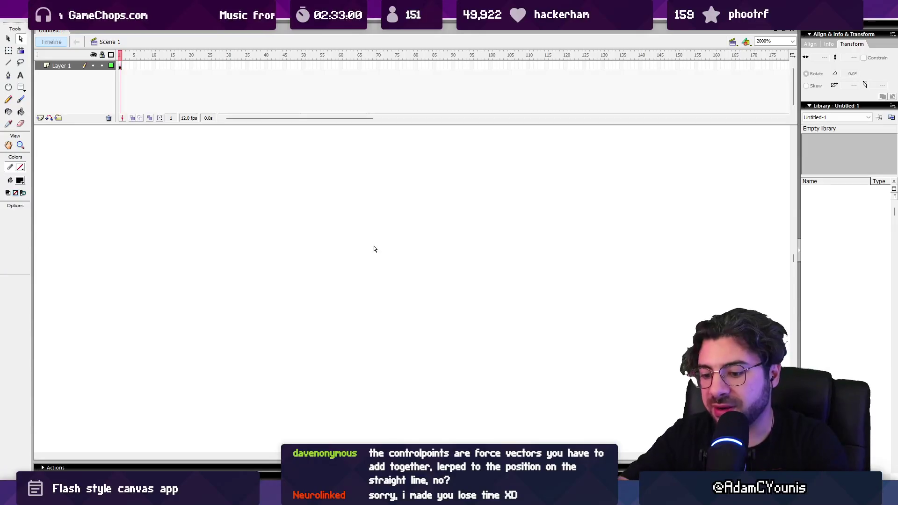
- Restore the deleted blob with Ctrl+Z and pull its upper-right anchor up to bulge the top
{"action": "key", "text": "ctrl+z"}
{"action": "mouse_move", "coordinate": [386, 278]}
{"action": "left_mouse_down"}
{"action": "mouse_move", "coordinate": [392, 243]}
{"action": "mouse_move", "coordinate": [360, 245]}
{"action": "mouse_move", "coordinate": [373, 248]}
{"action": "mouse_move", "coordinate": [337, 193]}
{"action": "left_mouse_up"}
{"action": "left_click", "coordinate": [338, 246]}
{"action": "key", "text": "z"}
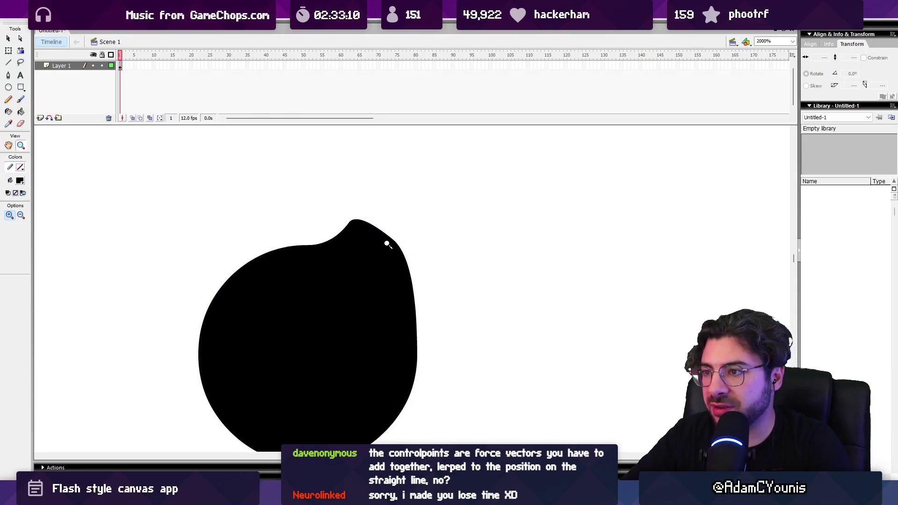
{"action": "key", "text": "v"}
{"action": "left_click", "coordinate": [392, 247]}
{"action": "key", "text": "a"}
{"action": "left_click", "coordinate": [395, 244]}
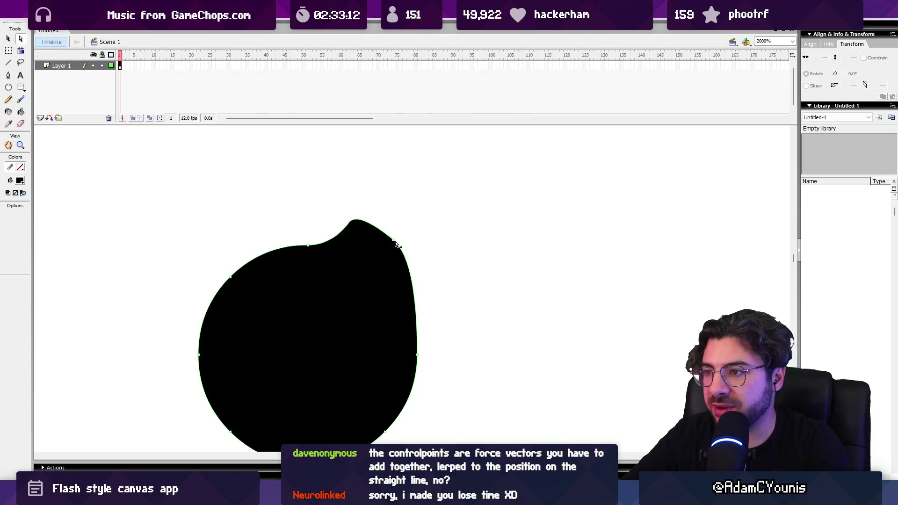
- Drag the upper-right anchor's tangent handle to reshape and then smooth out the top bump
{"action": "left_click", "coordinate": [393, 241]}
{"action": "left_click", "coordinate": [334, 194]}
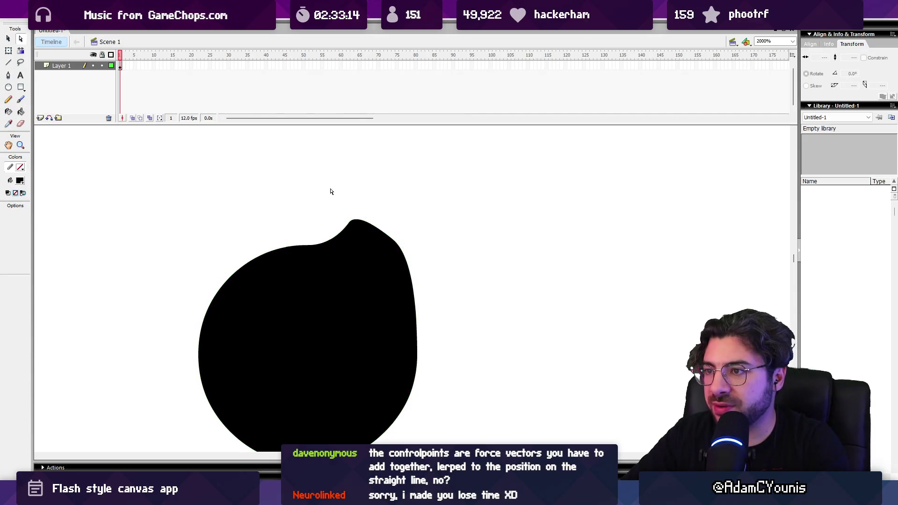
{"action": "left_click", "coordinate": [394, 241]}
{"action": "left_click_drag", "start_coordinate": [368, 247], "coordinate": [326, 239]}
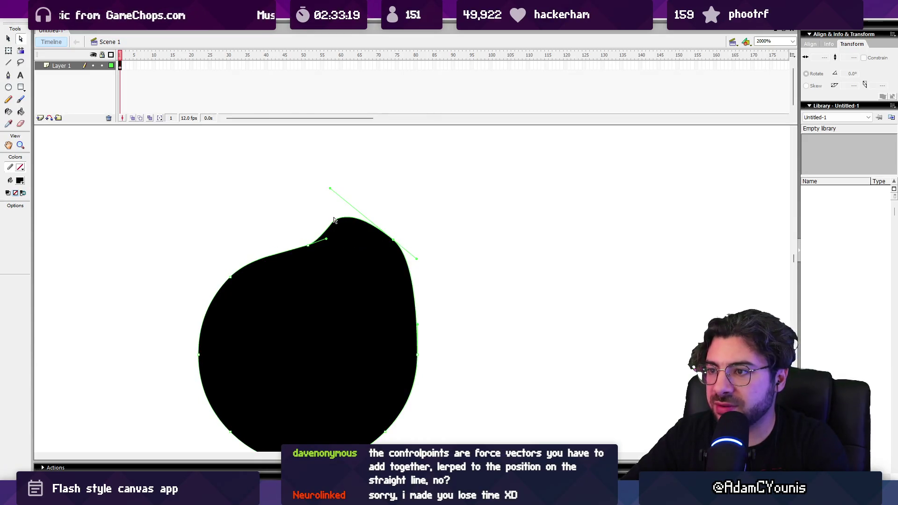
{"action": "left_click", "coordinate": [332, 193]}
{"action": "left_click", "coordinate": [390, 239]}
{"action": "left_click", "coordinate": [394, 242]}
{"action": "left_click_drag", "start_coordinate": [330, 190], "coordinate": [365, 220]}
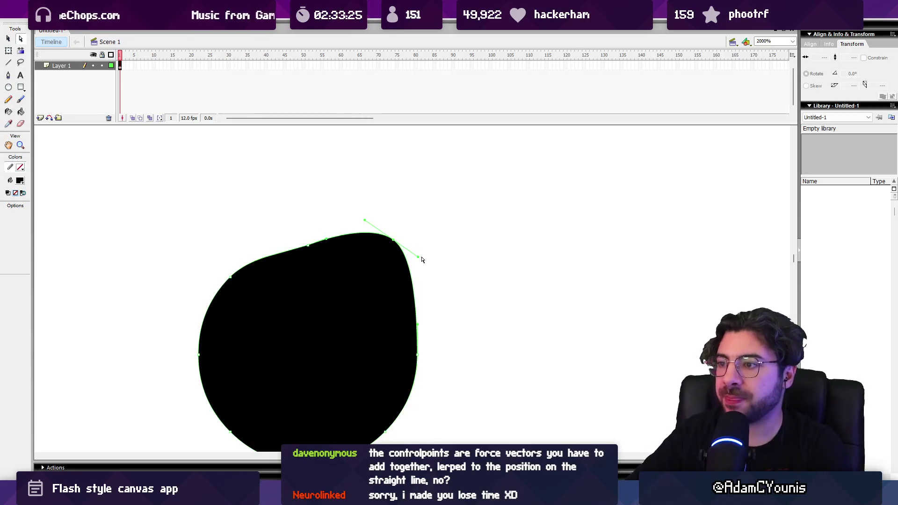
- Bulge the blob's right side outward, then shorten the upper-right handle to pull it back in
{"action": "left_click_drag", "start_coordinate": [420, 259], "coordinate": [461, 284]}
{"action": "left_click_drag", "start_coordinate": [418, 329], "coordinate": [433, 331]}
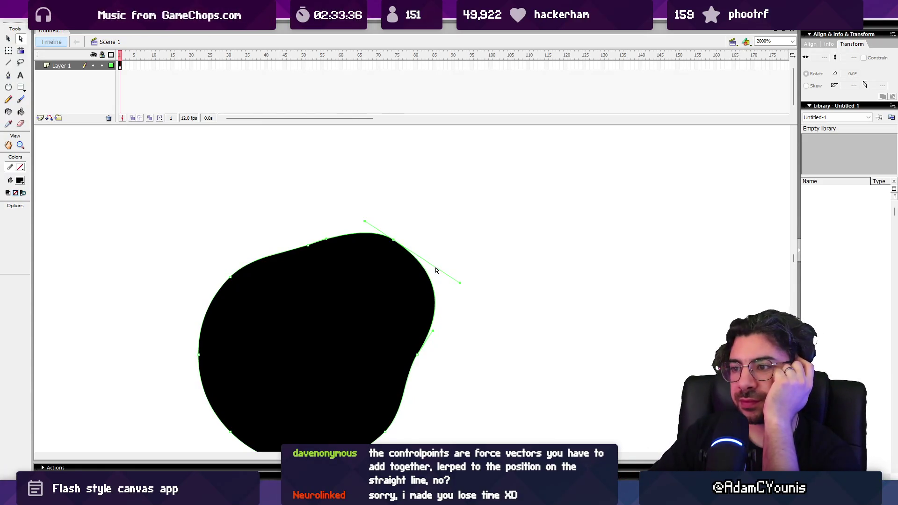
{"action": "left_click_drag", "start_coordinate": [457, 282], "coordinate": [434, 266]}
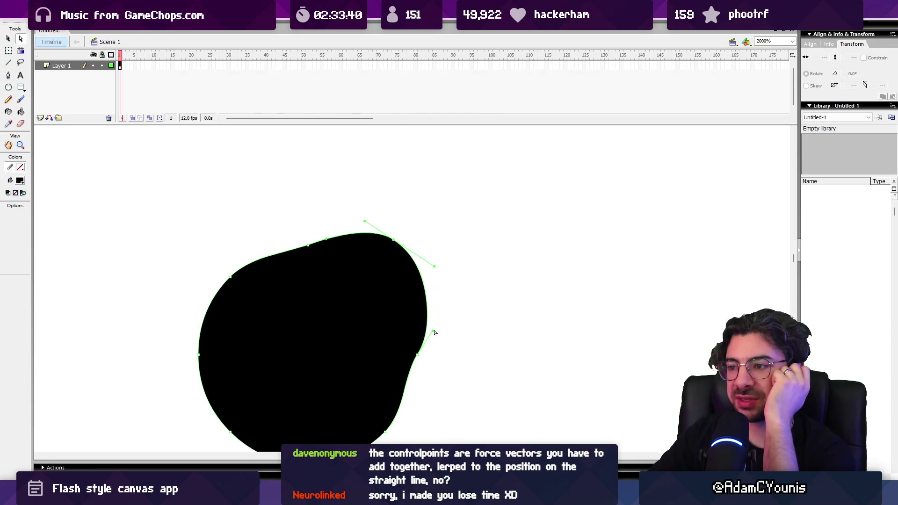
{"action": "left_click", "coordinate": [418, 355]}
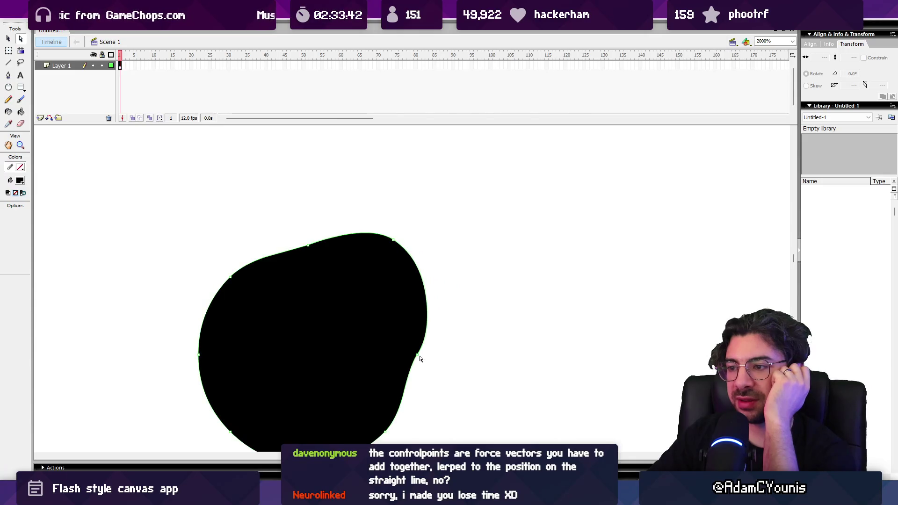
{"action": "left_click", "coordinate": [418, 357]}
- Push and pull the right-side handles, turning the upper-right curve into a sharp point
{"action": "left_click_drag", "start_coordinate": [423, 351], "coordinate": [454, 308]}
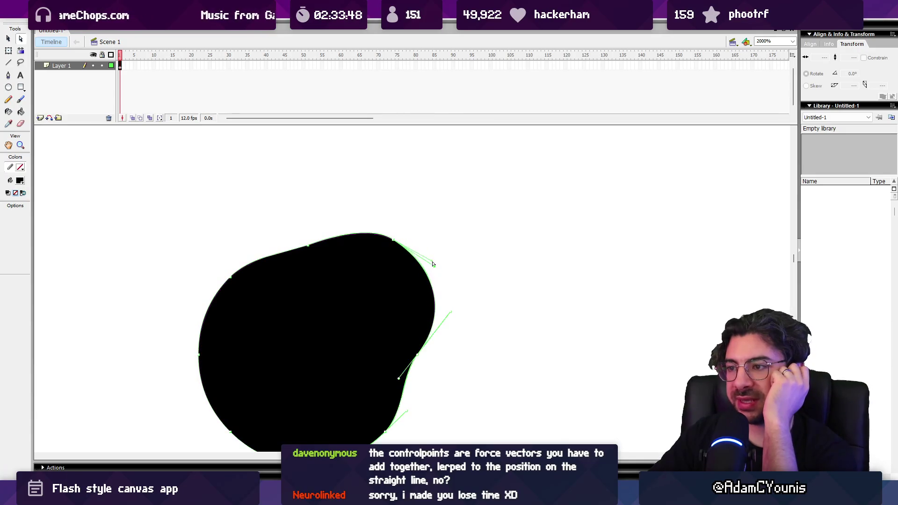
{"action": "left_click_drag", "start_coordinate": [433, 268], "coordinate": [443, 266]}
{"action": "mouse_move", "coordinate": [452, 314]}
{"action": "left_mouse_down"}
{"action": "mouse_move", "coordinate": [442, 321]}
{"action": "mouse_move", "coordinate": [457, 287]}
{"action": "left_mouse_up"}
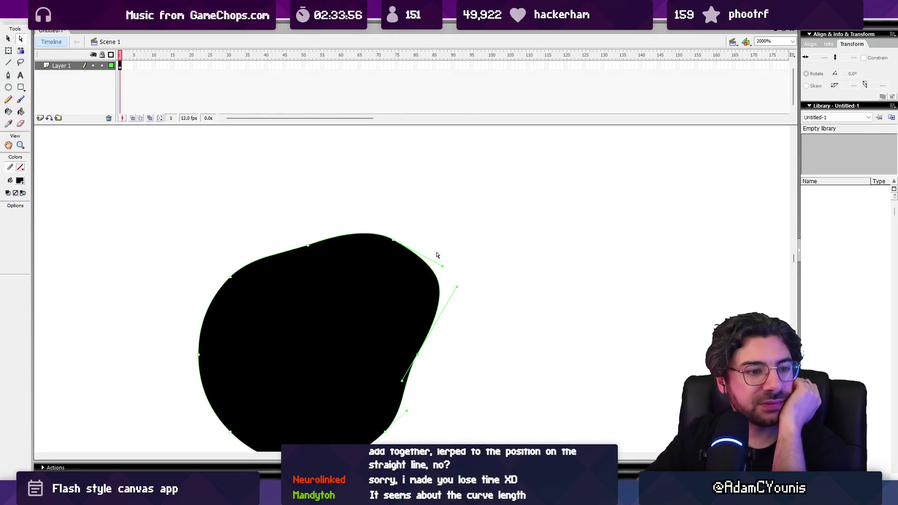
{"action": "mouse_move", "coordinate": [444, 269]}
{"action": "left_mouse_down"}
{"action": "mouse_move", "coordinate": [461, 255]}
{"action": "mouse_move", "coordinate": [541, 271]}
{"action": "left_mouse_up"}
{"action": "mouse_move", "coordinate": [461, 290]}
{"action": "left_mouse_down"}
{"action": "mouse_move", "coordinate": [526, 278]}
{"action": "mouse_move", "coordinate": [531, 267]}
{"action": "mouse_move", "coordinate": [427, 255]}
{"action": "mouse_move", "coordinate": [401, 260]}
{"action": "mouse_move", "coordinate": [415, 231]}
{"action": "mouse_move", "coordinate": [414, 251]}
{"action": "left_mouse_up"}
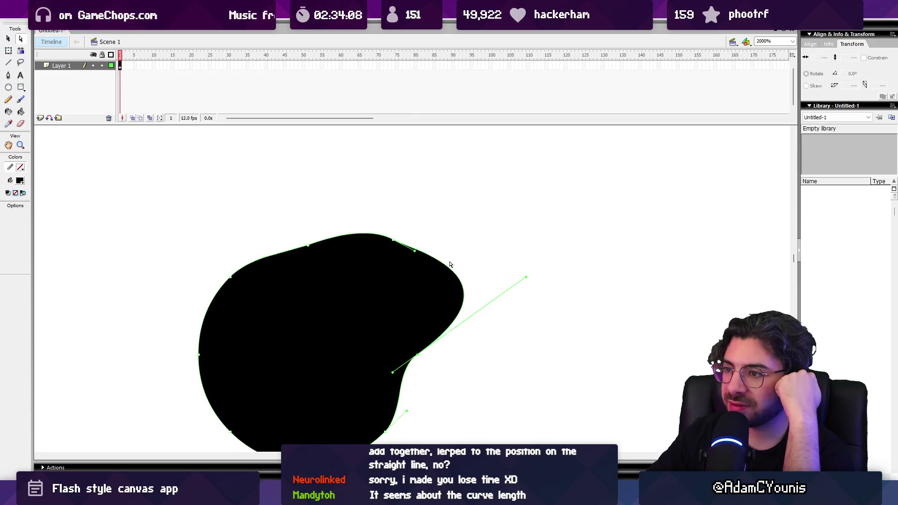
{"action": "mouse_move", "coordinate": [527, 280]}
{"action": "left_mouse_down"}
{"action": "mouse_move", "coordinate": [423, 300]}
{"action": "mouse_move", "coordinate": [421, 317]}
{"action": "mouse_move", "coordinate": [412, 308]}
{"action": "left_mouse_up"}
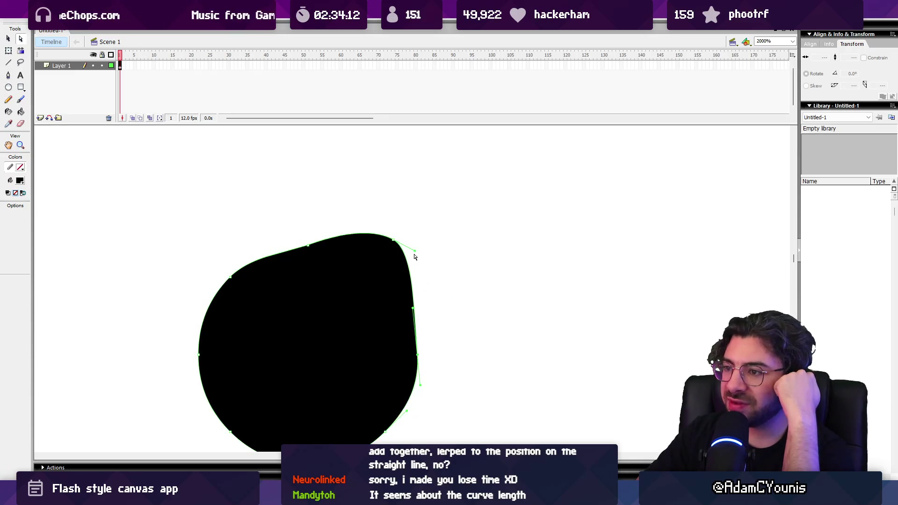
{"action": "left_click_drag", "start_coordinate": [414, 254], "coordinate": [409, 313]}
- Fine-tune the upper- and lower-right handles to flatten the blob's right edge inward
{"action": "mouse_move", "coordinate": [401, 267]}
{"action": "left_mouse_down"}
{"action": "mouse_move", "coordinate": [410, 304]}
{"action": "mouse_move", "coordinate": [418, 290]}
{"action": "mouse_move", "coordinate": [430, 313]}
{"action": "mouse_move", "coordinate": [426, 292]}
{"action": "mouse_move", "coordinate": [448, 259]}
{"action": "left_mouse_up"}
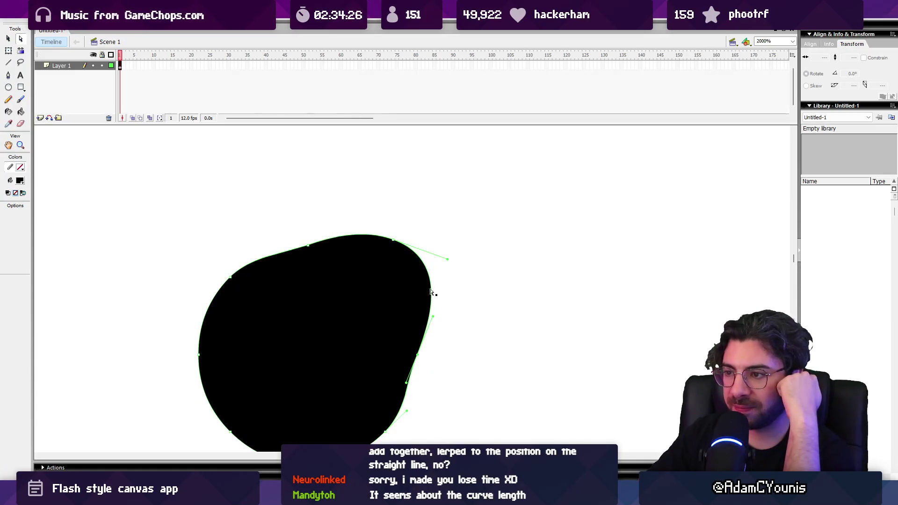
{"action": "left_click_drag", "start_coordinate": [449, 260], "coordinate": [462, 257]}
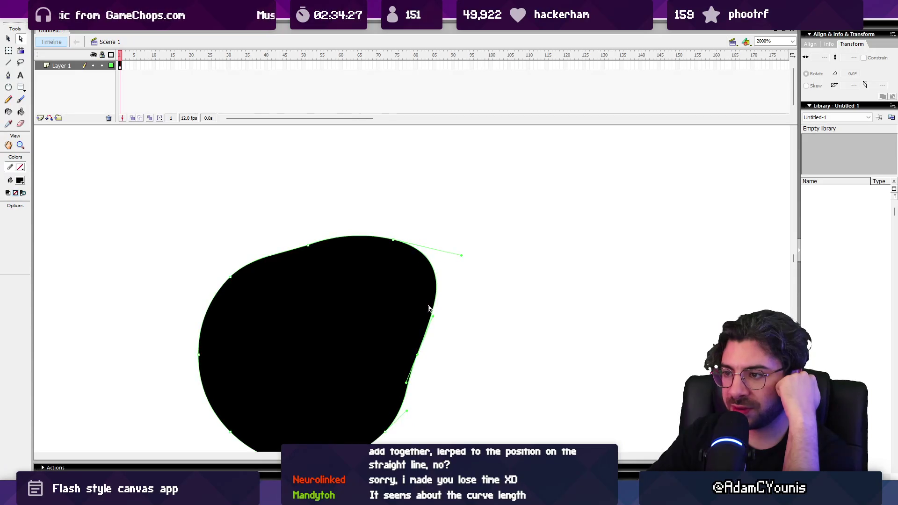
{"action": "mouse_move", "coordinate": [434, 319]}
{"action": "left_mouse_down"}
{"action": "mouse_move", "coordinate": [457, 319]}
{"action": "mouse_move", "coordinate": [465, 304]}
{"action": "left_mouse_up"}
{"action": "left_click", "coordinate": [469, 295]}
{"action": "left_click", "coordinate": [424, 354]}
{"action": "left_click", "coordinate": [419, 356]}
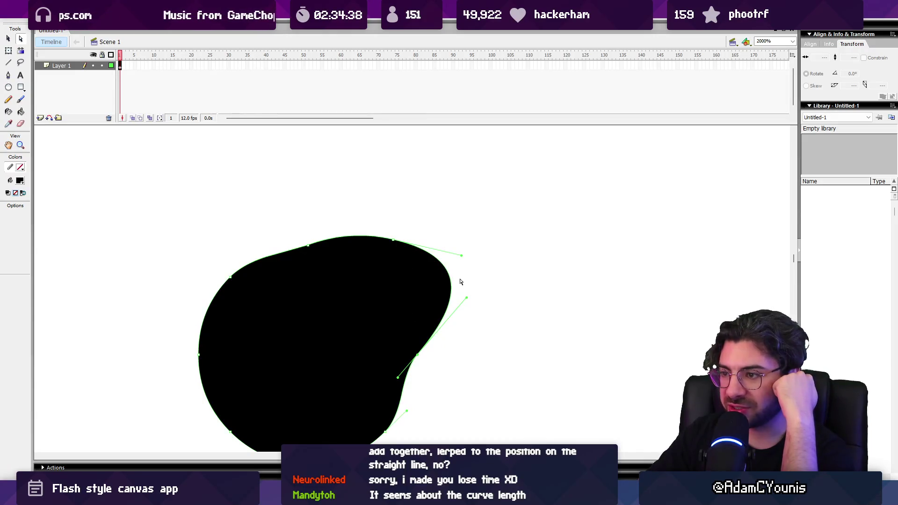
{"action": "left_click_drag", "start_coordinate": [461, 256], "coordinate": [421, 253]}
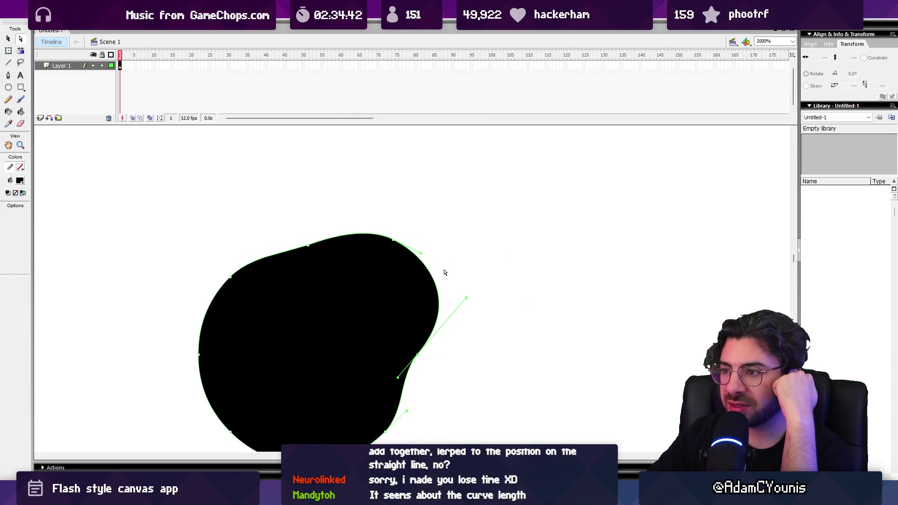
{"action": "left_click_drag", "start_coordinate": [467, 299], "coordinate": [442, 324]}
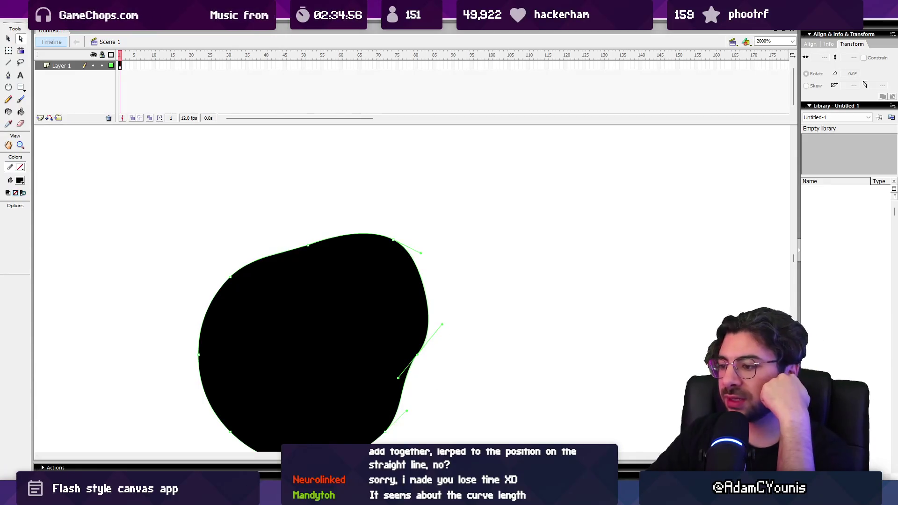
{"action": "key", "text": "alt+Tab"}
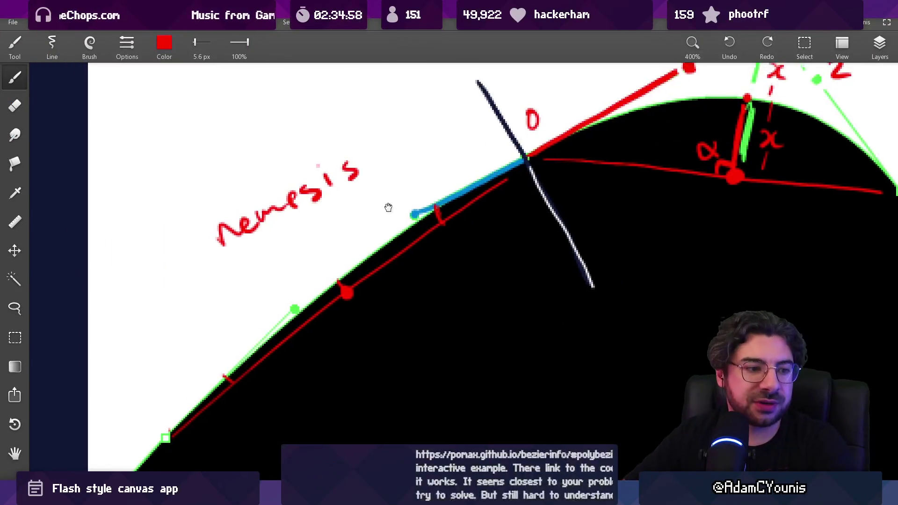
- Draw a red diagonal line and an arc from its base, with a vertical tangent and end dots
{"action": "scroll", "coordinate": [453, 260], "scroll_direction": "down", "scroll_amount": 3}
{"action": "scroll", "coordinate": [441, 245], "scroll_direction": "up", "scroll_amount": 5}
{"action": "scroll", "coordinate": [440, 245], "scroll_direction": "up", "scroll_amount": 5}
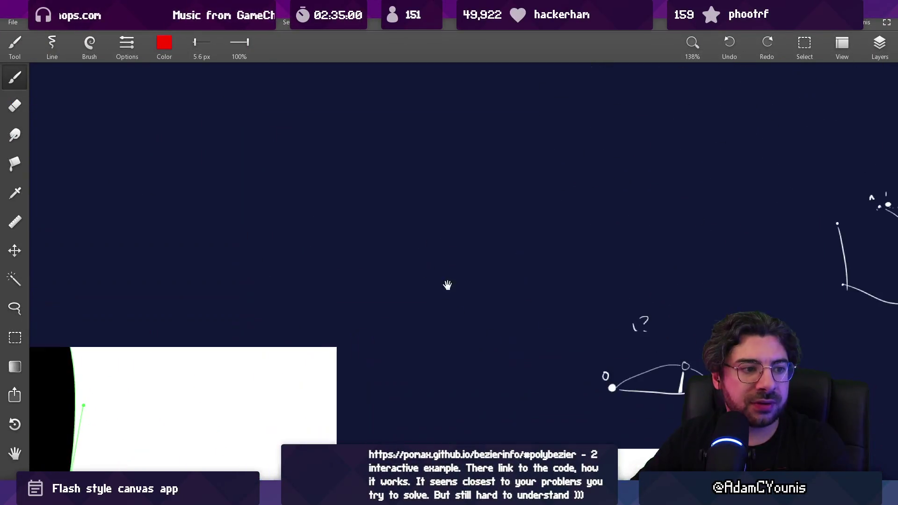
{"action": "left_click_drag", "start_coordinate": [288, 308], "coordinate": [364, 176]}
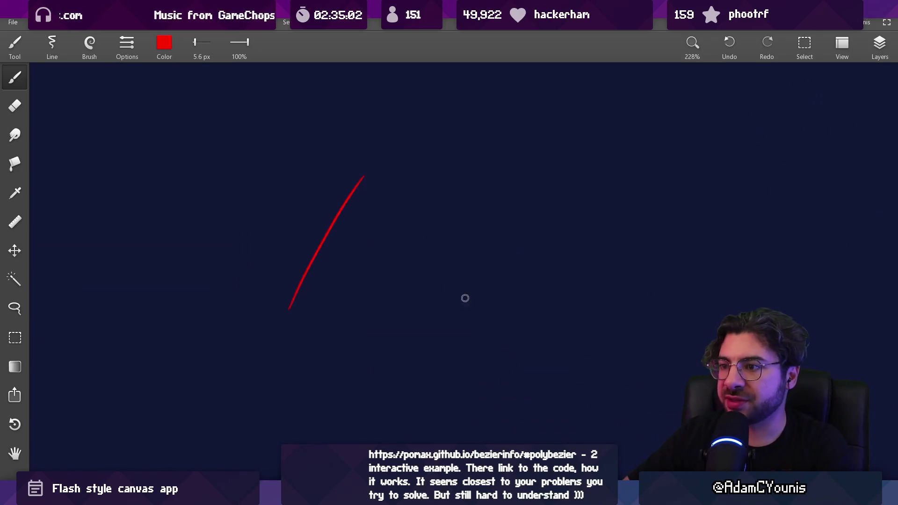
{"action": "mouse_move", "coordinate": [292, 306]}
{"action": "left_mouse_down"}
{"action": "mouse_move", "coordinate": [507, 230]}
{"action": "mouse_move", "coordinate": [556, 334]}
{"action": "mouse_move", "coordinate": [564, 184]}
{"action": "left_mouse_up"}
{"action": "left_click", "coordinate": [565, 181]}
{"action": "left_click", "coordinate": [361, 173]}
- Add four hatch marks along the left tangent line and draw a closing red curve beneath the arc
{"action": "mouse_move", "coordinate": [294, 271]}
{"action": "left_mouse_down"}
{"action": "mouse_move", "coordinate": [301, 276]}
{"action": "mouse_move", "coordinate": [312, 260]}
{"action": "left_mouse_up"}
{"action": "left_click_drag", "start_coordinate": [313, 242], "coordinate": [319, 246]}
{"action": "left_click_drag", "start_coordinate": [321, 226], "coordinate": [333, 215]}
{"action": "left_click_drag", "start_coordinate": [334, 201], "coordinate": [352, 190]}
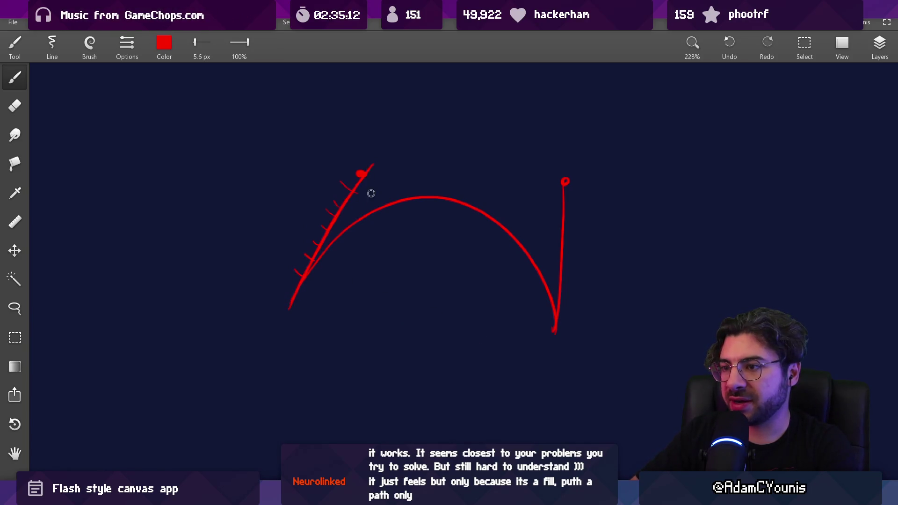
{"action": "left_click_drag", "start_coordinate": [290, 309], "coordinate": [555, 346]}
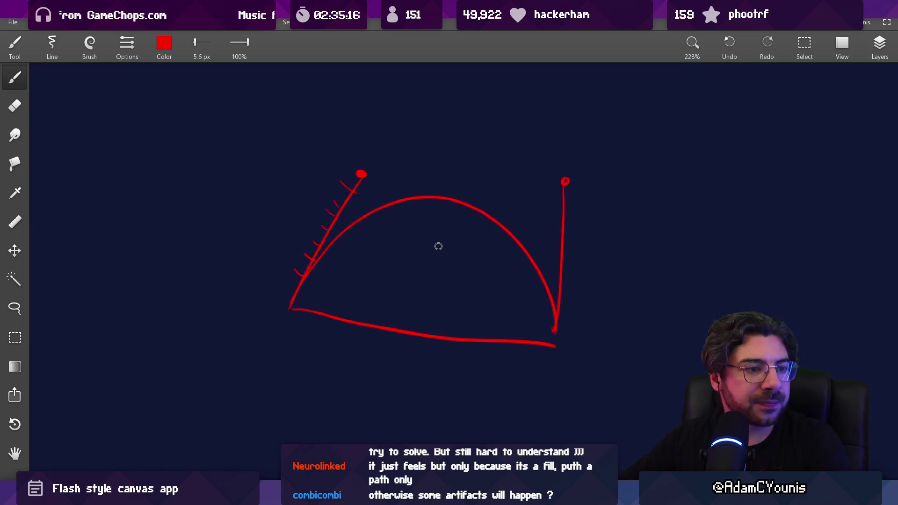
{"action": "key", "text": "alt+Tab"}
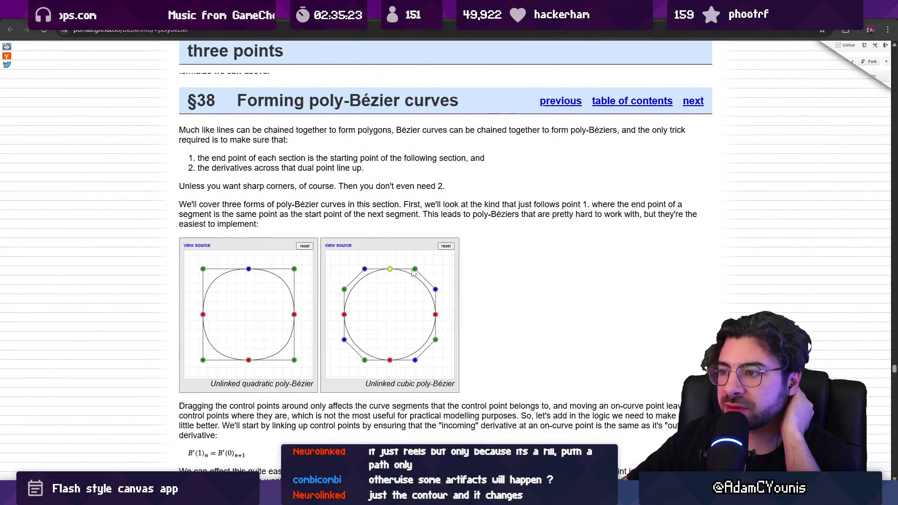
- Drag control points of the unlinked cubic poly-Bézier demo, pulling its upper-right point outward
{"action": "mouse_move", "coordinate": [414, 271]}
{"action": "left_mouse_down"}
{"action": "mouse_move", "coordinate": [426, 265]}
{"action": "mouse_move", "coordinate": [402, 295]}
{"action": "mouse_move", "coordinate": [430, 271]}
{"action": "mouse_move", "coordinate": [423, 275]}
{"action": "left_mouse_up"}
{"action": "scroll", "coordinate": [425, 277], "scroll_direction": "down", "scroll_amount": 6}
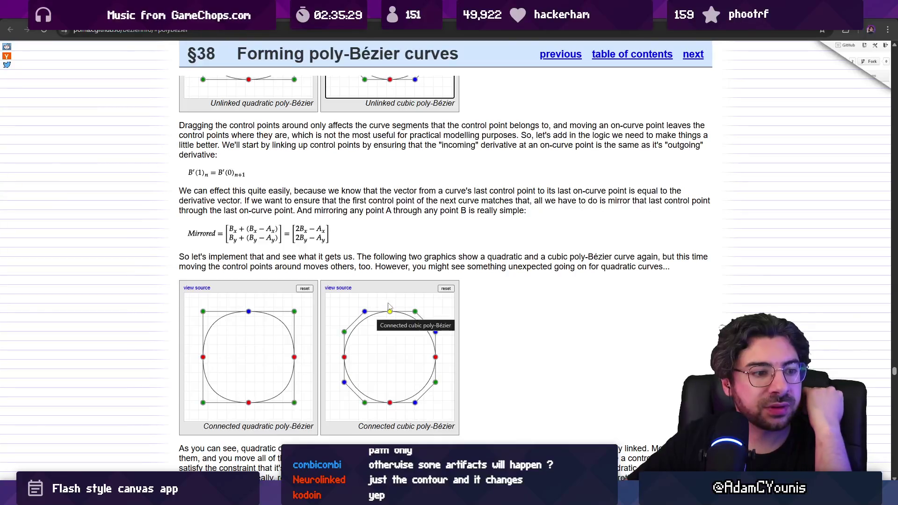
{"action": "scroll", "coordinate": [379, 320], "scroll_direction": "up", "scroll_amount": 4}
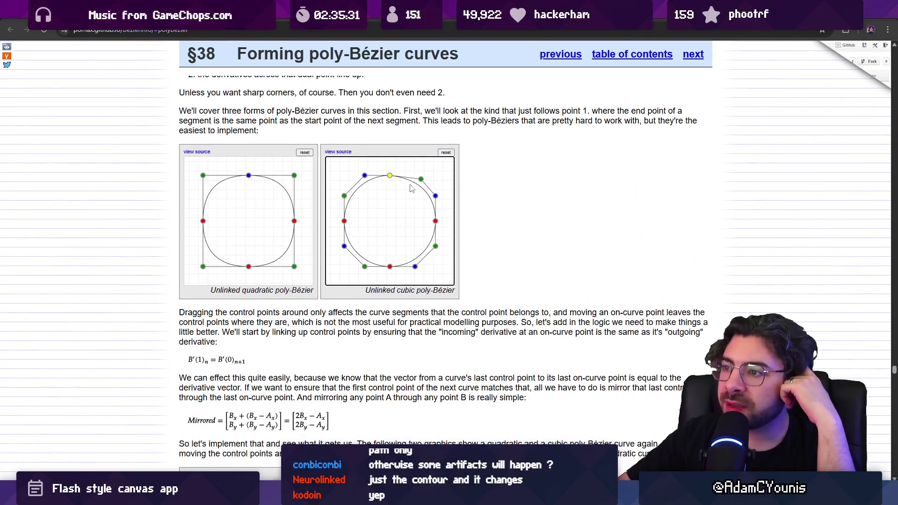
{"action": "left_click_drag", "start_coordinate": [421, 179], "coordinate": [420, 177]}
{"action": "scroll", "coordinate": [420, 179], "scroll_direction": "up", "scroll_amount": 1}
{"action": "scroll", "coordinate": [417, 202], "scroll_direction": "down", "scroll_amount": 1}
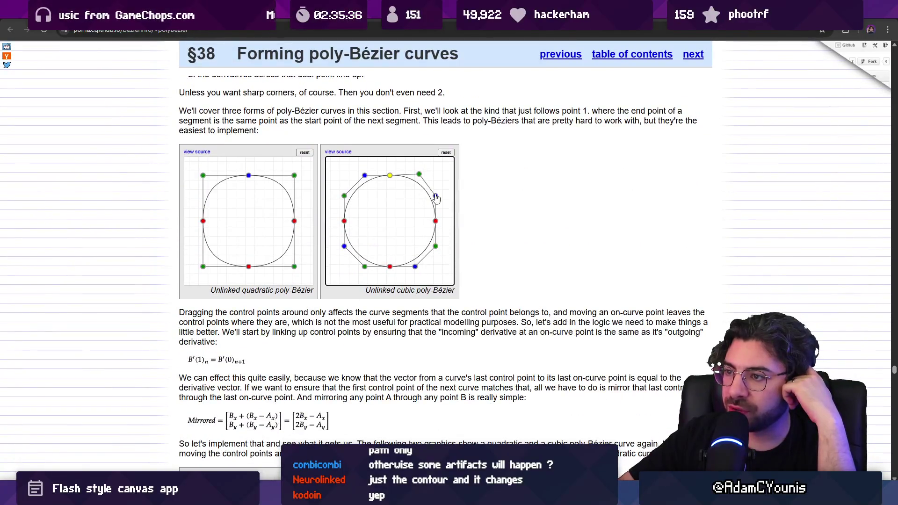
{"action": "scroll", "coordinate": [436, 197], "scroll_direction": "down", "scroll_amount": 1}
{"action": "mouse_move", "coordinate": [390, 129]}
{"action": "left_mouse_down"}
{"action": "mouse_move", "coordinate": [393, 170]}
{"action": "mouse_move", "coordinate": [392, 131]}
{"action": "mouse_move", "coordinate": [428, 128]}
{"action": "mouse_move", "coordinate": [437, 150]}
{"action": "mouse_move", "coordinate": [443, 145]}
{"action": "left_mouse_up"}
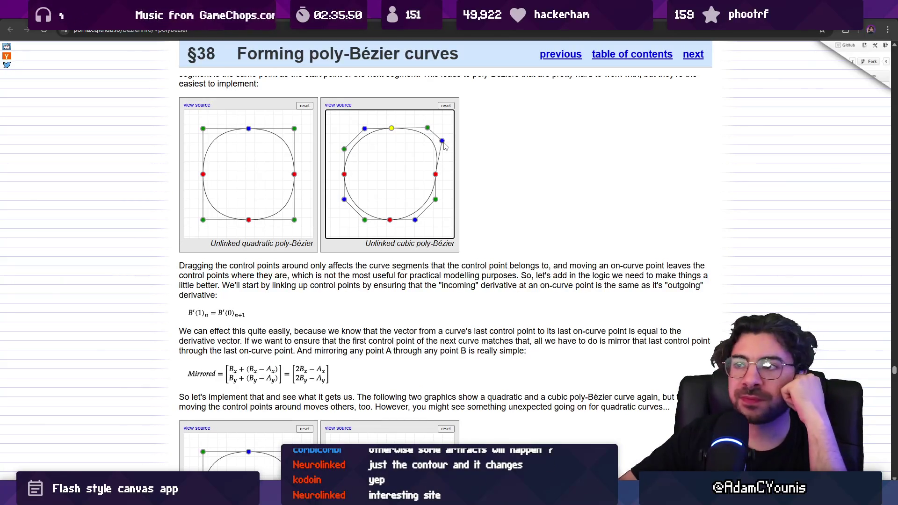
- Move control points in the unlinked cubic and quadratic poly-Bézier graphs
{"action": "mouse_move", "coordinate": [443, 143]}
{"action": "left_mouse_down"}
{"action": "mouse_move", "coordinate": [401, 159]}
{"action": "mouse_move", "coordinate": [445, 146]}
{"action": "left_mouse_up"}
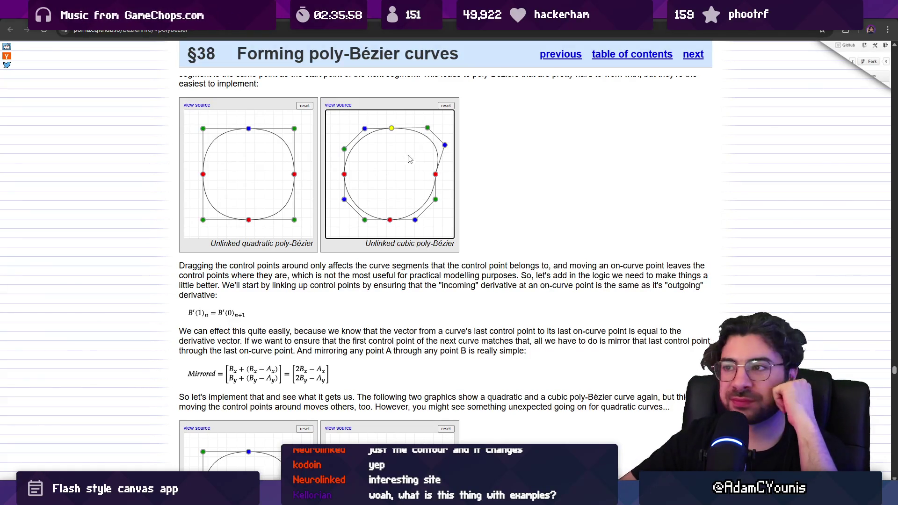
{"action": "mouse_move", "coordinate": [427, 128]}
{"action": "left_mouse_down"}
{"action": "mouse_move", "coordinate": [419, 128]}
{"action": "mouse_move", "coordinate": [440, 154]}
{"action": "left_mouse_up"}
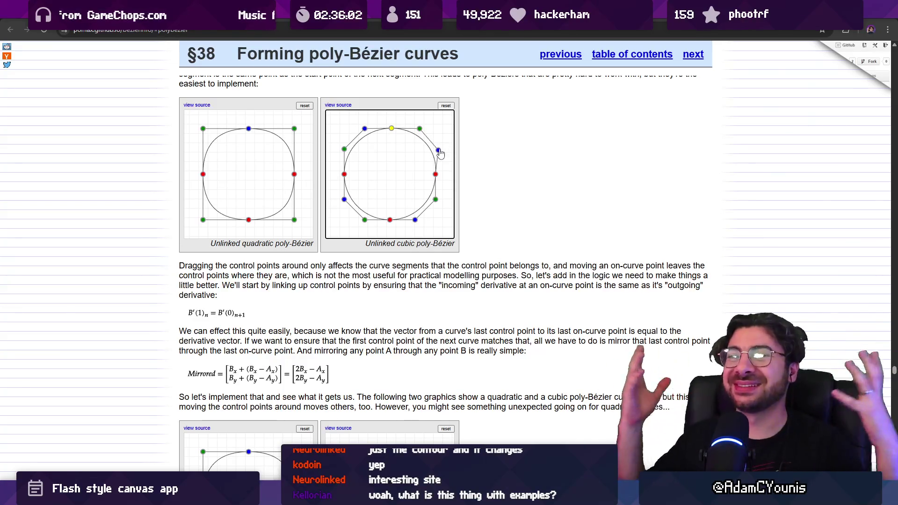
{"action": "mouse_move", "coordinate": [294, 128]}
{"action": "left_mouse_down"}
{"action": "mouse_move", "coordinate": [270, 166]}
{"action": "mouse_move", "coordinate": [239, 180]}
{"action": "mouse_move", "coordinate": [294, 131]}
{"action": "mouse_move", "coordinate": [287, 115]}
{"action": "mouse_move", "coordinate": [308, 143]}
{"action": "mouse_move", "coordinate": [293, 133]}
{"action": "left_mouse_up"}
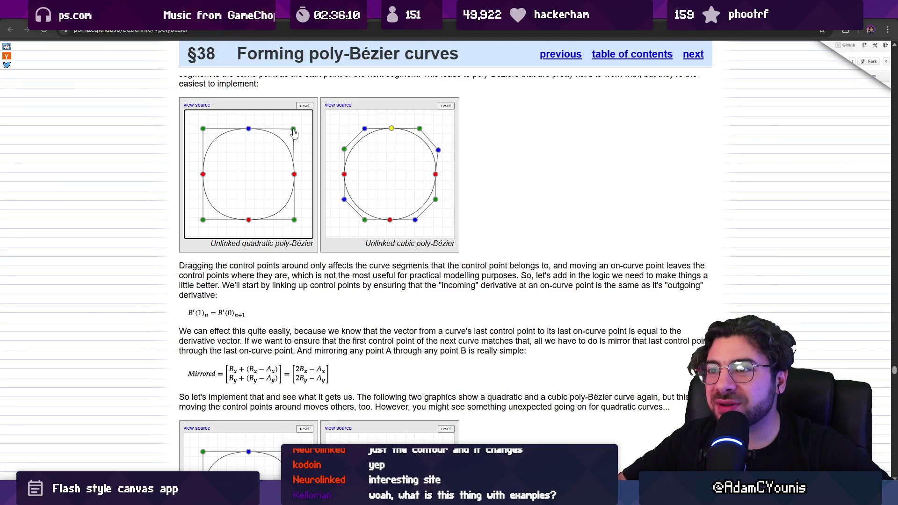
- View the cubic example's source code, then go back to §38
{"action": "scroll", "coordinate": [294, 133], "scroll_direction": "up", "scroll_amount": 3}
{"action": "scroll", "coordinate": [322, 167], "scroll_direction": "down", "scroll_amount": 1}
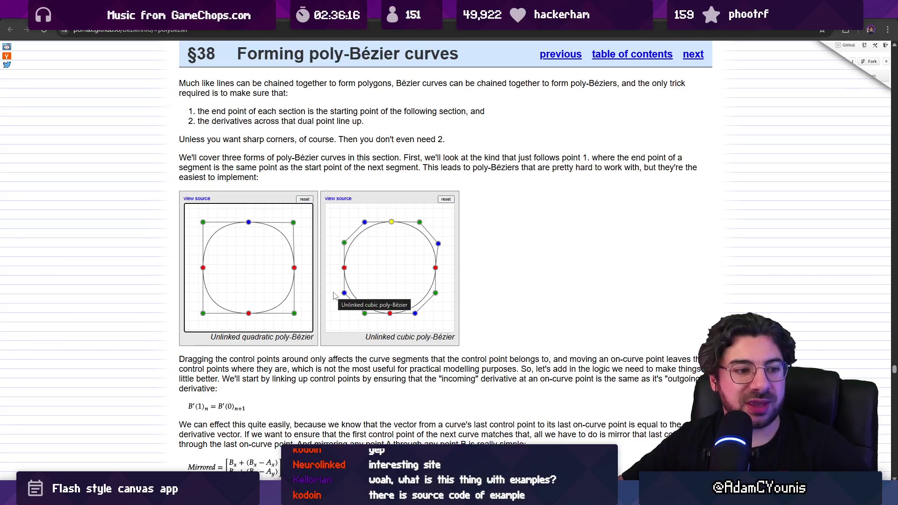
{"action": "left_click", "coordinate": [339, 200]}
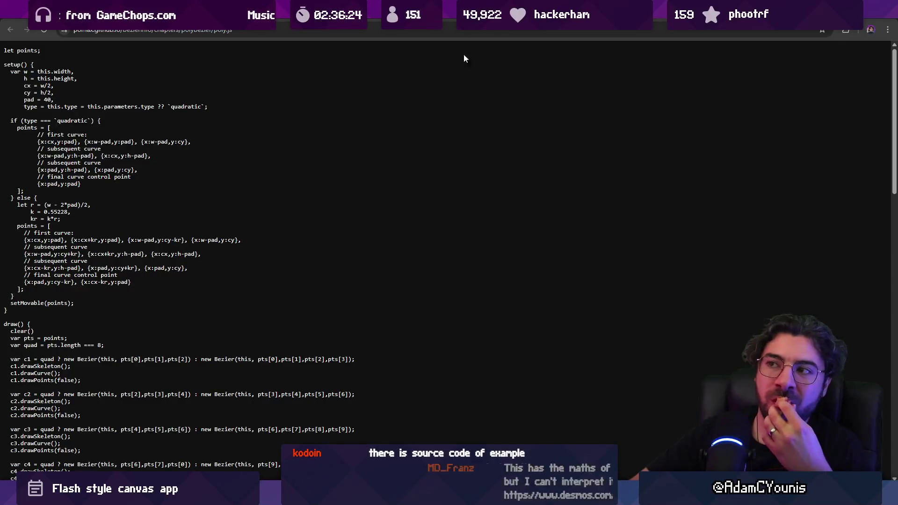
{"action": "key", "text": "alt+Left"}
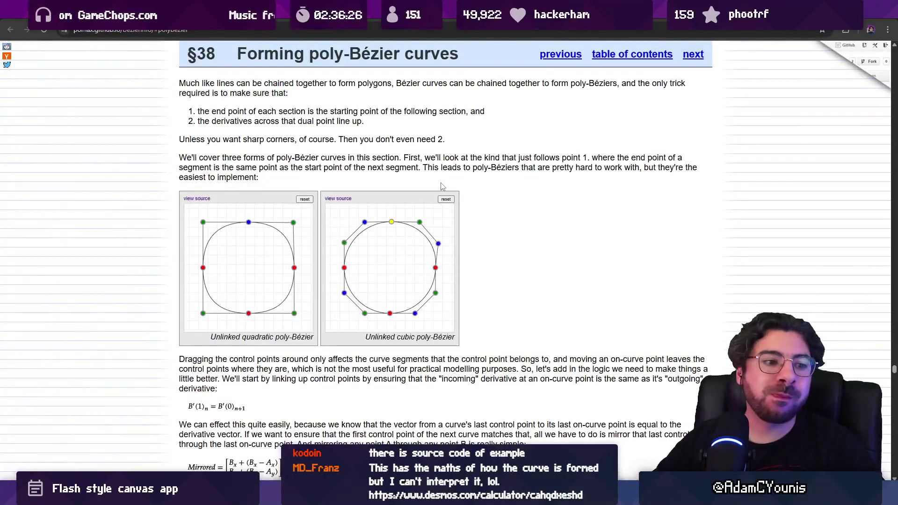
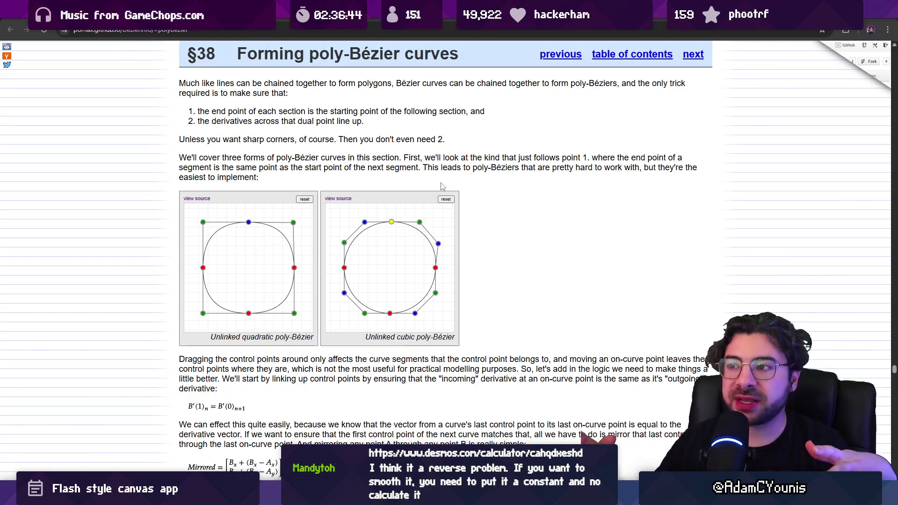
- Drag the green control point of the unlinked cubic poly-Bézier demo slightly upward to reshape the neighbouring segment
{"action": "left_click", "coordinate": [420, 226]}
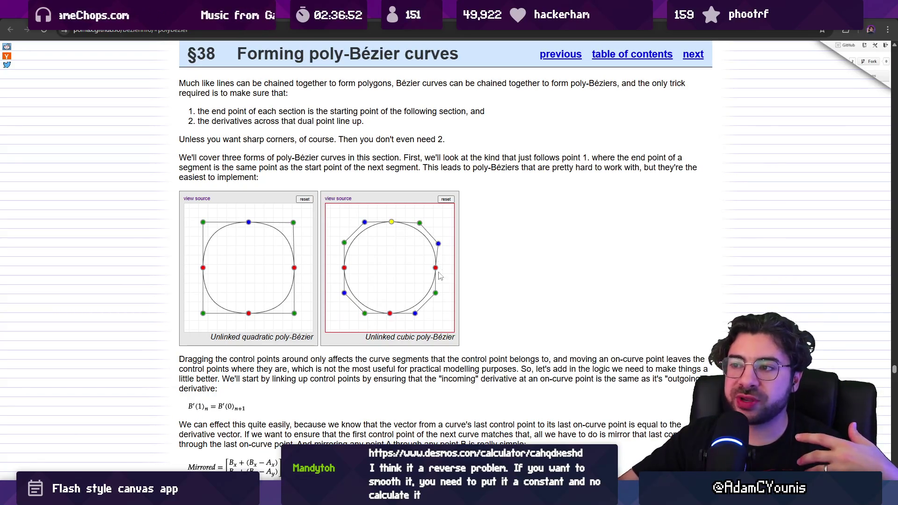
{"action": "left_click_drag", "start_coordinate": [421, 227], "coordinate": [420, 225]}
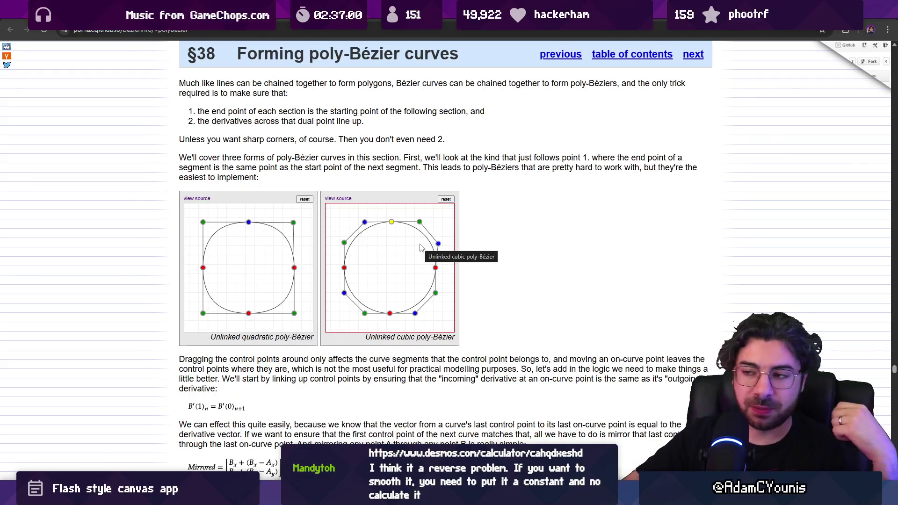
{"action": "scroll", "coordinate": [420, 248], "scroll_direction": "down", "scroll_amount": 7}
{"action": "scroll", "coordinate": [364, 206], "scroll_direction": "up", "scroll_amount": 7}
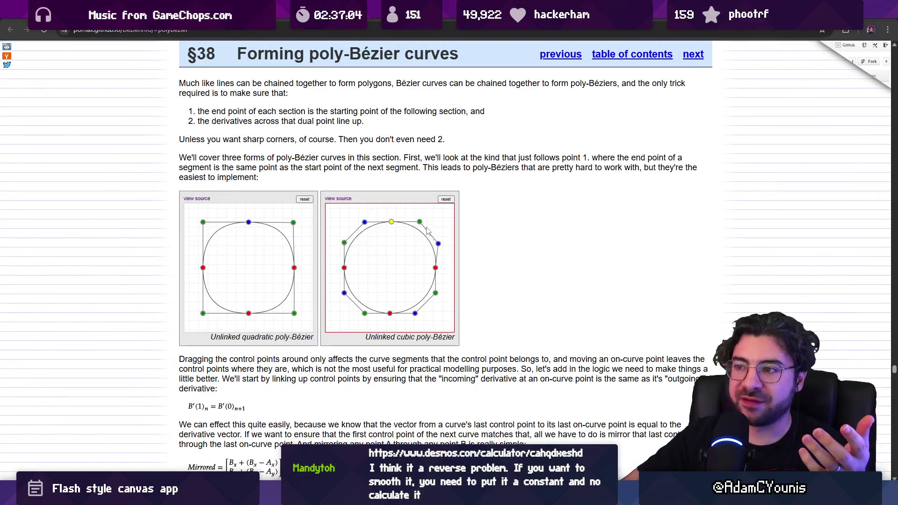
- Open the poly-Bézier demo's poly.js source and read through it
{"action": "left_click", "coordinate": [338, 198]}
{"action": "scroll", "coordinate": [231, 285], "scroll_direction": "down", "scroll_amount": 1}
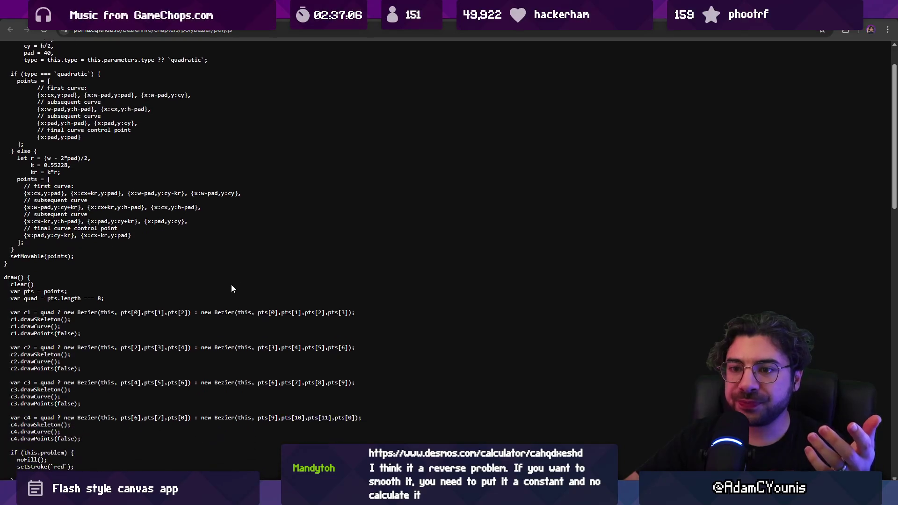
{"action": "scroll", "coordinate": [234, 287], "scroll_direction": "down", "scroll_amount": 2}
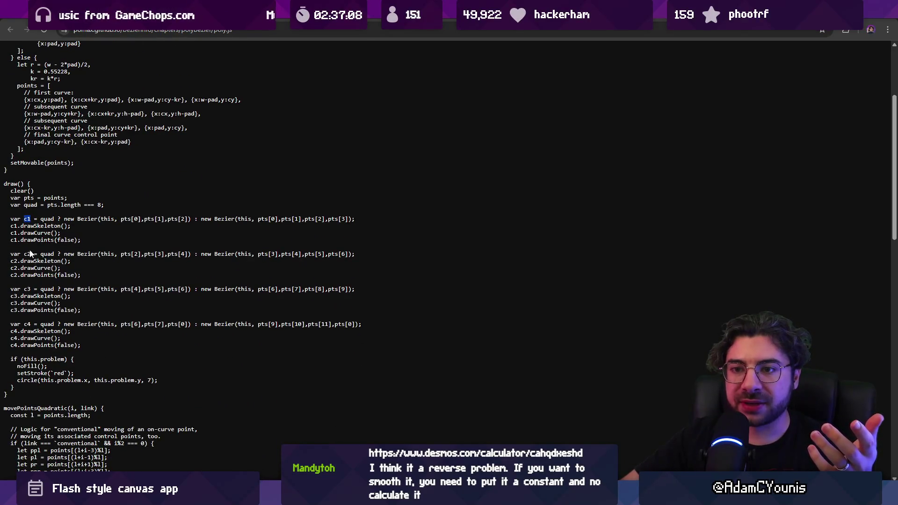
{"action": "scroll", "coordinate": [90, 285], "scroll_direction": "down", "scroll_amount": 8}
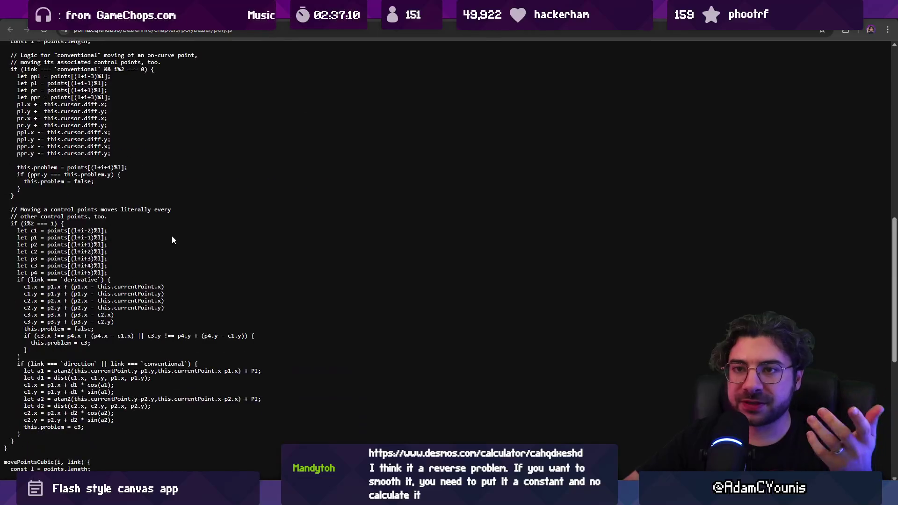
{"action": "scroll", "coordinate": [172, 235], "scroll_direction": "down", "scroll_amount": 2}
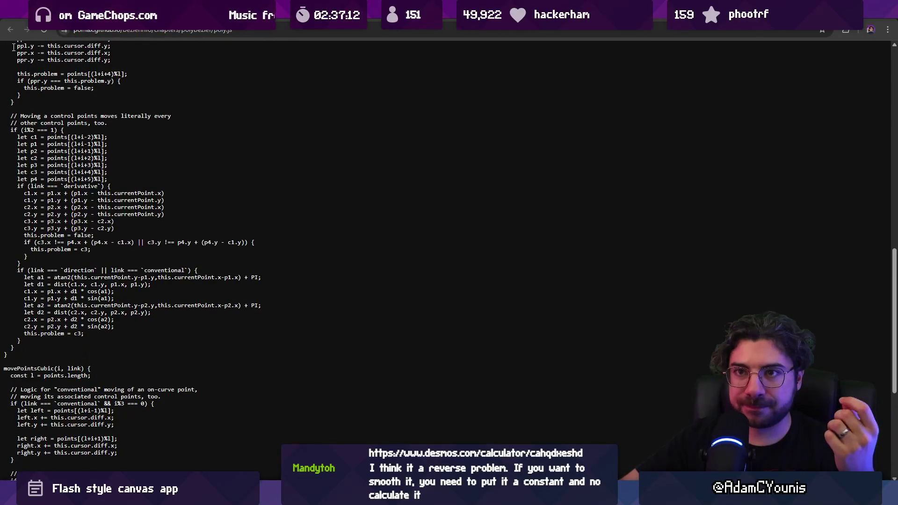
{"action": "scroll", "coordinate": [69, 115], "scroll_direction": "down", "scroll_amount": 3}
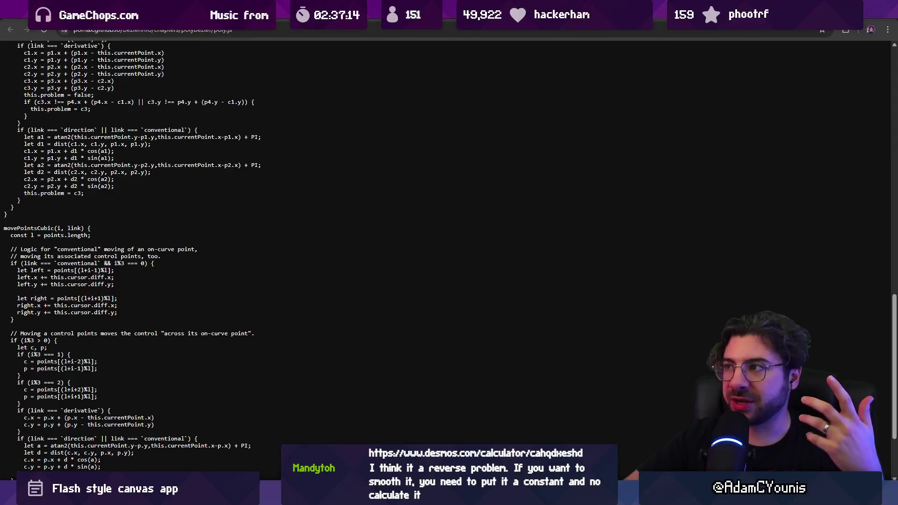
- Return to the primer and scroll down toward §39 Curve offsetting
{"action": "key", "text": "alt+Left"}
{"action": "scroll", "coordinate": [438, 222], "scroll_direction": "down", "scroll_amount": 15}
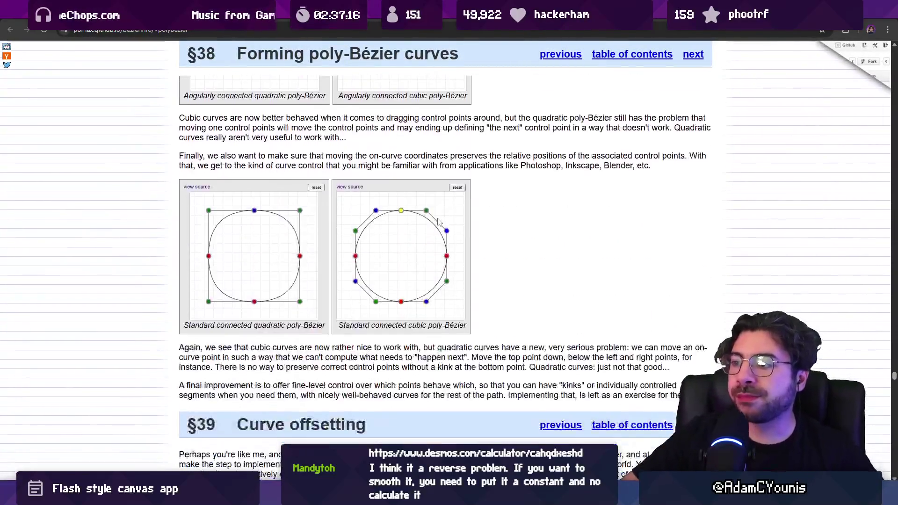
{"action": "scroll", "coordinate": [438, 222], "scroll_direction": "down", "scroll_amount": 20}
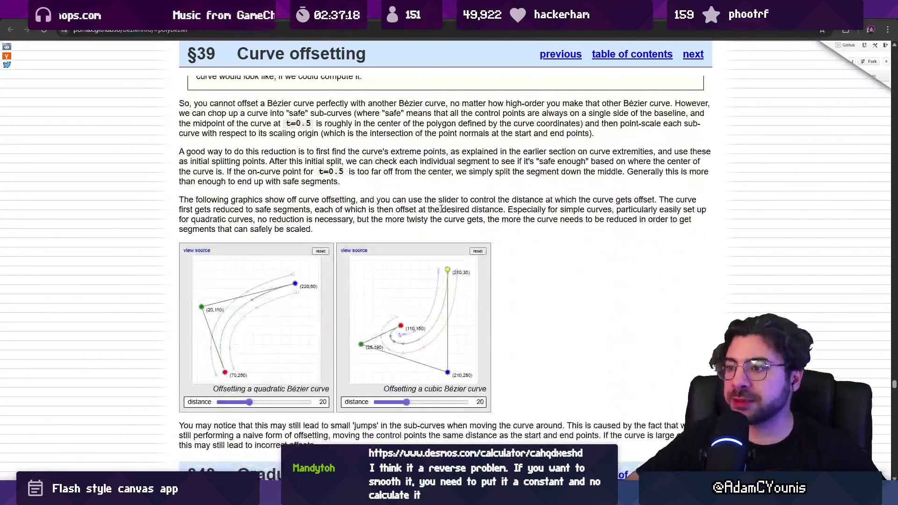